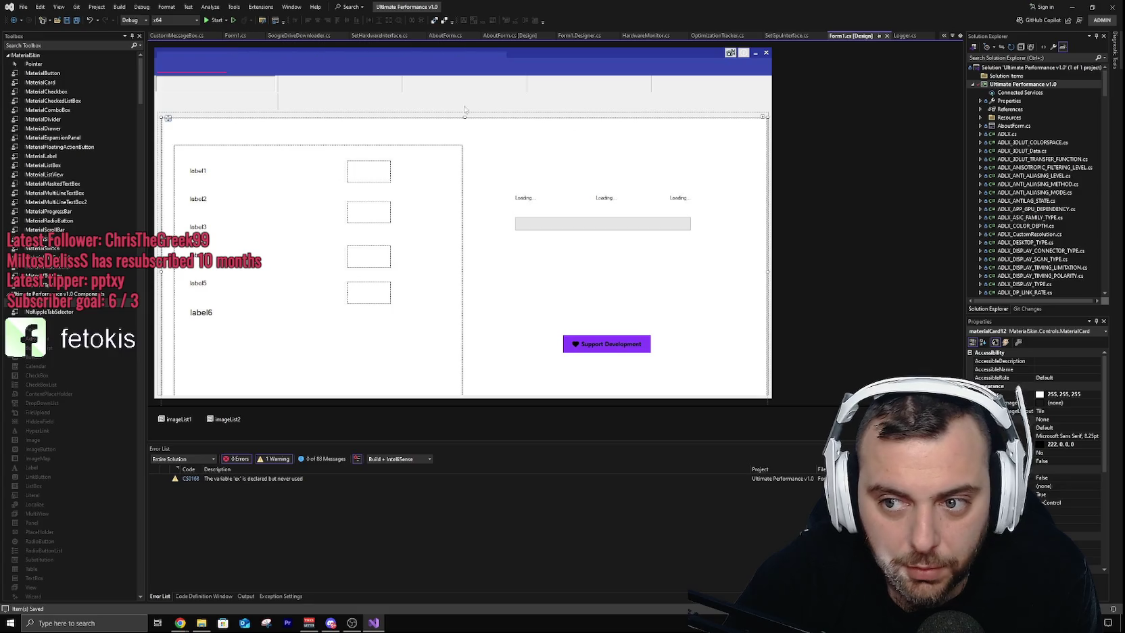
Step: Open SetHardwareInterface.cs, scroll to its top, and list the MOUSE method's CodeLens references
drag(1105, 91, 1100, 211)
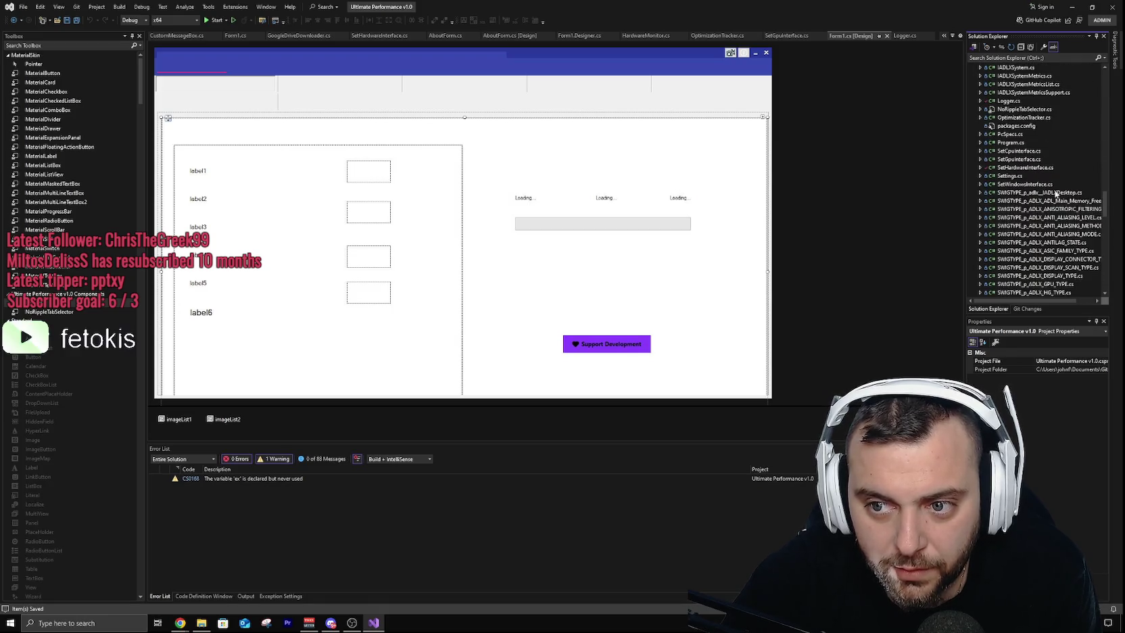
double_click(1025, 168)
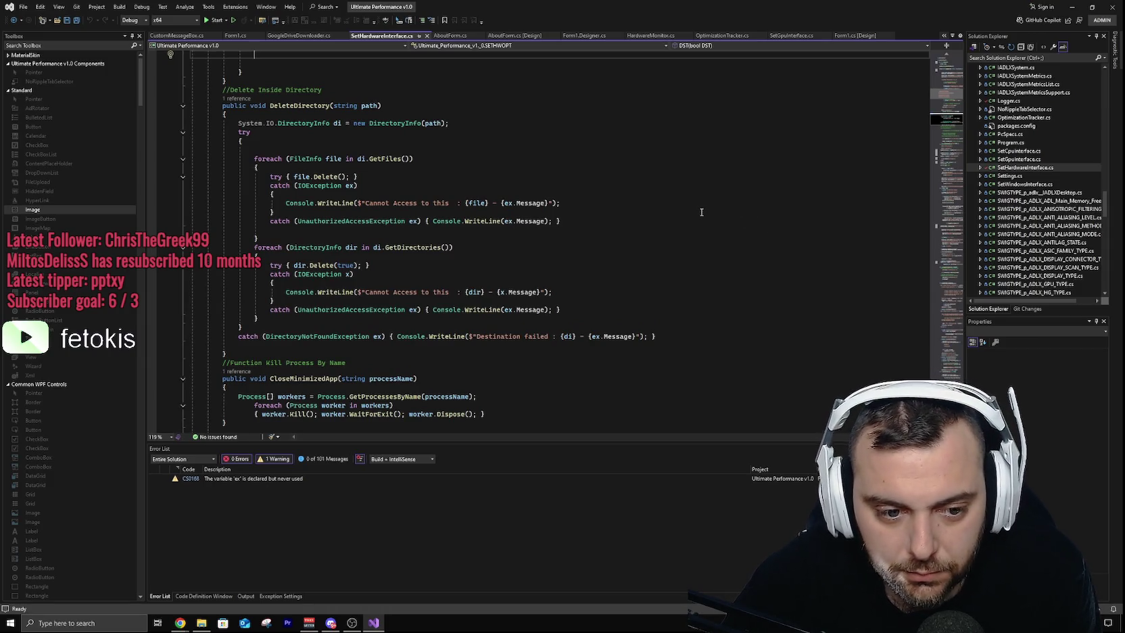
scroll(705, 227, up, 4)
scroll(705, 226, up, 12)
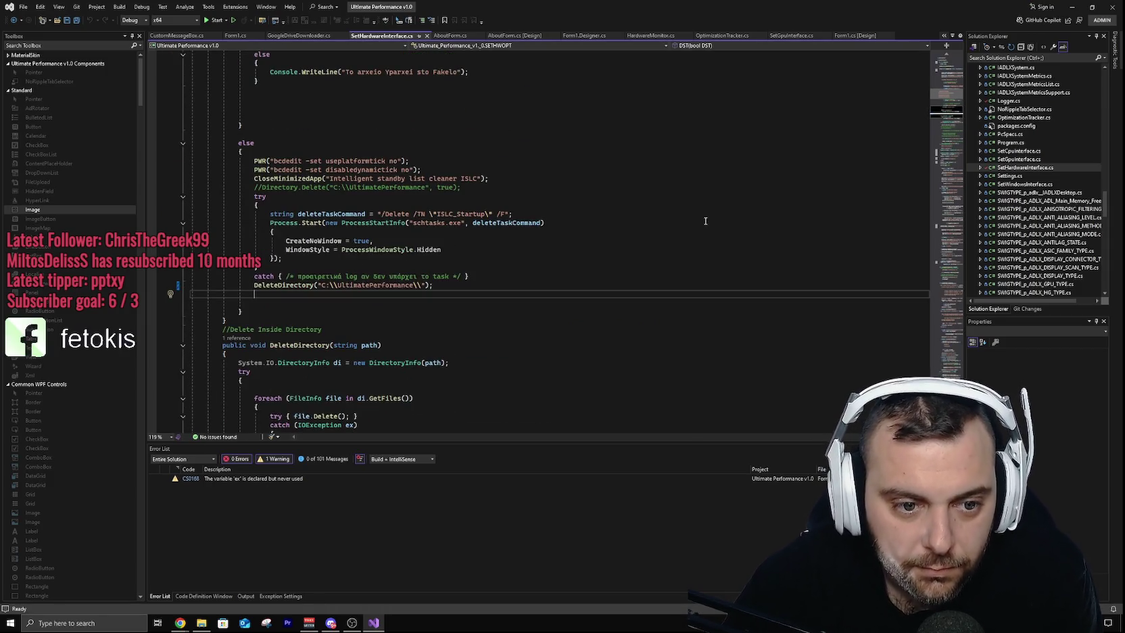
scroll(704, 230, up, 12)
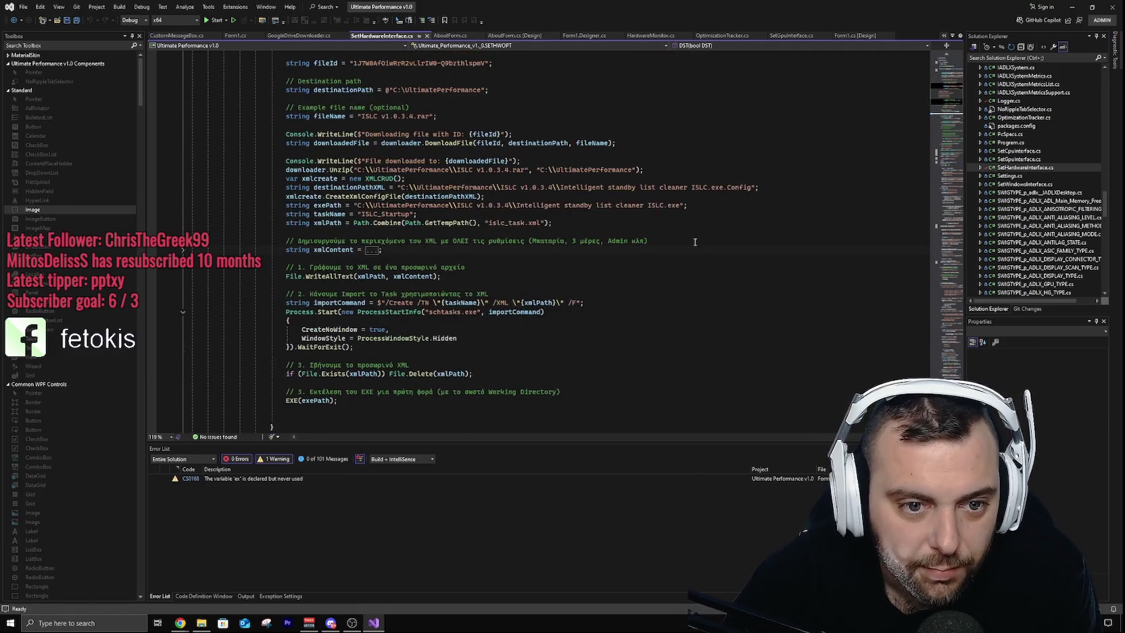
scroll(689, 231, up, 11)
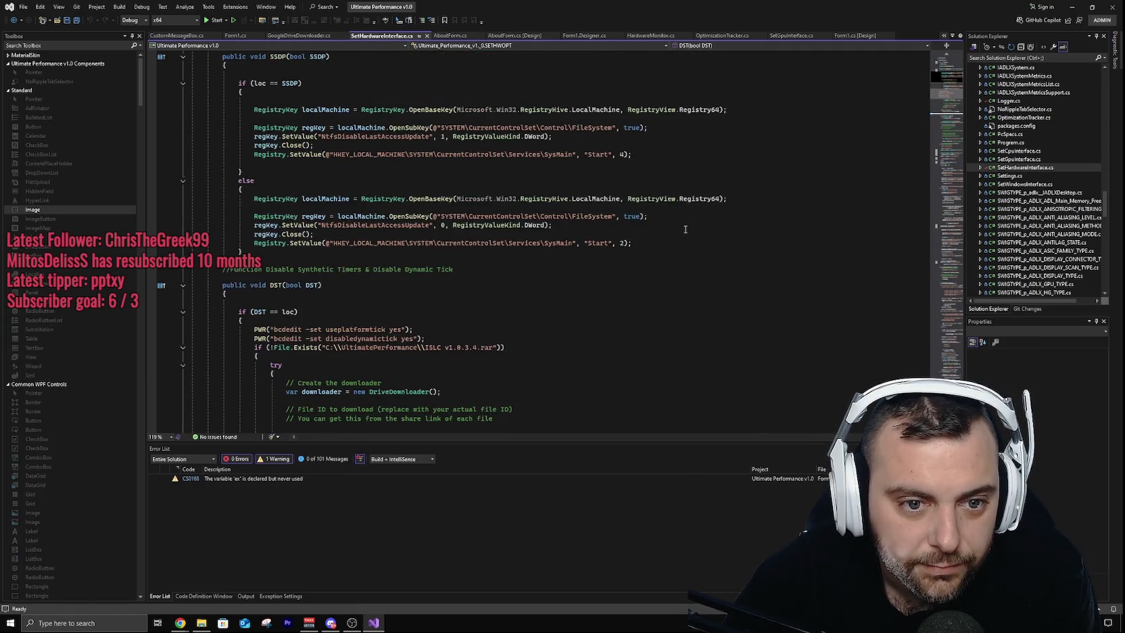
scroll(679, 227, up, 4)
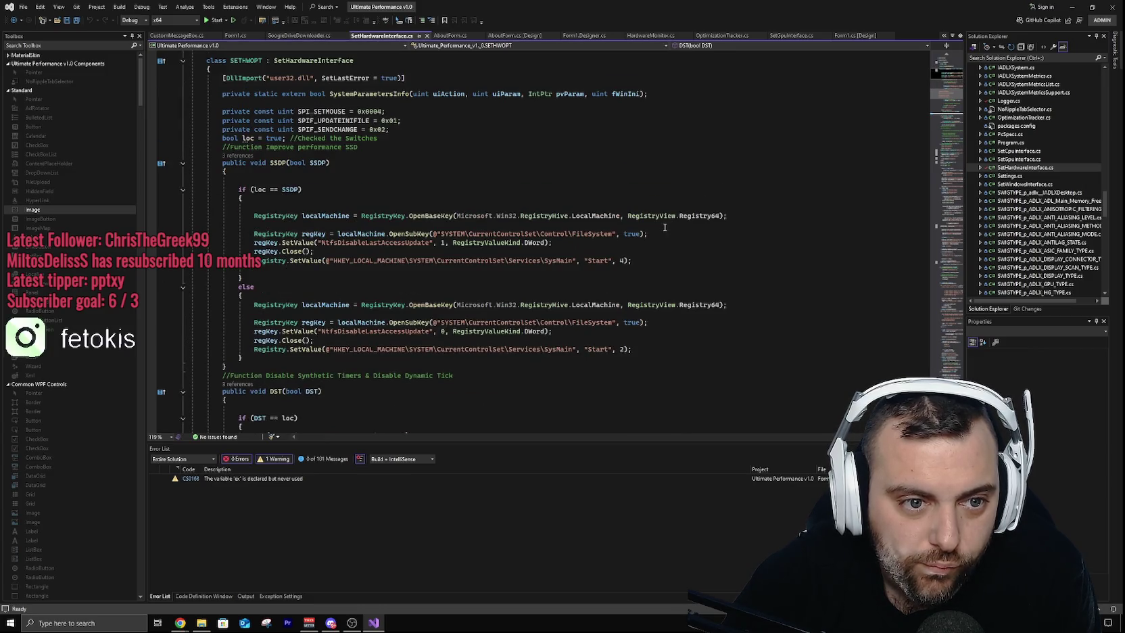
scroll(372, 177, up, 3)
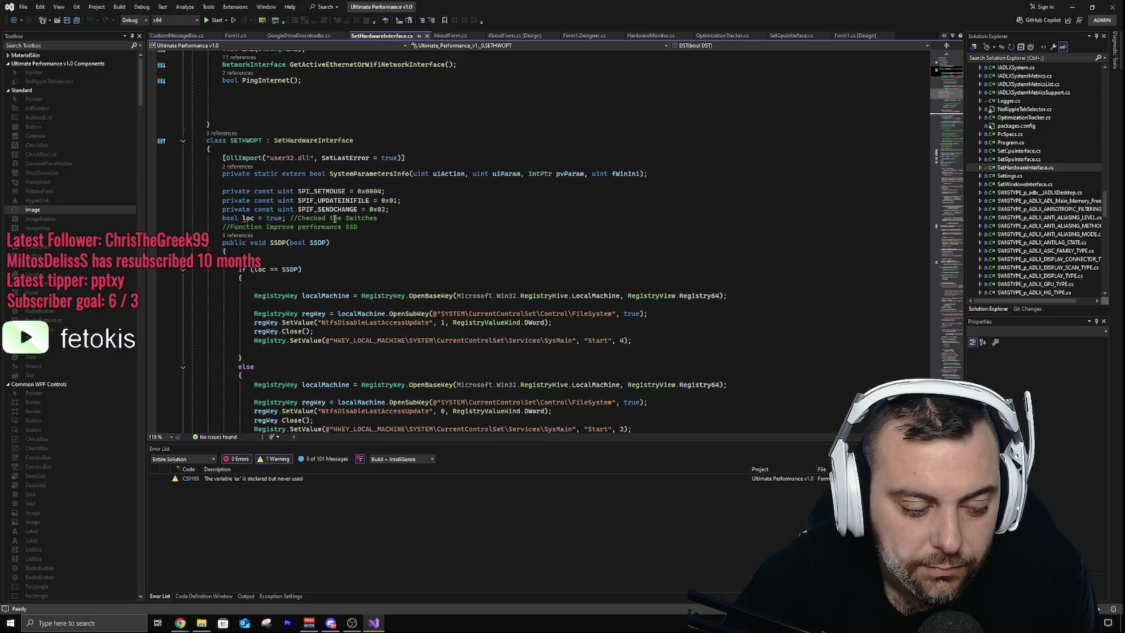
scroll(413, 231, up, 5)
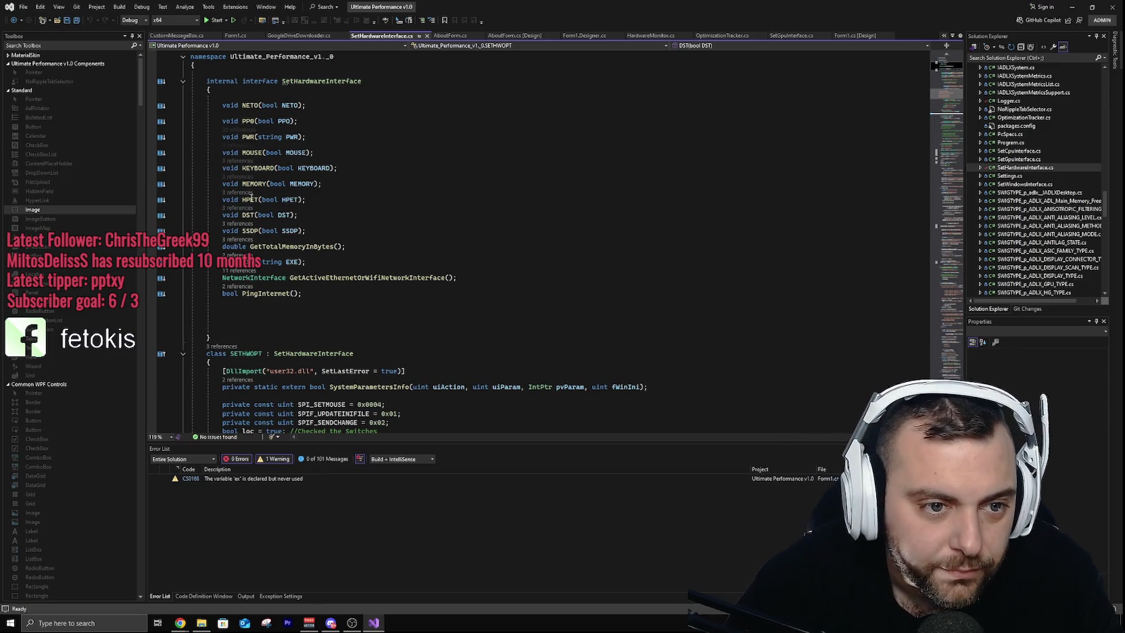
click(239, 145)
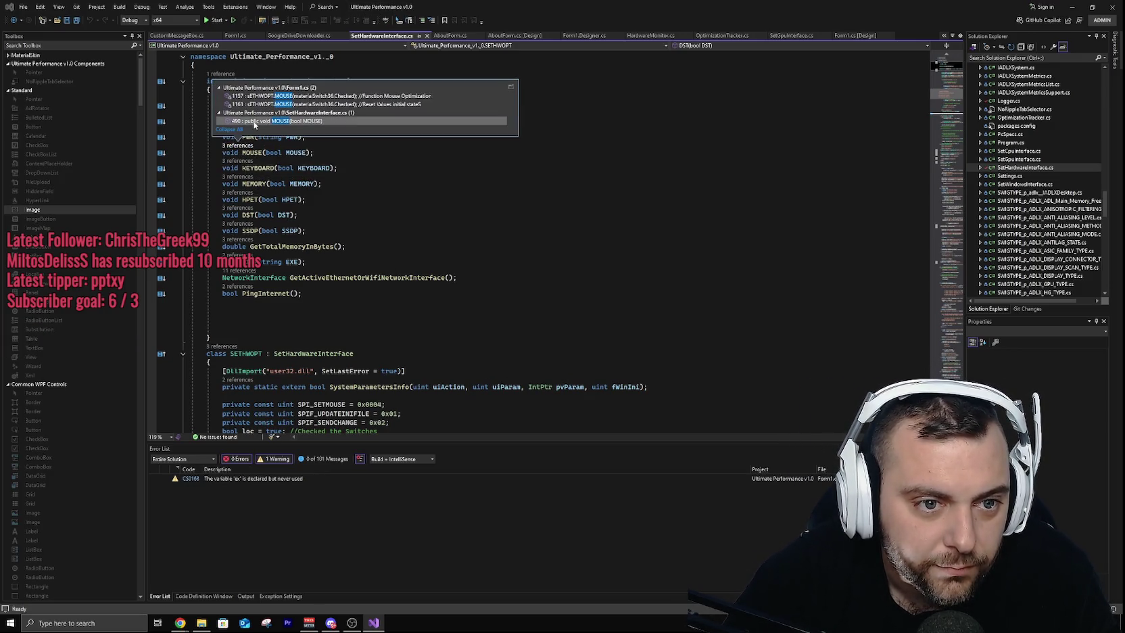
Step: Jump to the MOUSE definition and locate its success and error MessageBox.Show lines in the try/catch
double_click(254, 124)
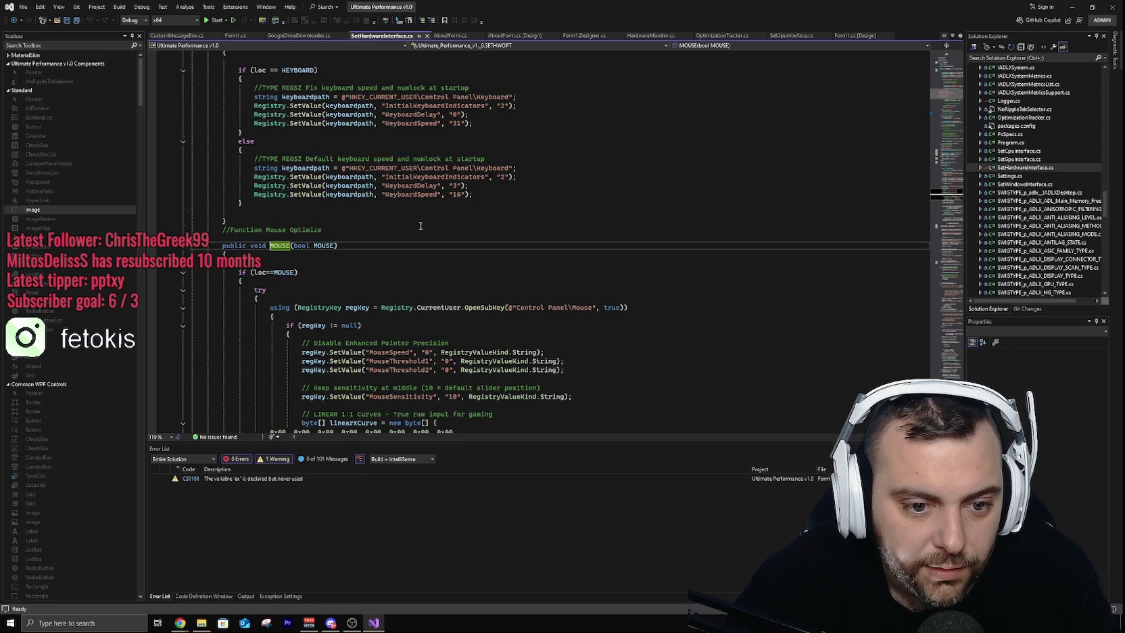
scroll(419, 227, down, 2)
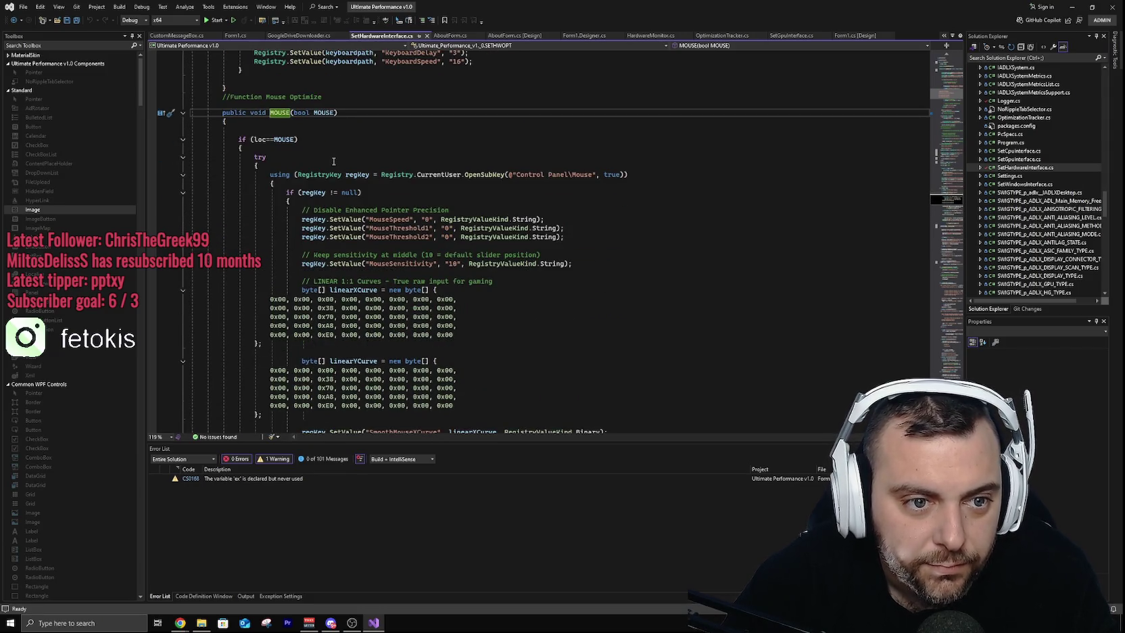
click(335, 130)
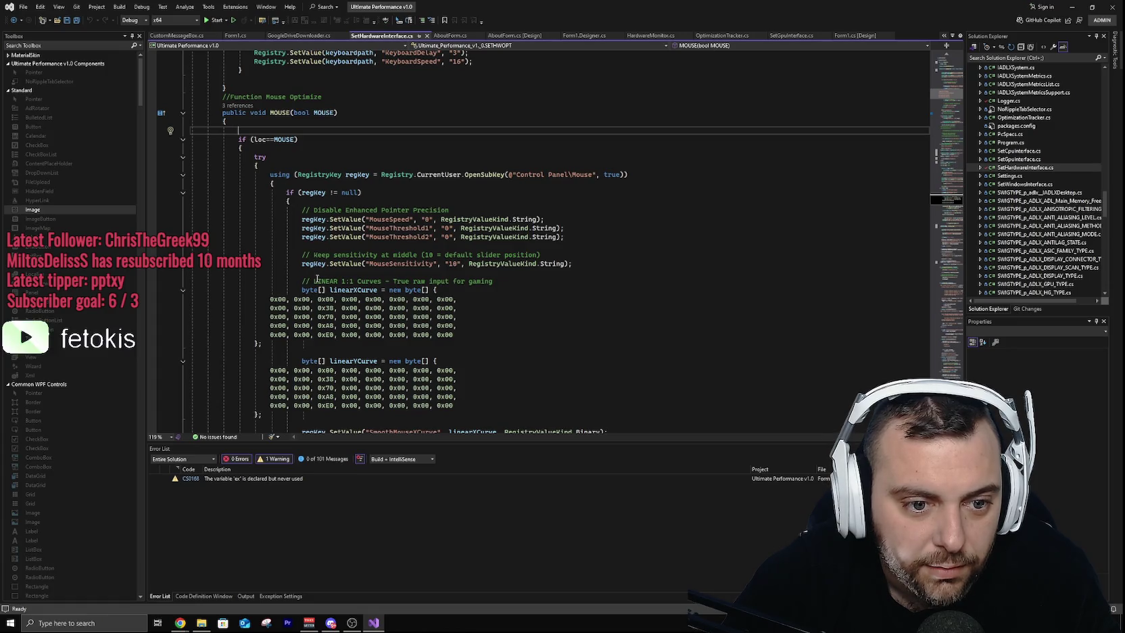
scroll(313, 275, down, 5)
scroll(377, 294, down, 3)
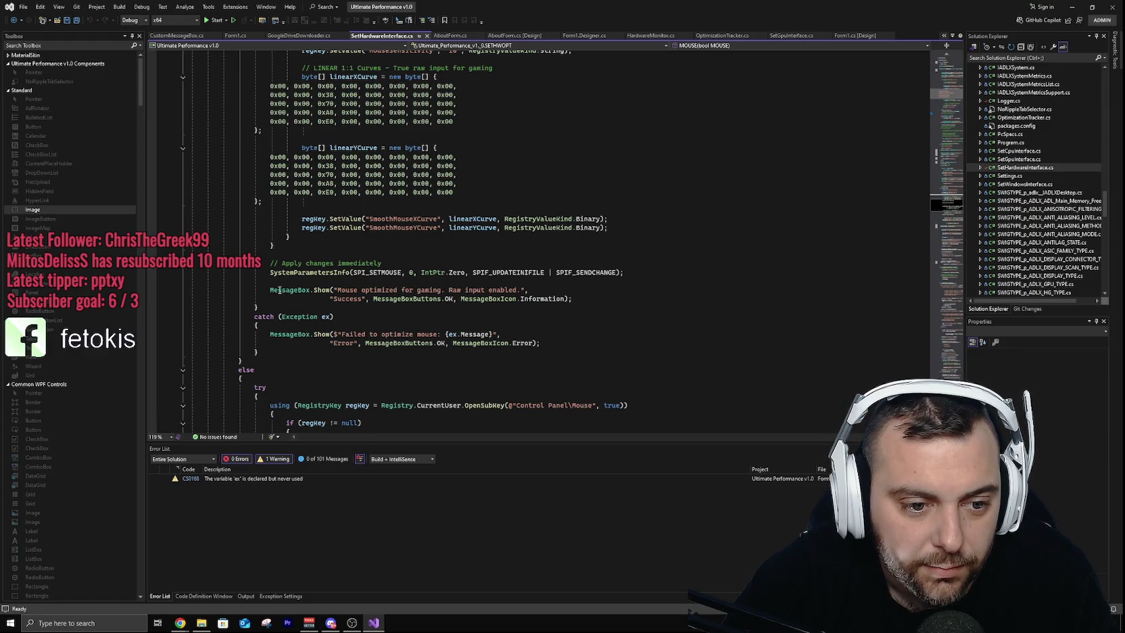
click(273, 336)
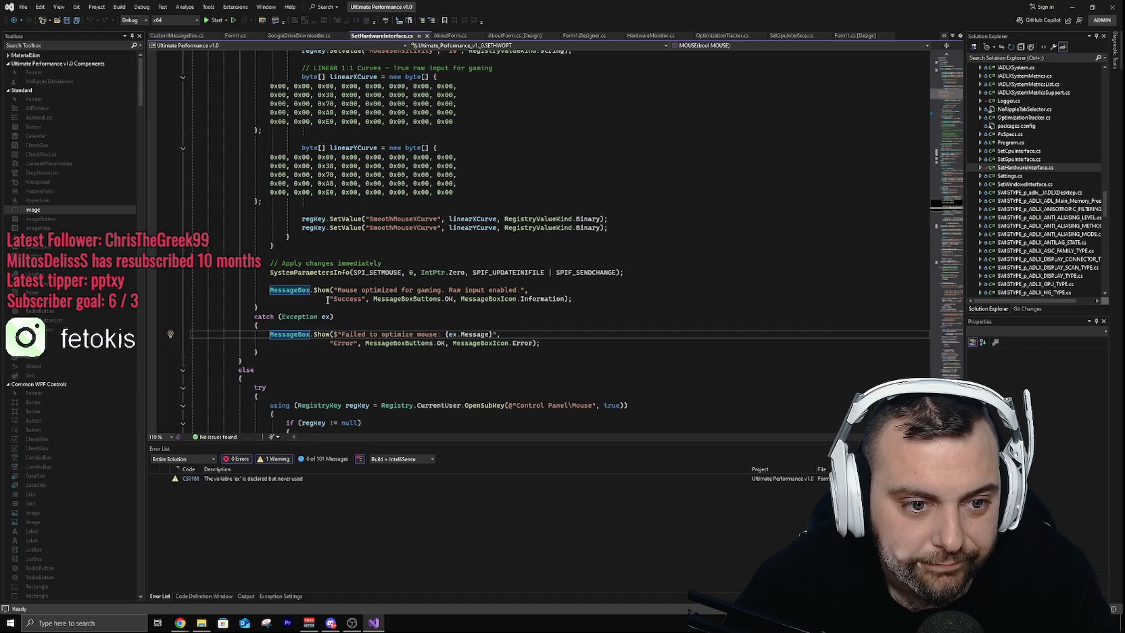
click(269, 289)
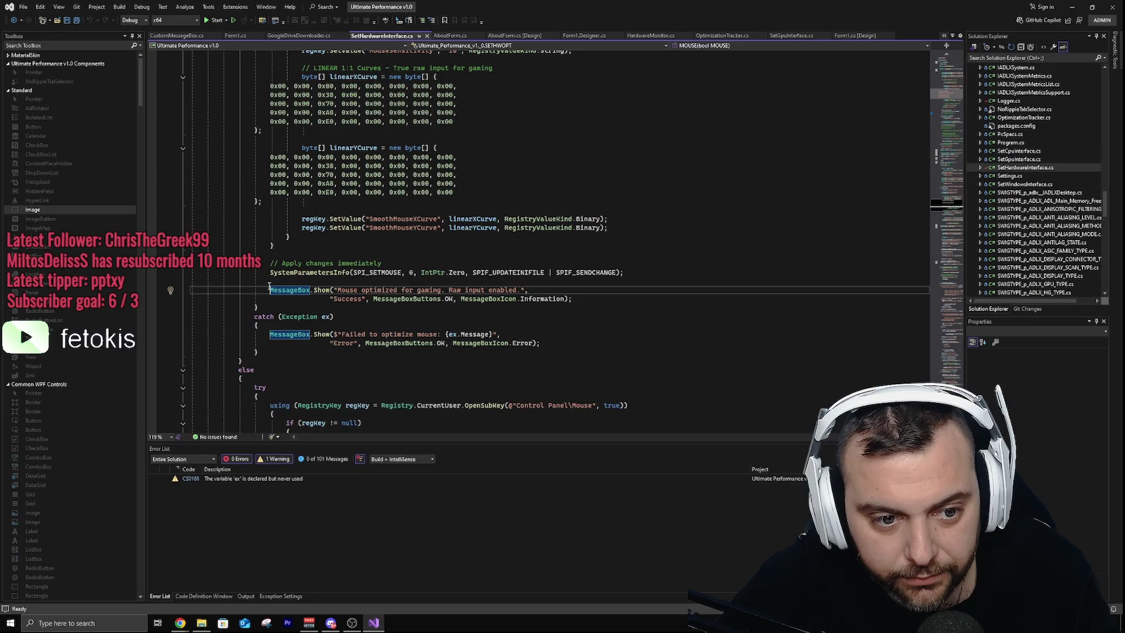
Step: Delete the success and error MessageBox.Show calls from MOUSE and save the file
text(//)
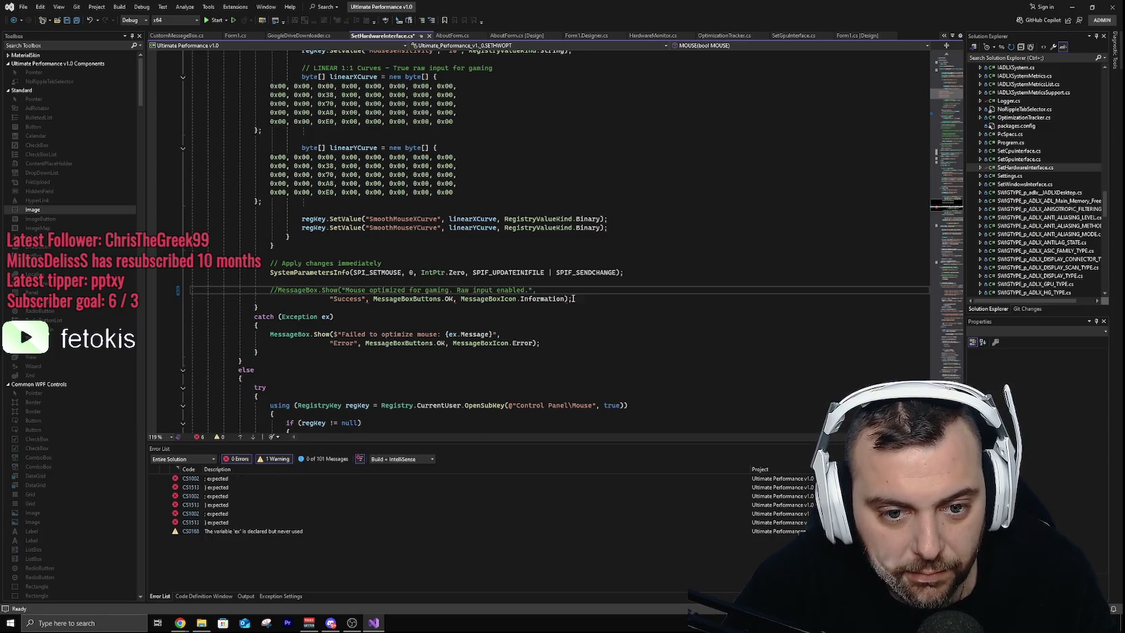
drag(572, 298, 266, 287)
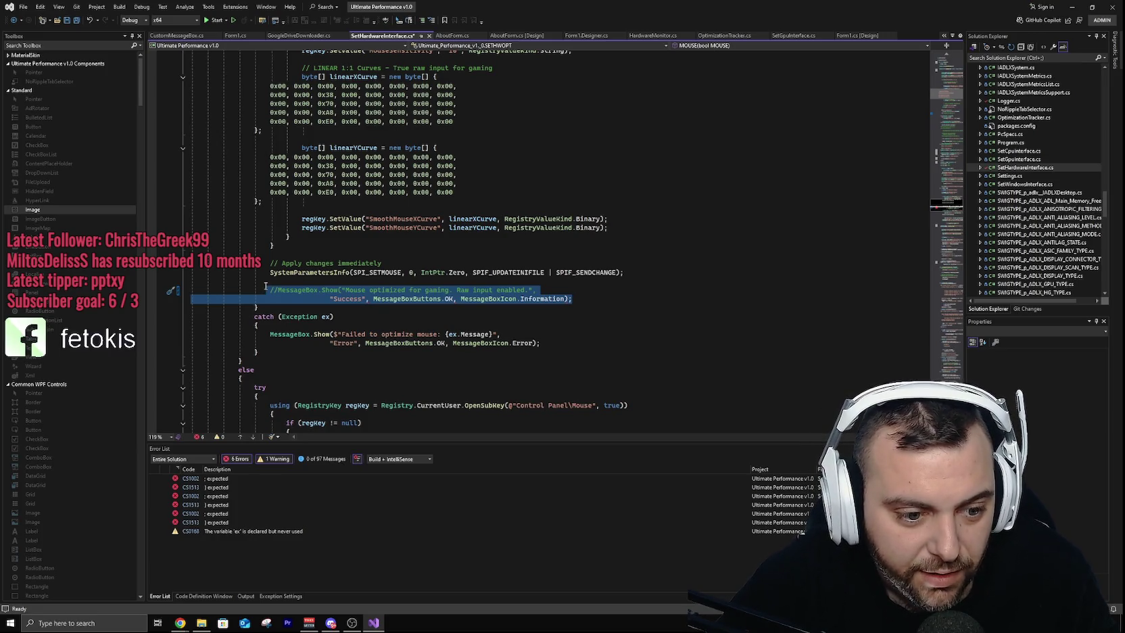
key(BackSpace)
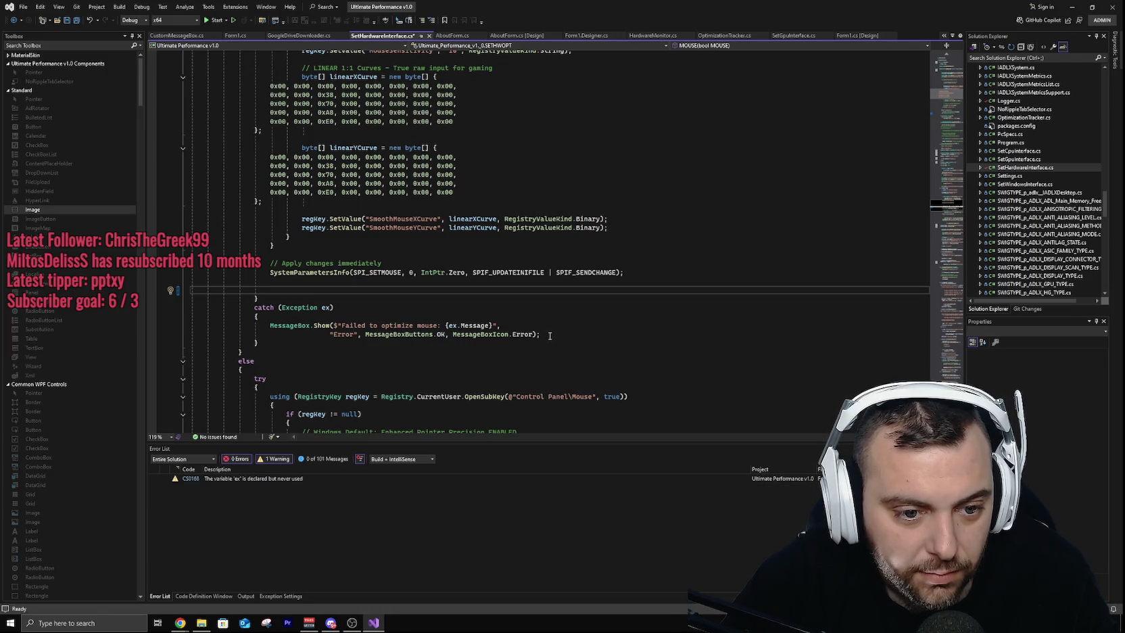
drag(550, 336, 267, 326)
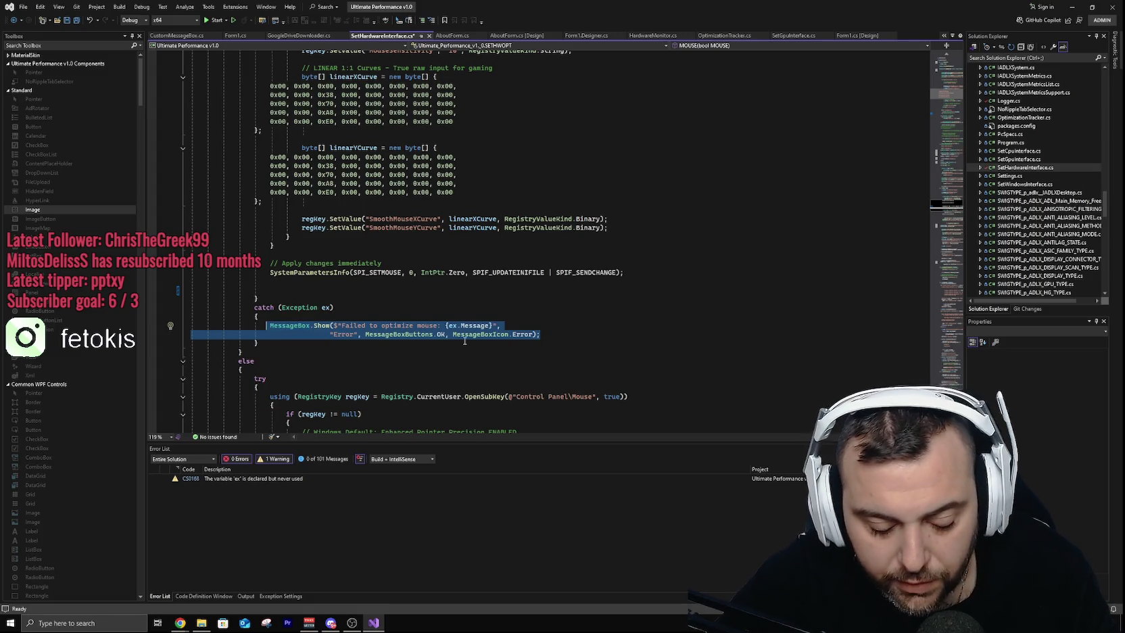
key(Delete)
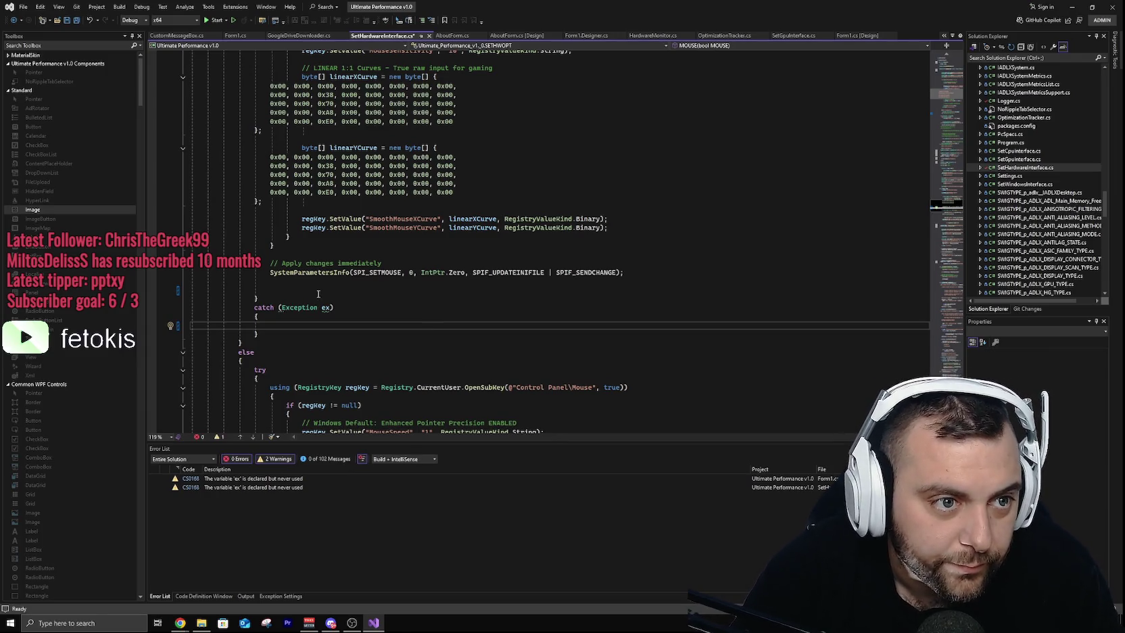
click(76, 19)
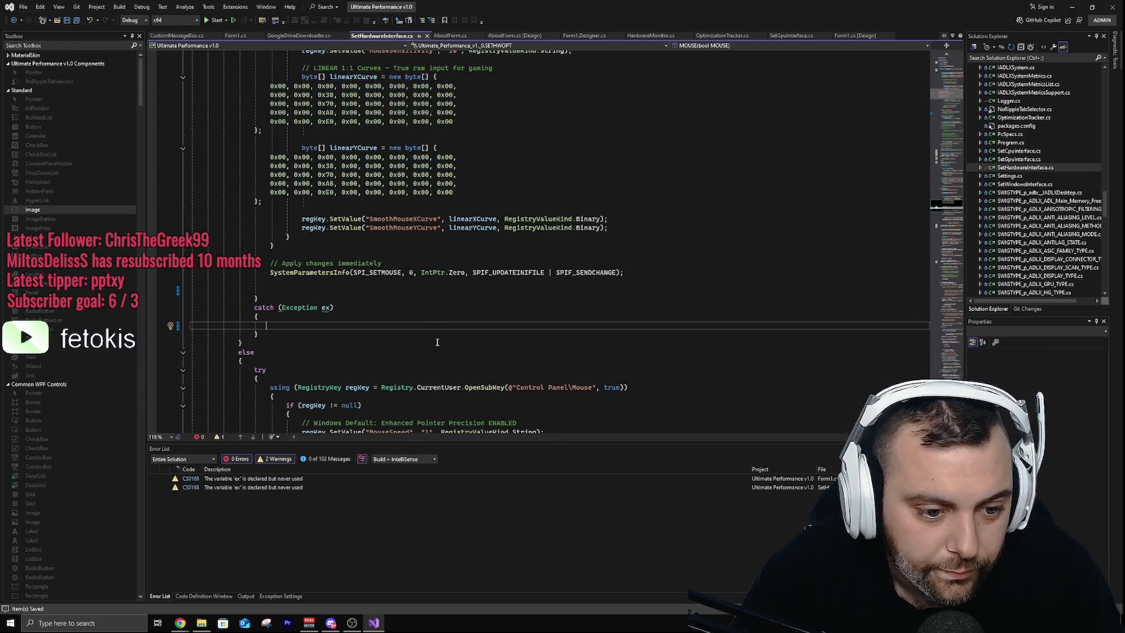
Step: Add the comment '//not set optimization for mouse' inside the MOUSE catch block
scroll(421, 344, down, 2)
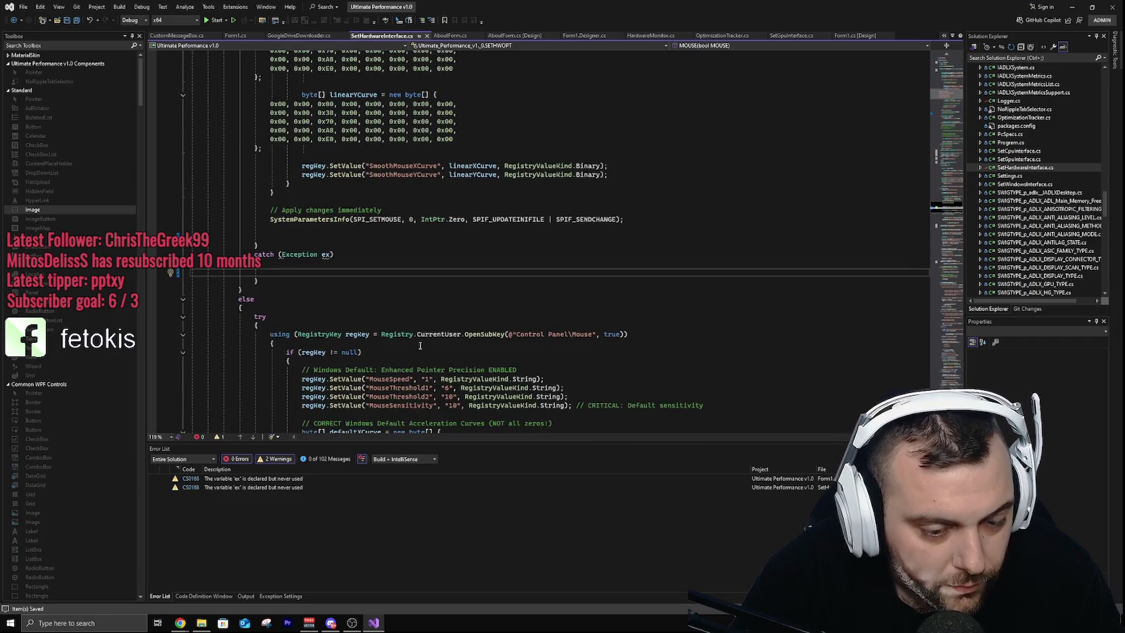
text(//)
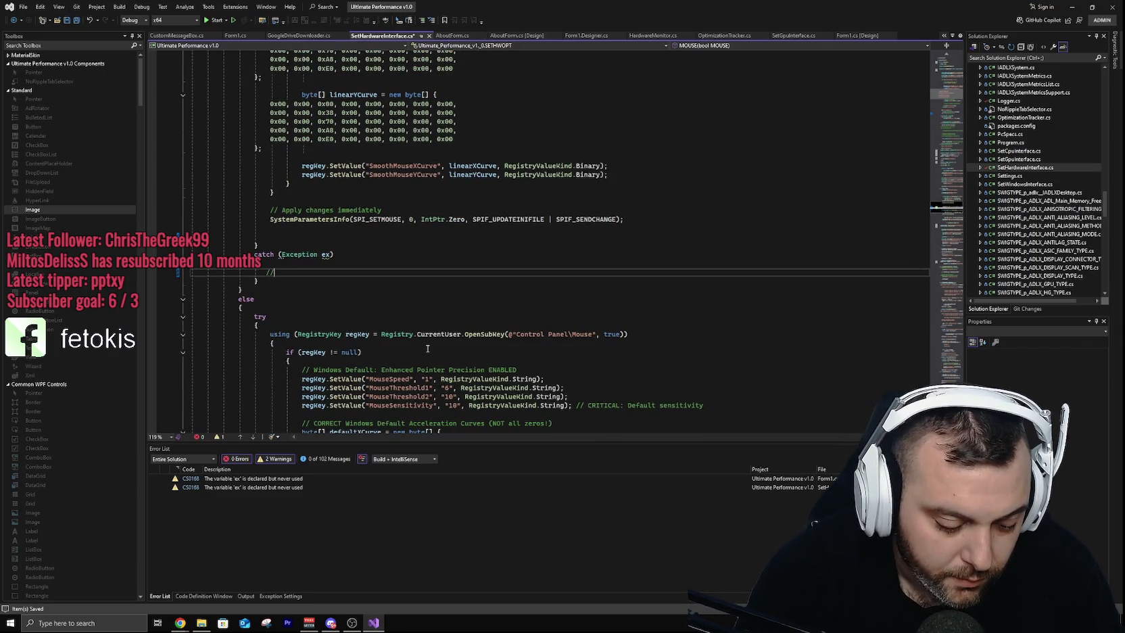
text(no)
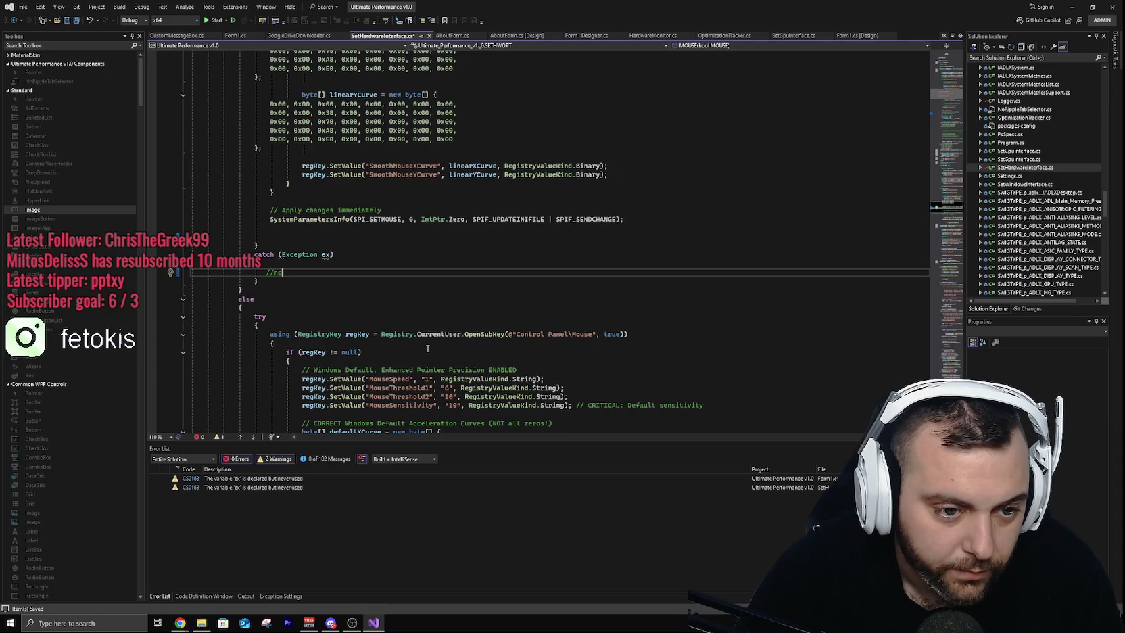
text(t set optimiza)
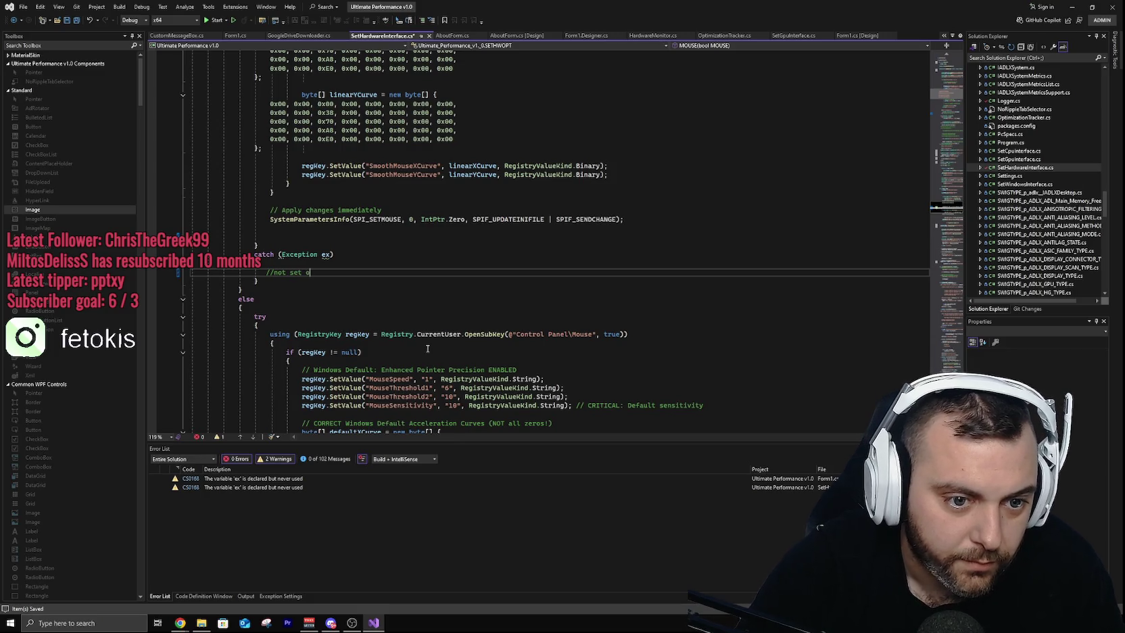
text(tio)
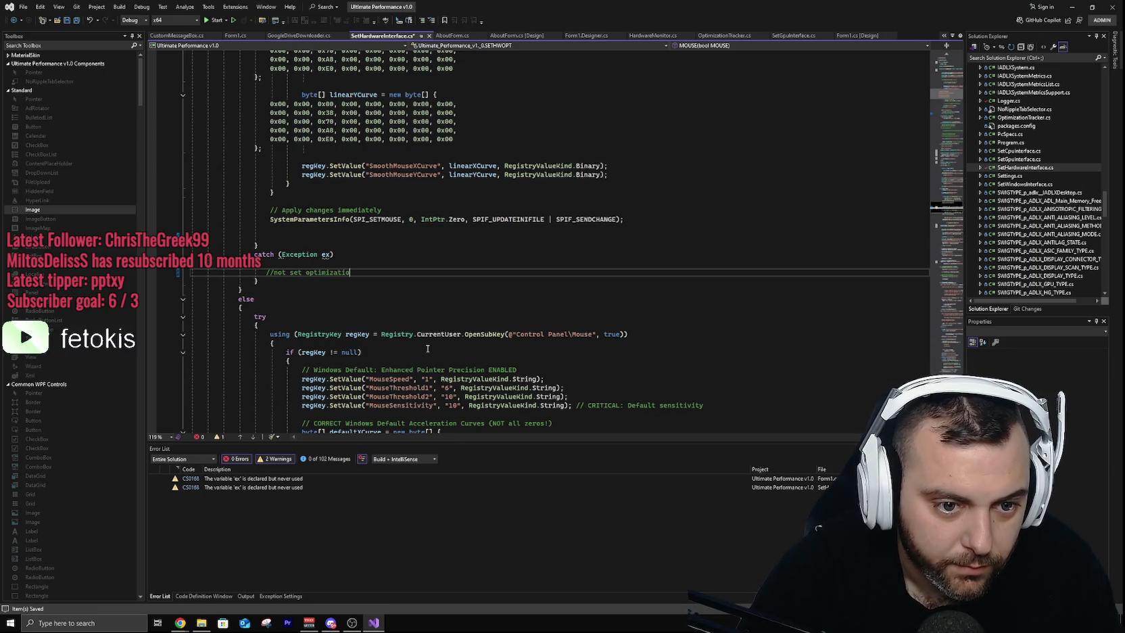
text(n for mouse)
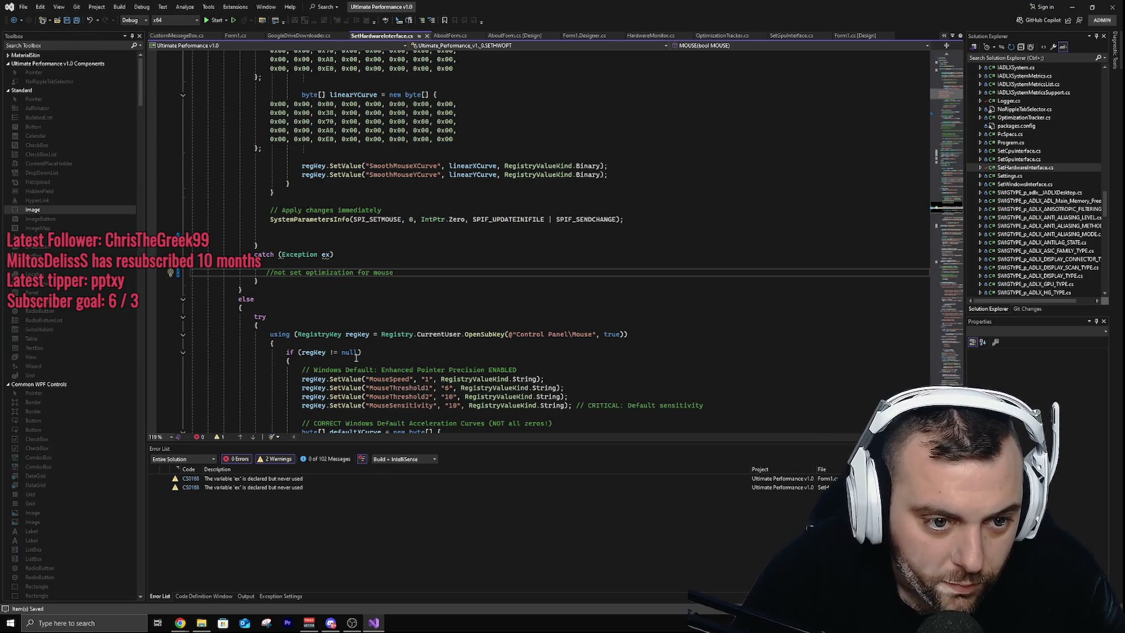
scroll(389, 303, down, 11)
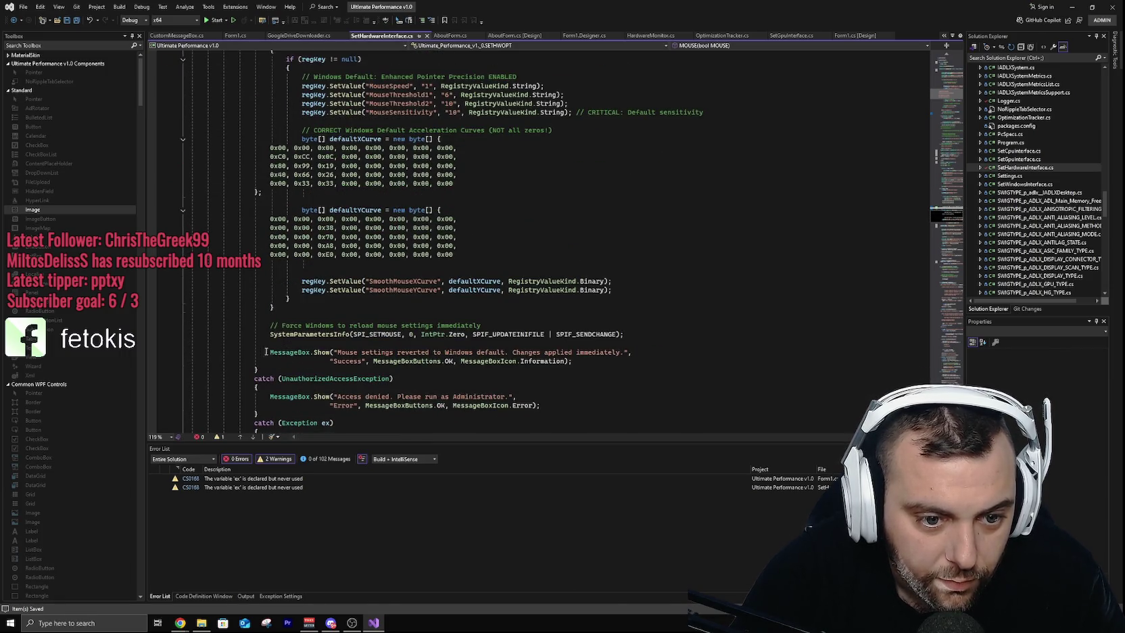
Step: Delete the revert method's success, access-denied and error MessageBox.Show calls
drag(269, 351, 621, 364)
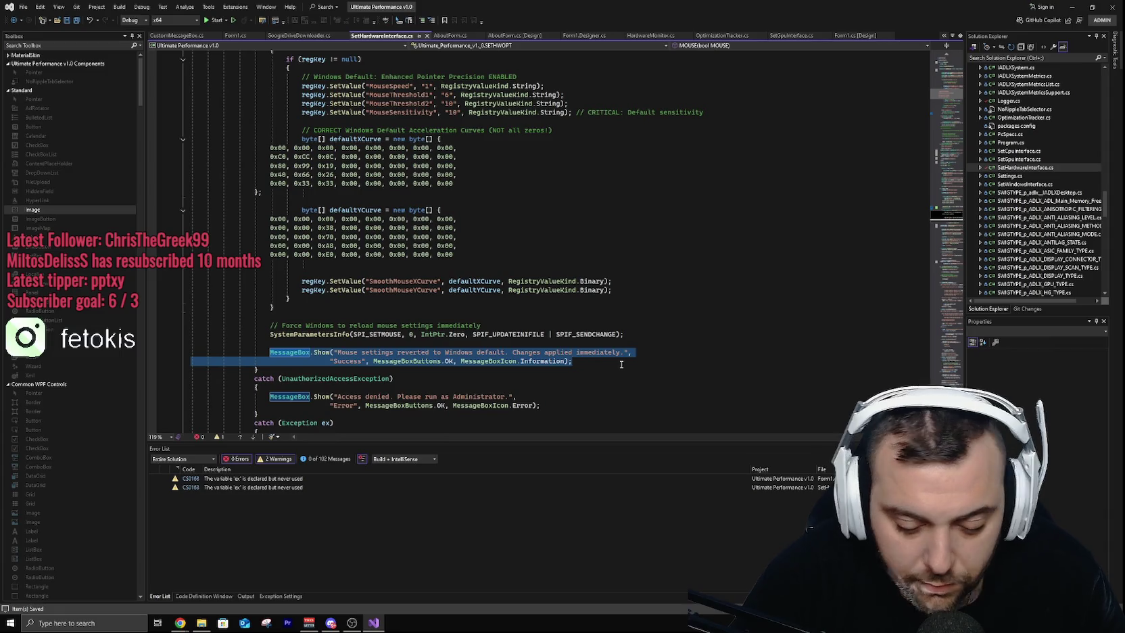
key(Delete)
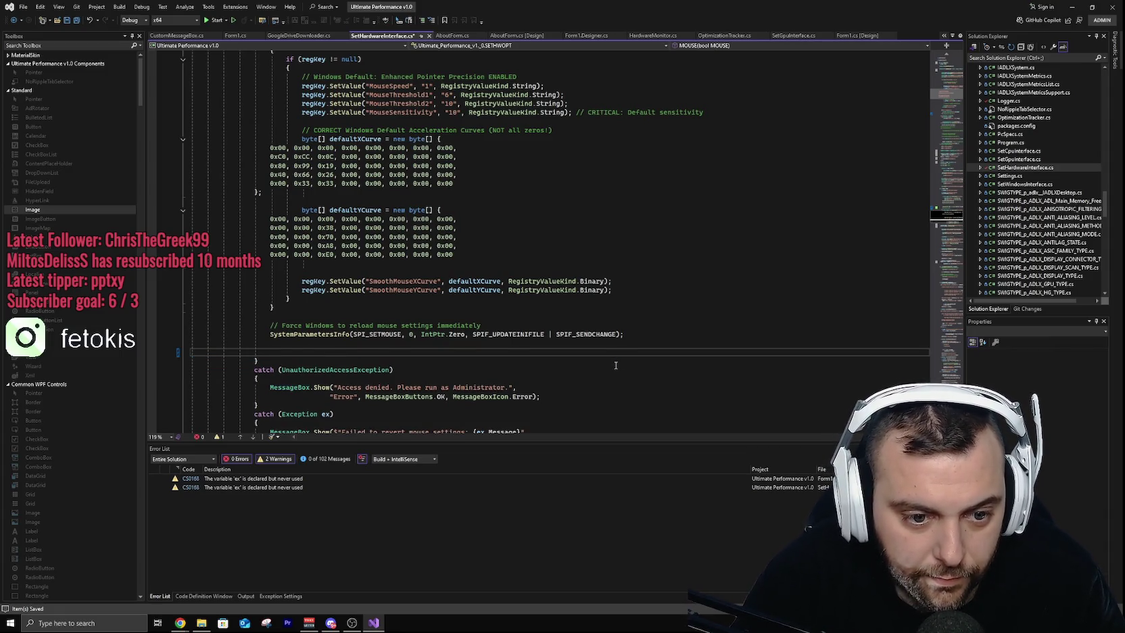
scroll(514, 363, down, 2)
drag(541, 344, 250, 336)
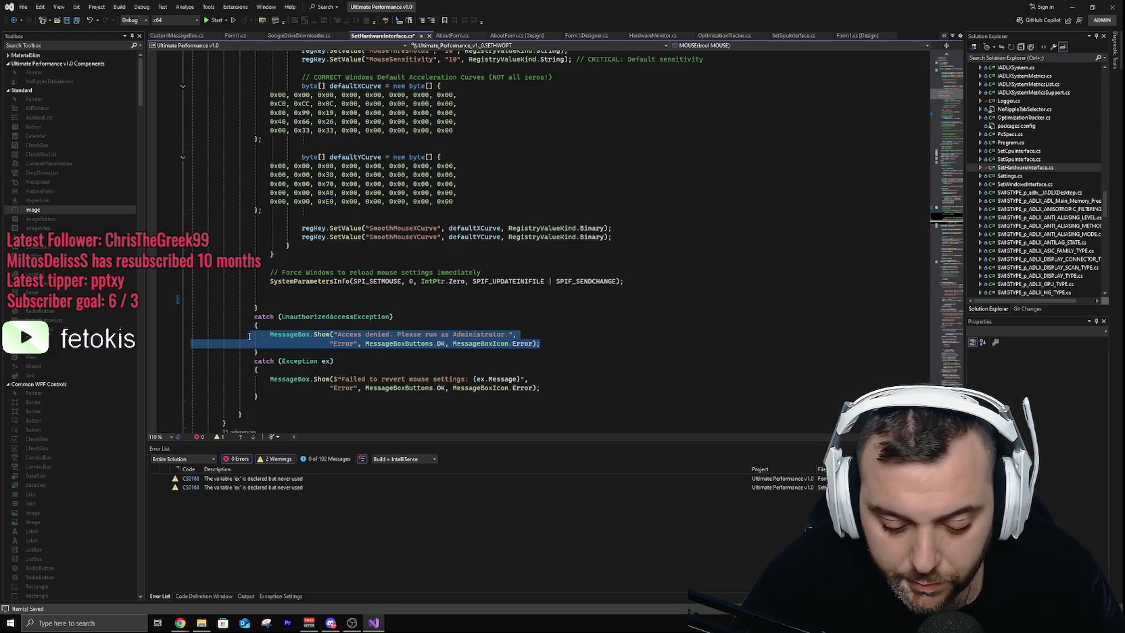
key(Delete)
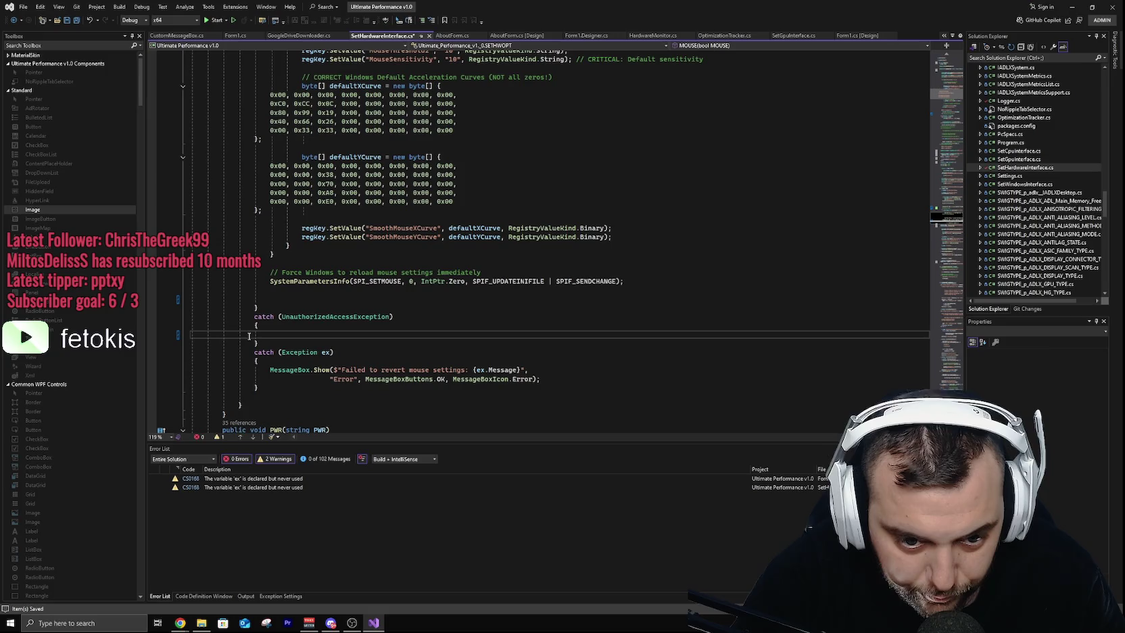
drag(541, 381, 173, 371)
key(Delete)
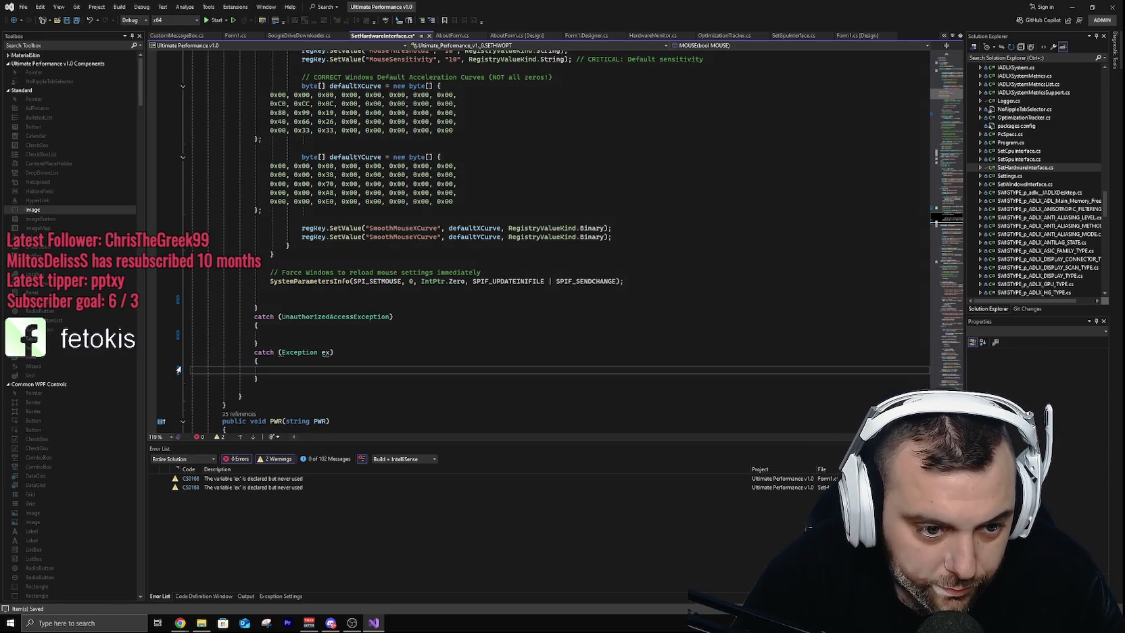
Step: Add the comment '//Run As Admin the program' in the UnauthorizedAccessException catch
click(319, 334)
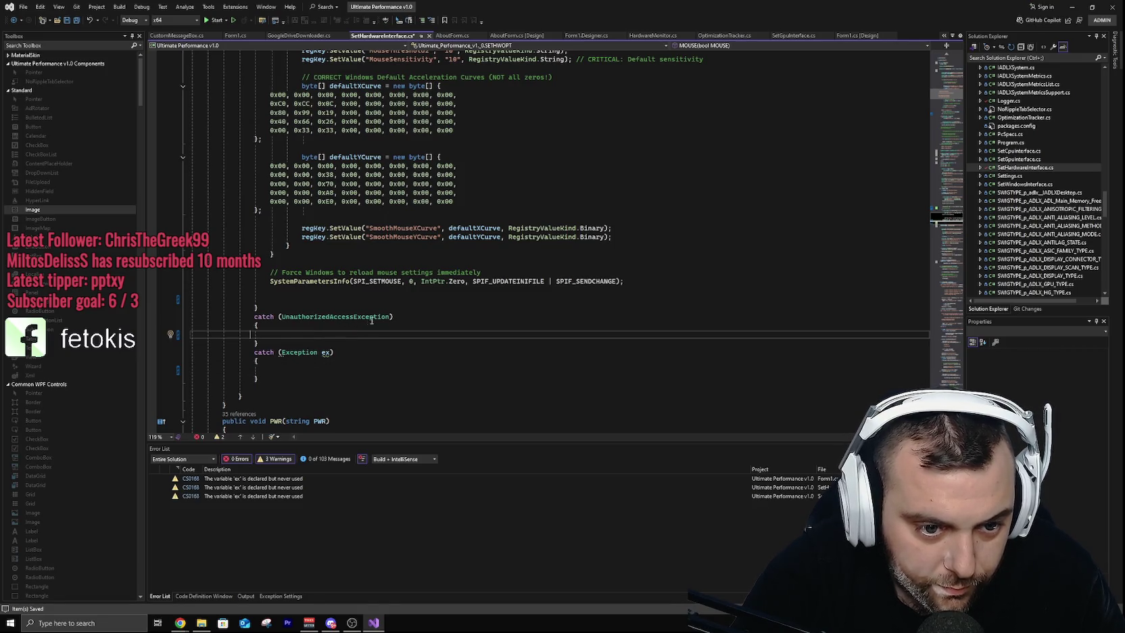
double_click(370, 320)
click(335, 339)
click(334, 336)
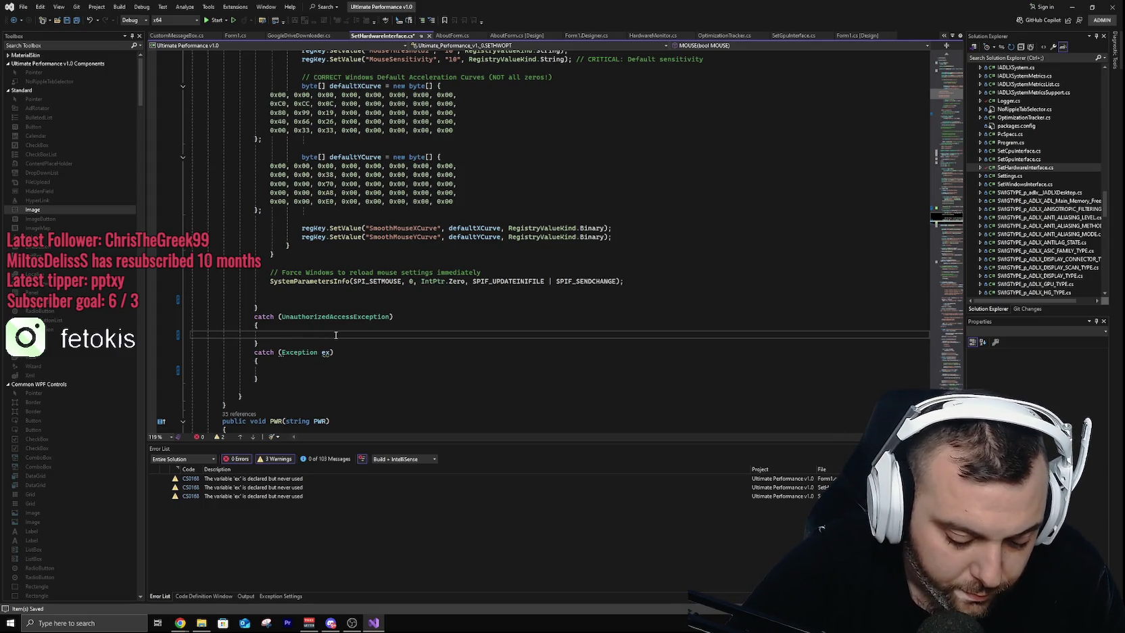
text(//Run As Ad)
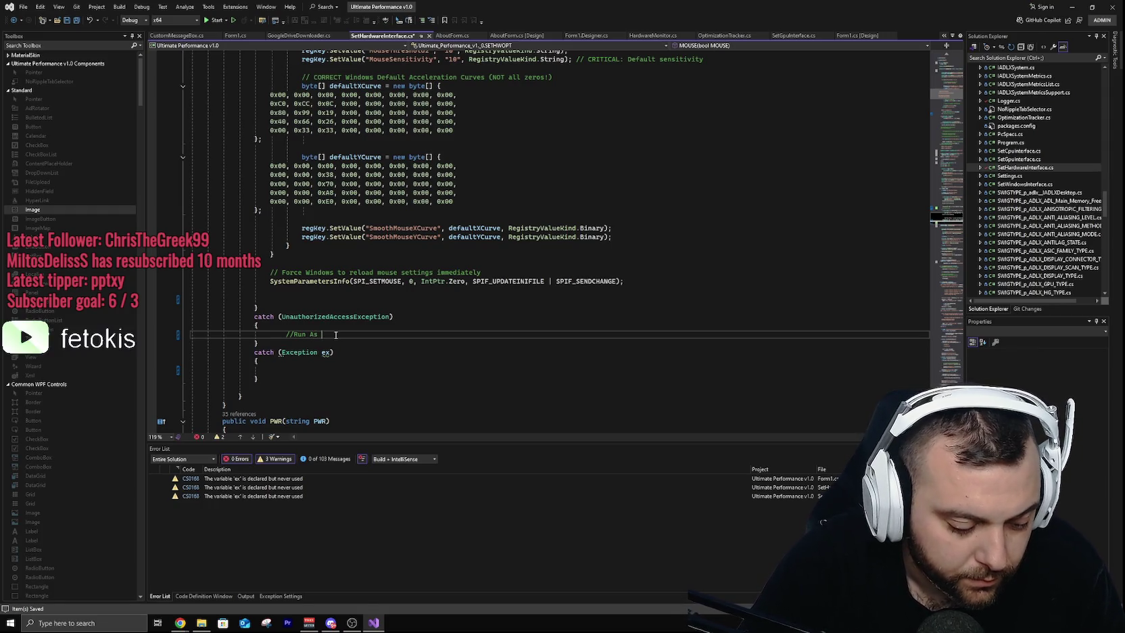
text(m)
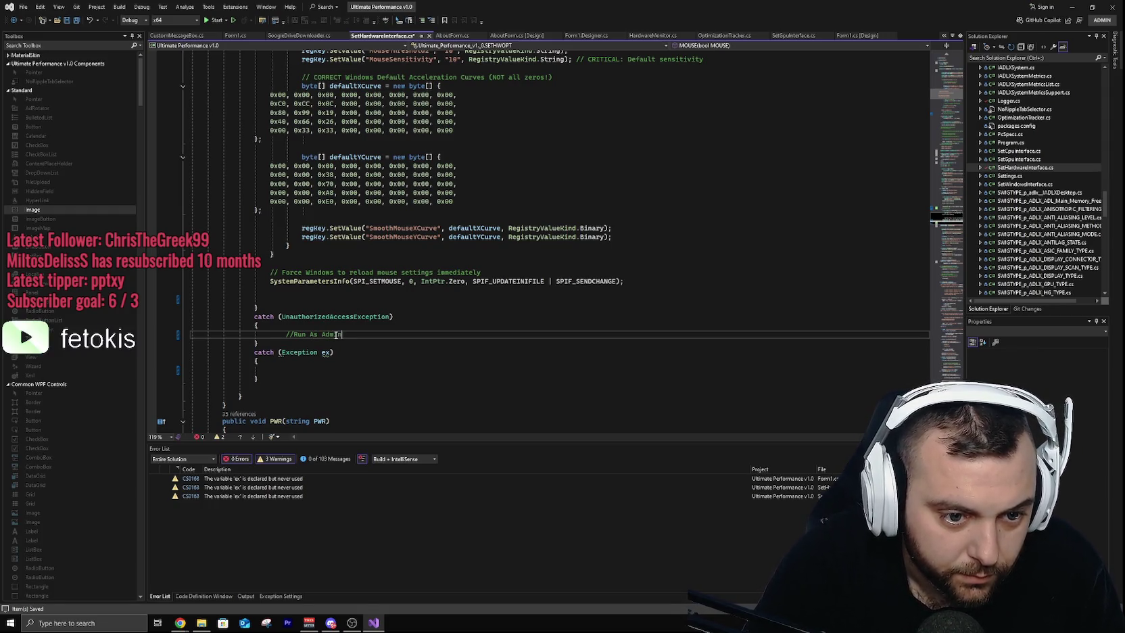
text(in the programm)
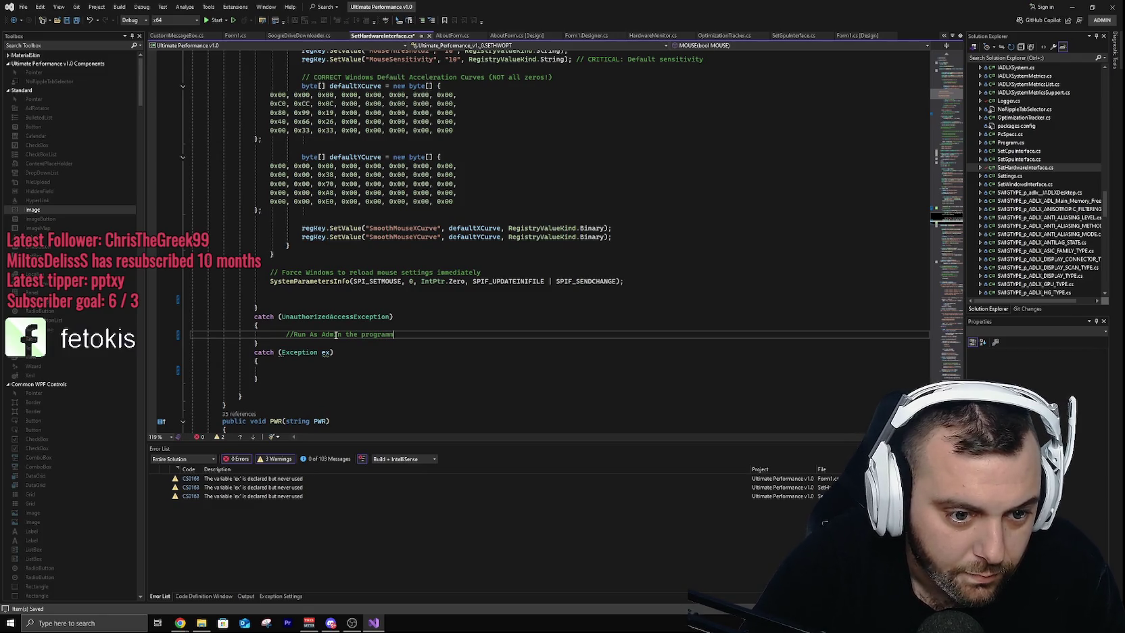
Step: Add the comment '//No revert the mouse settings to default' in the general Exception catch
click(305, 373)
text(//No )
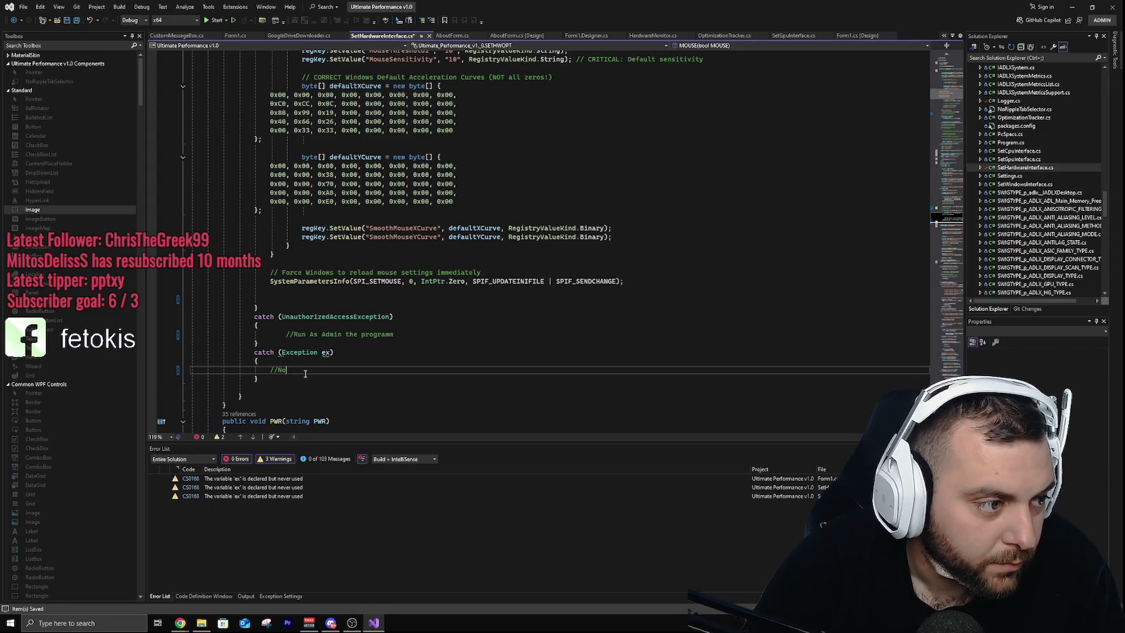
text(revert)
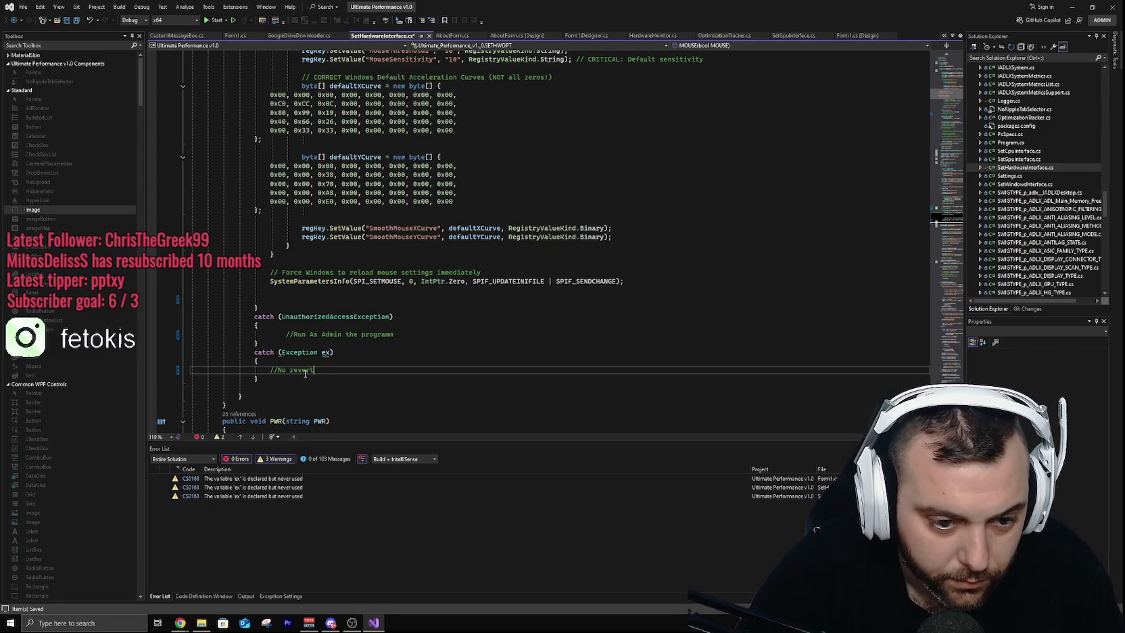
text( the mouse settings to f)
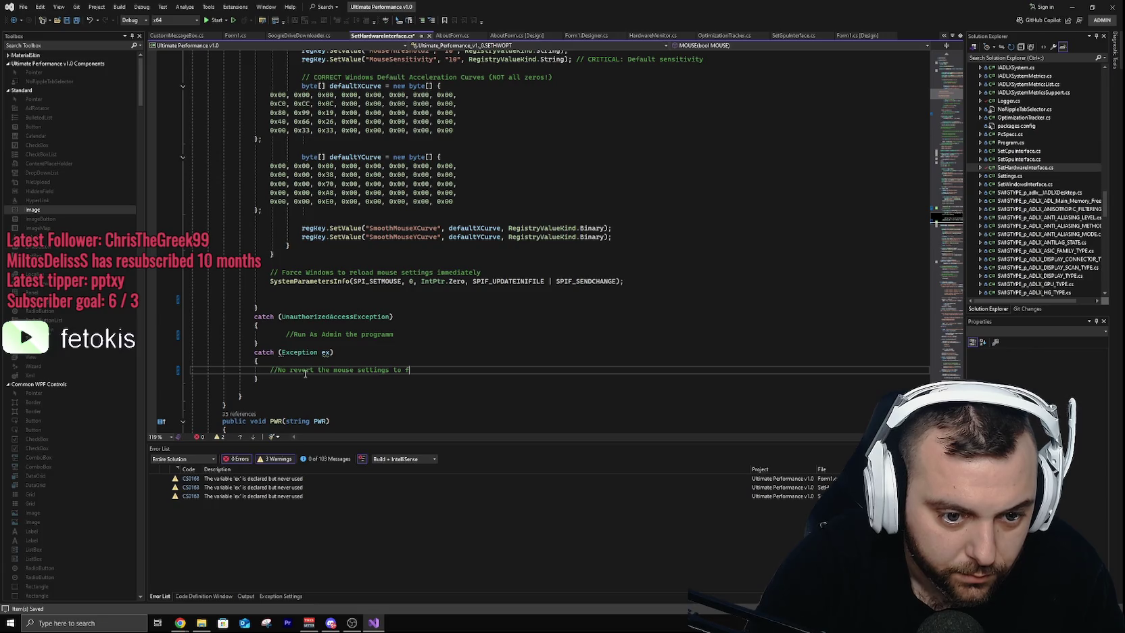
key(BackSpace)
text(deefg)
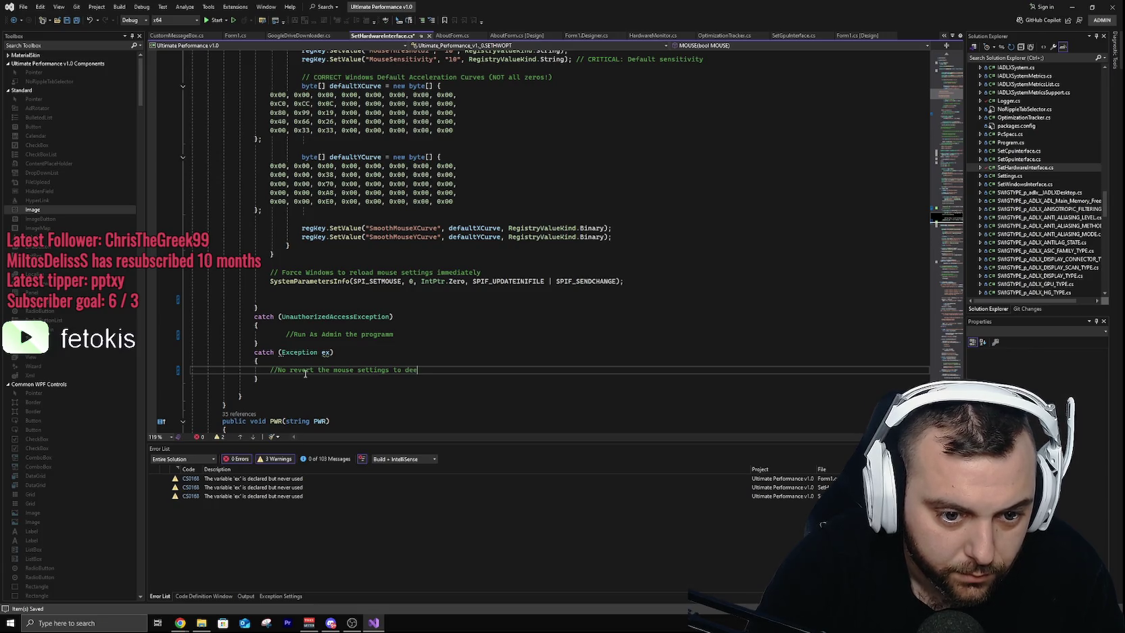
text(fault)
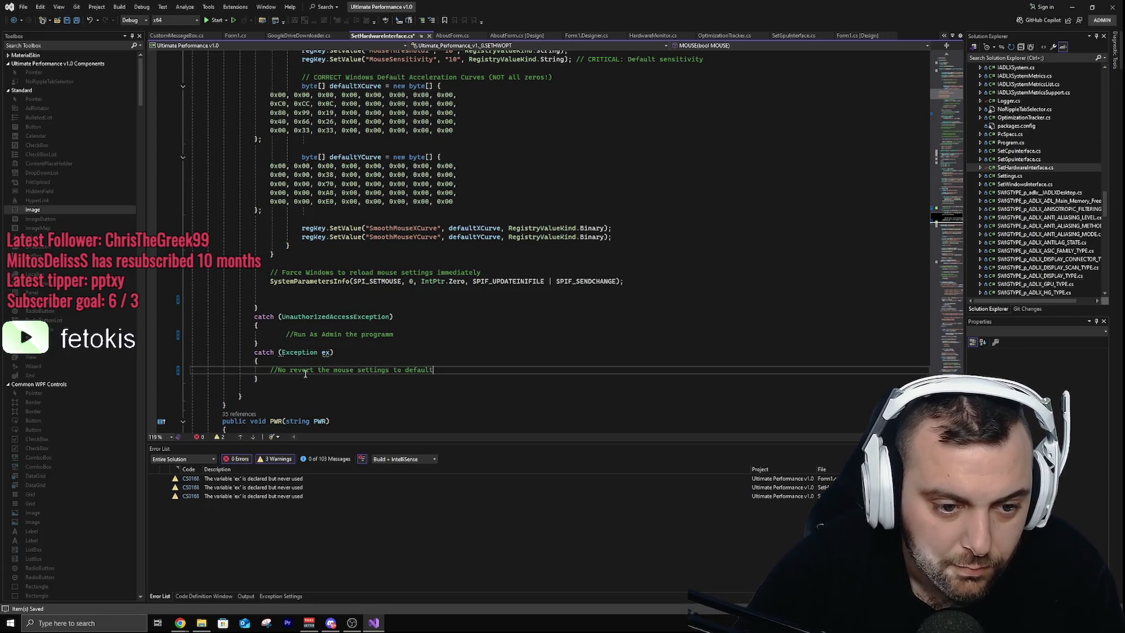
Step: Insert Console.WriteLine(ex.Message + "Mouse no Revert To Default Settings") at the top of the Exception catch
key(Down)
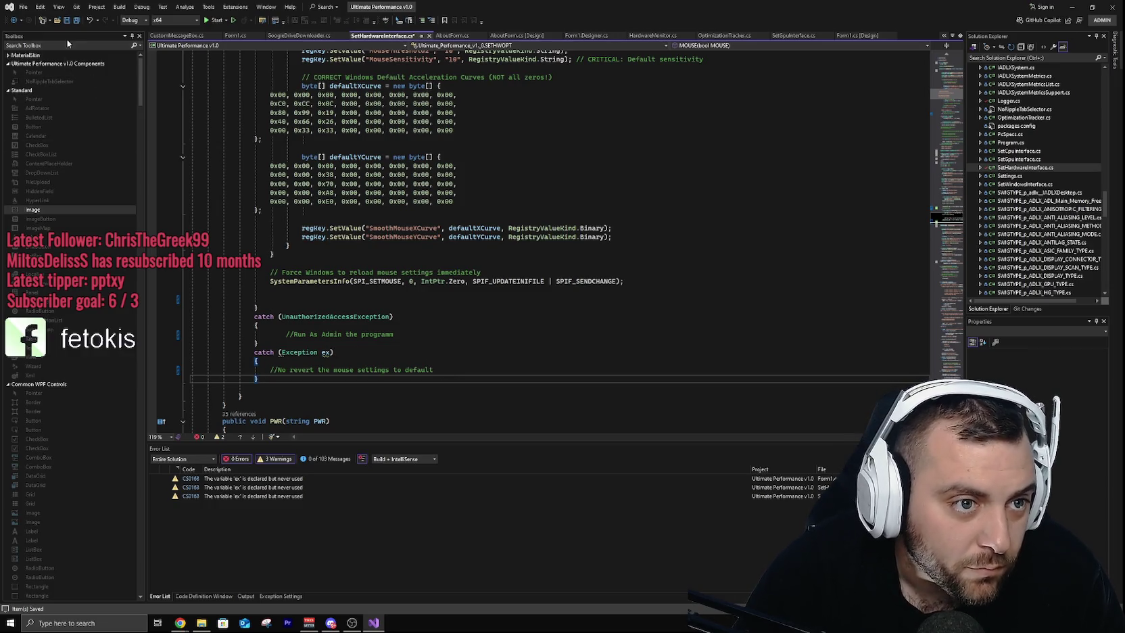
click(427, 363)
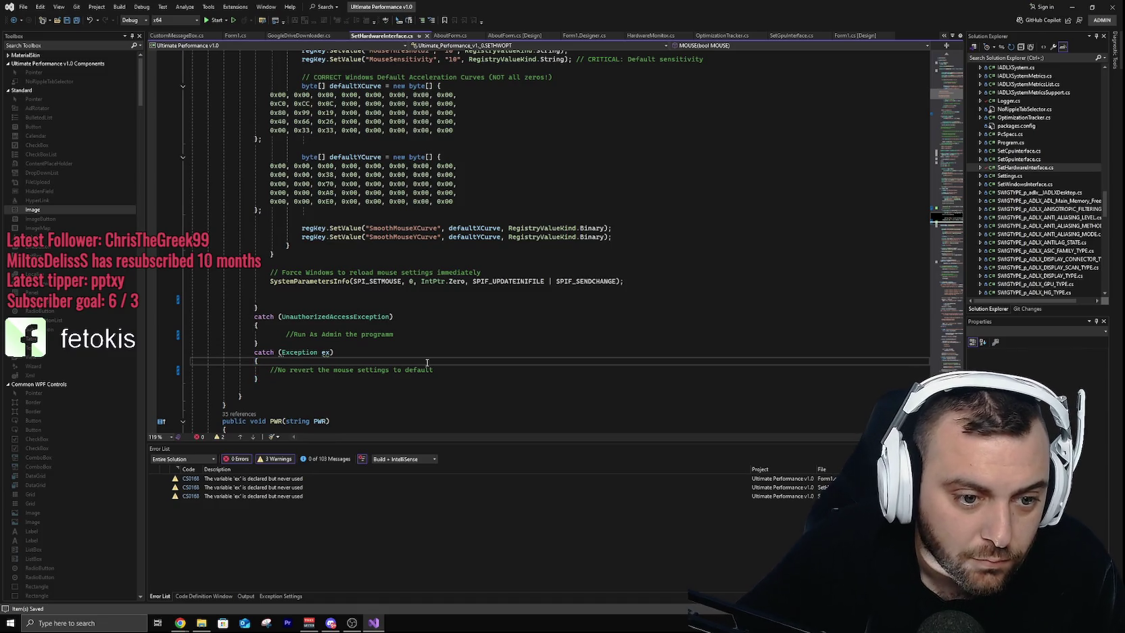
key(Return)
text(consolo)
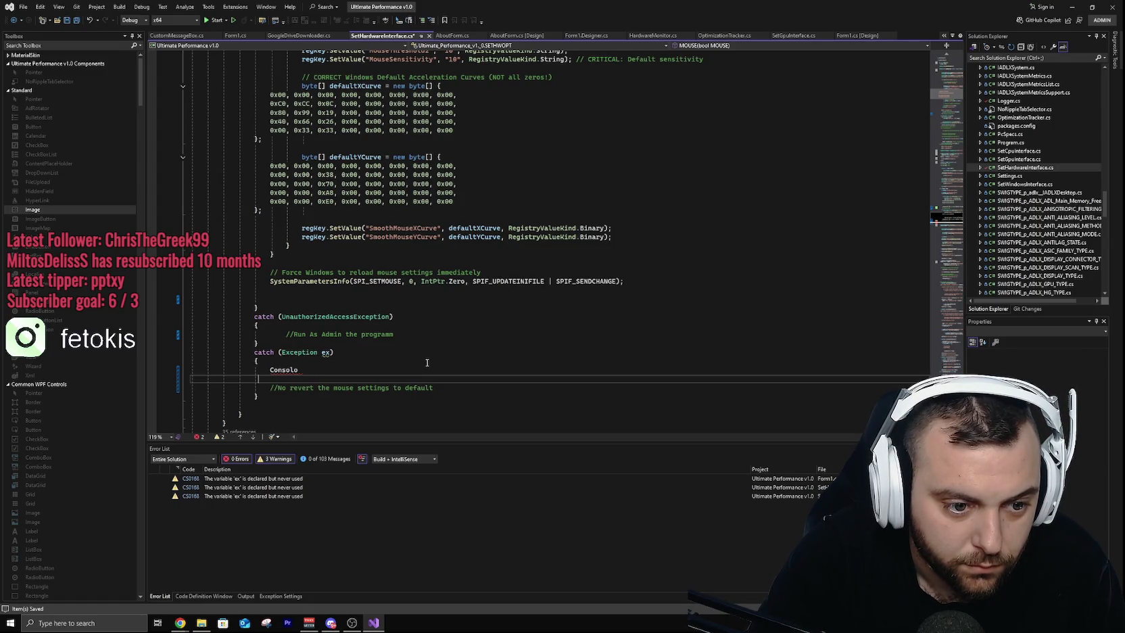
key(BackSpace)
key(BackSpace)
key(BackSpace)
key(BackSpace)
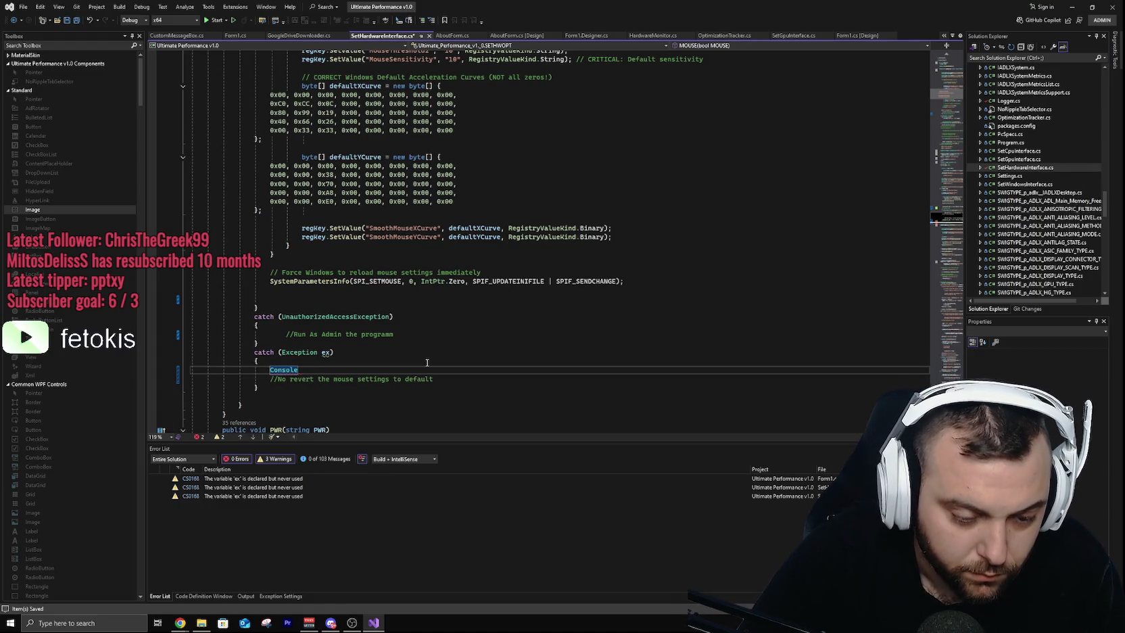
text(.)
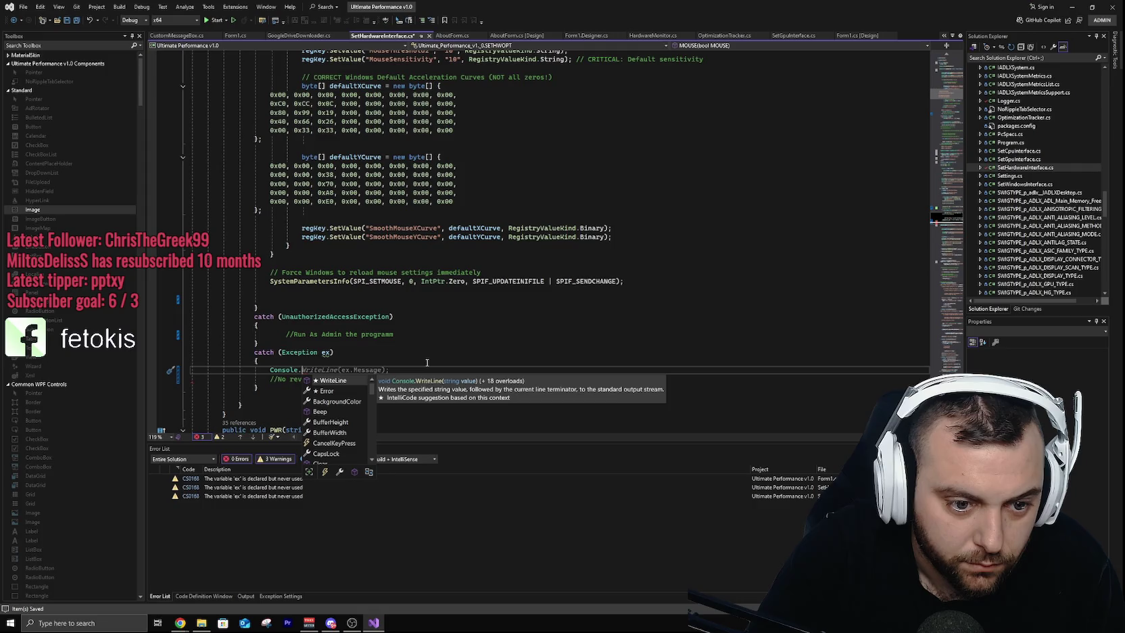
key(Down)
key(Down)
key(Down)
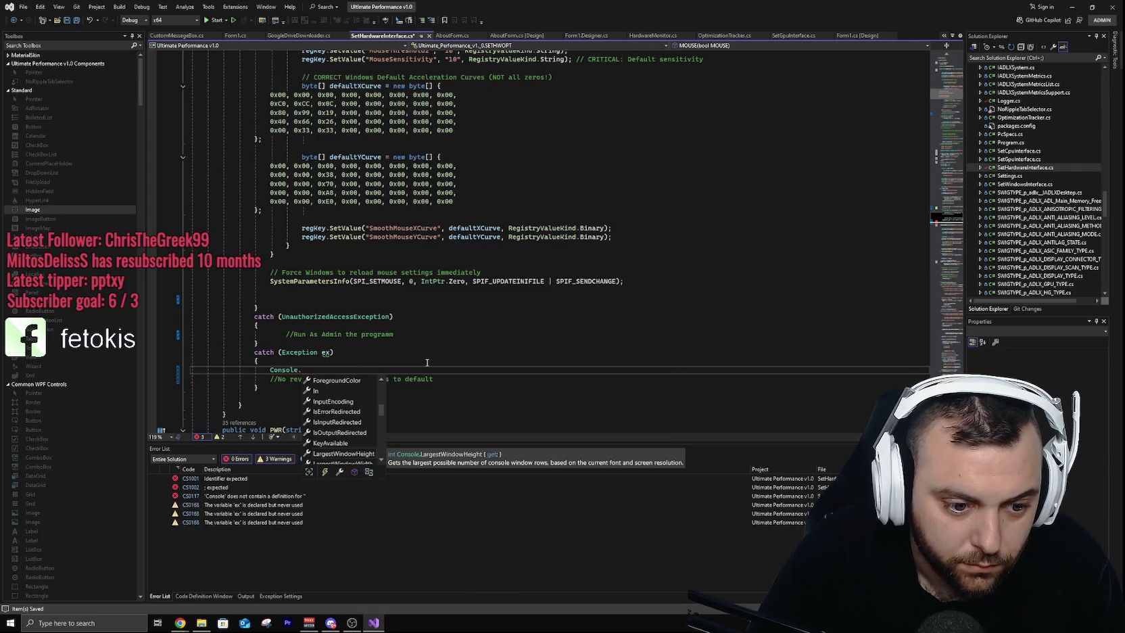
text(W)
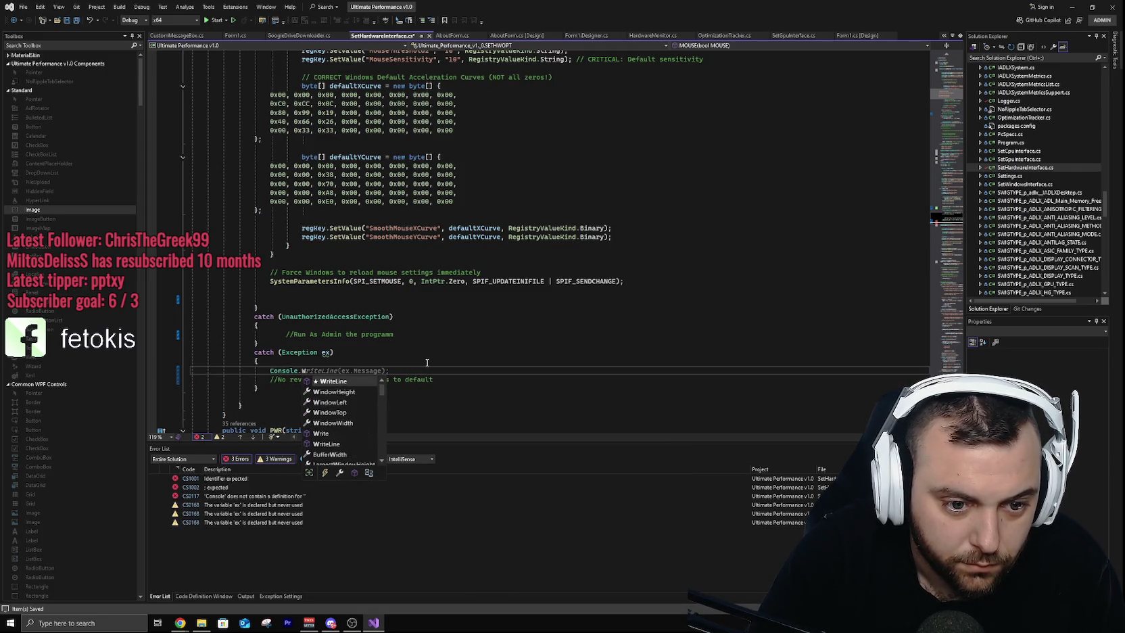
key(Tab)
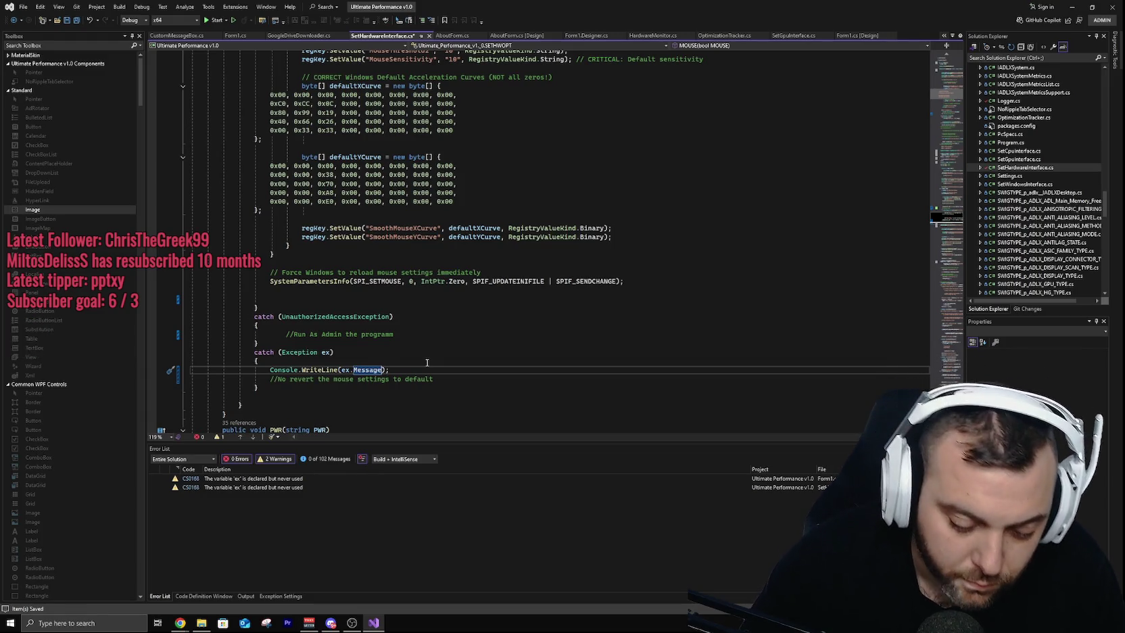
text(+)
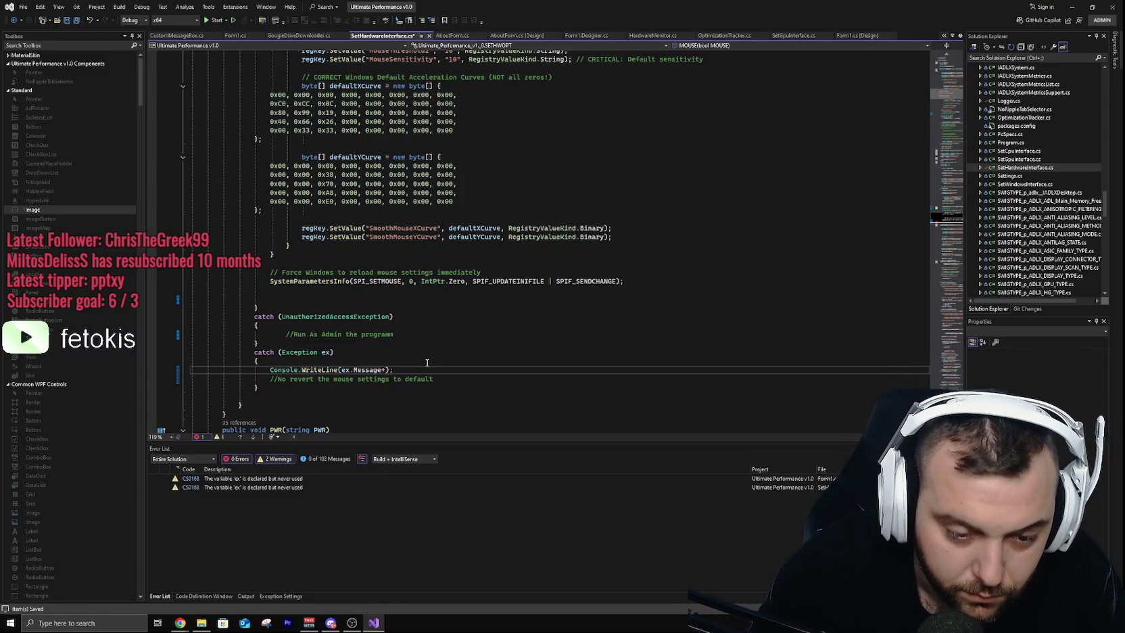
text("Mouse no )
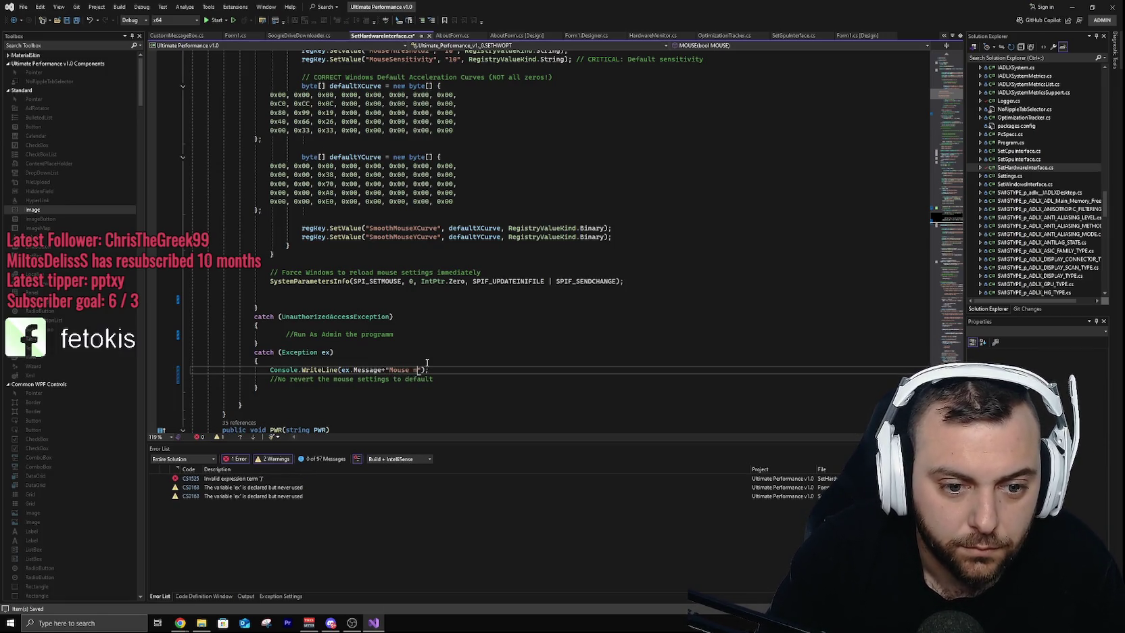
text(Revert )
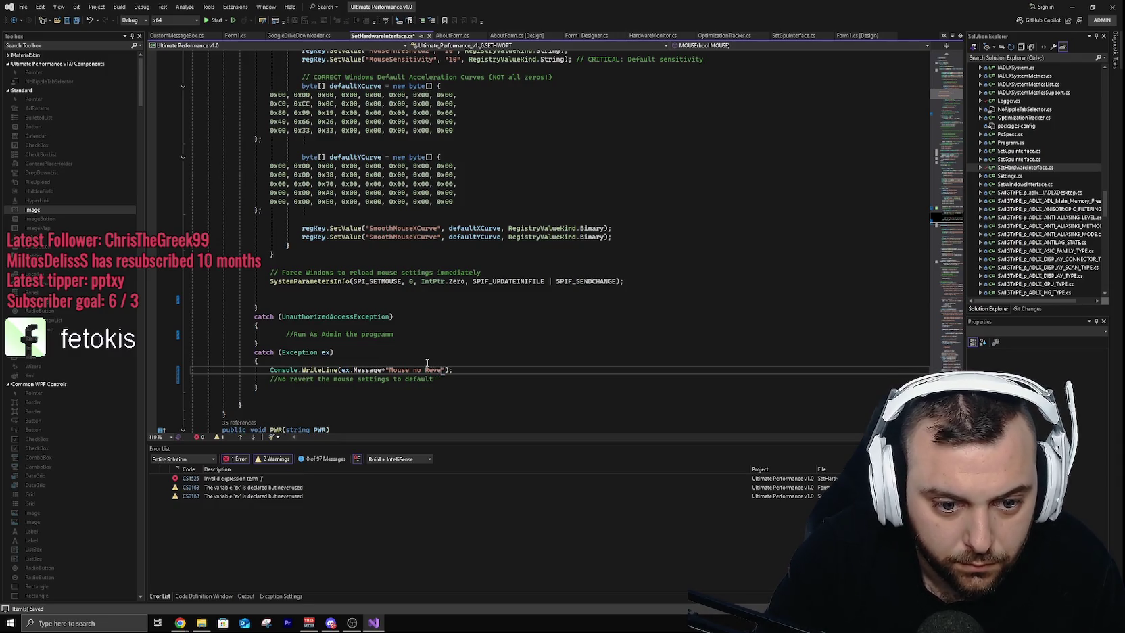
text(To D)
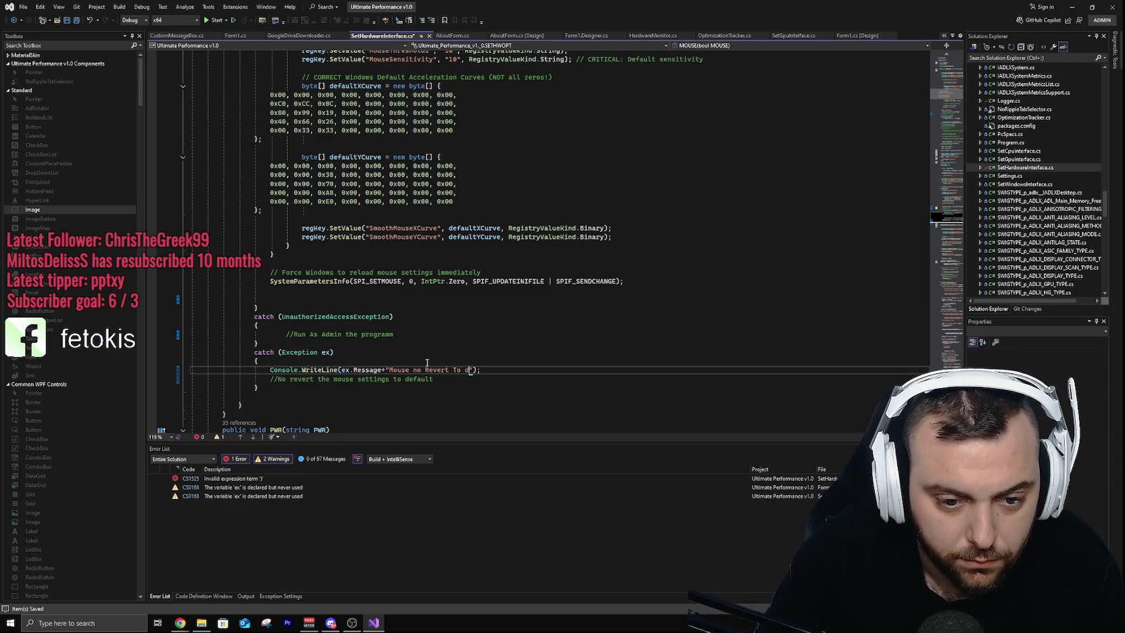
text(efault )
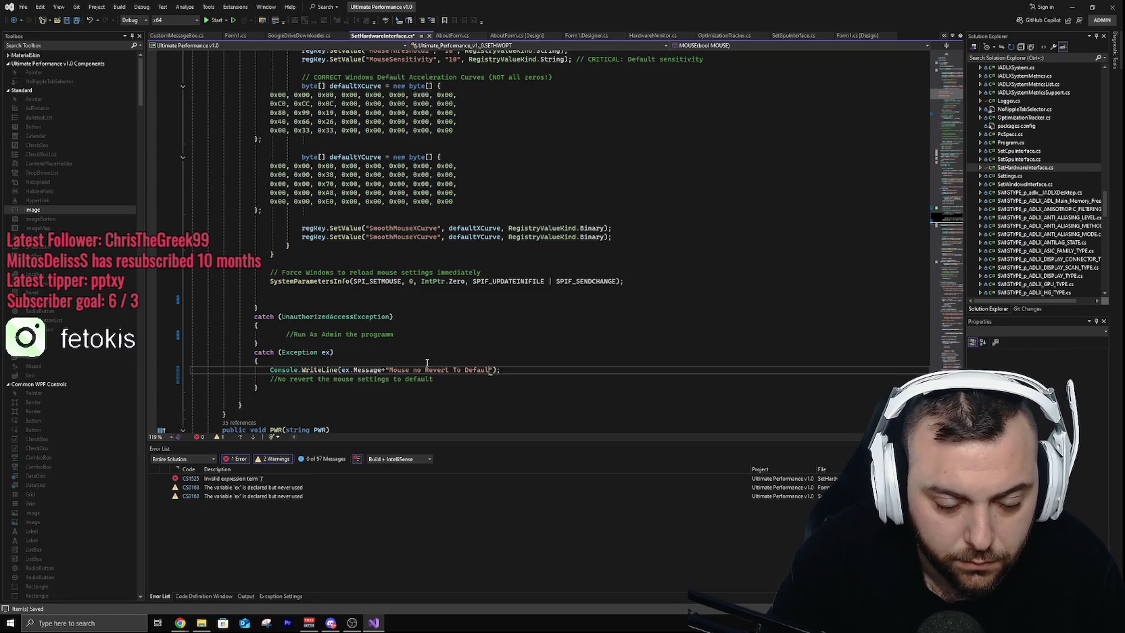
text(Settings)
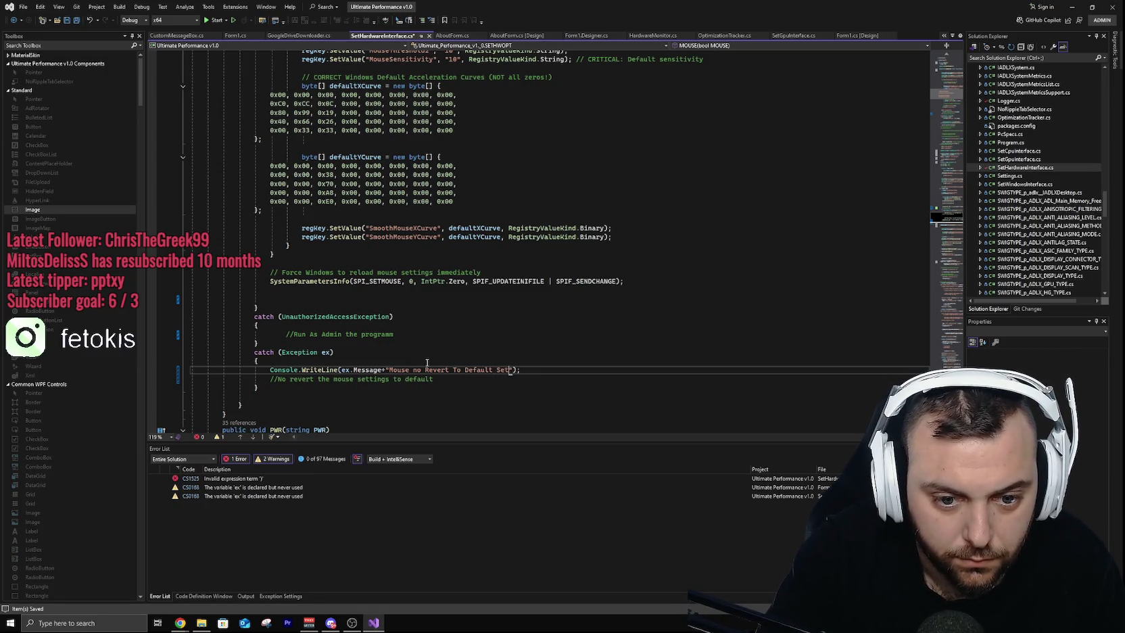
Step: Add Console.WriteLine("Run Programm As Admin to change mouse settings"); under the admin comment and save
click(429, 334)
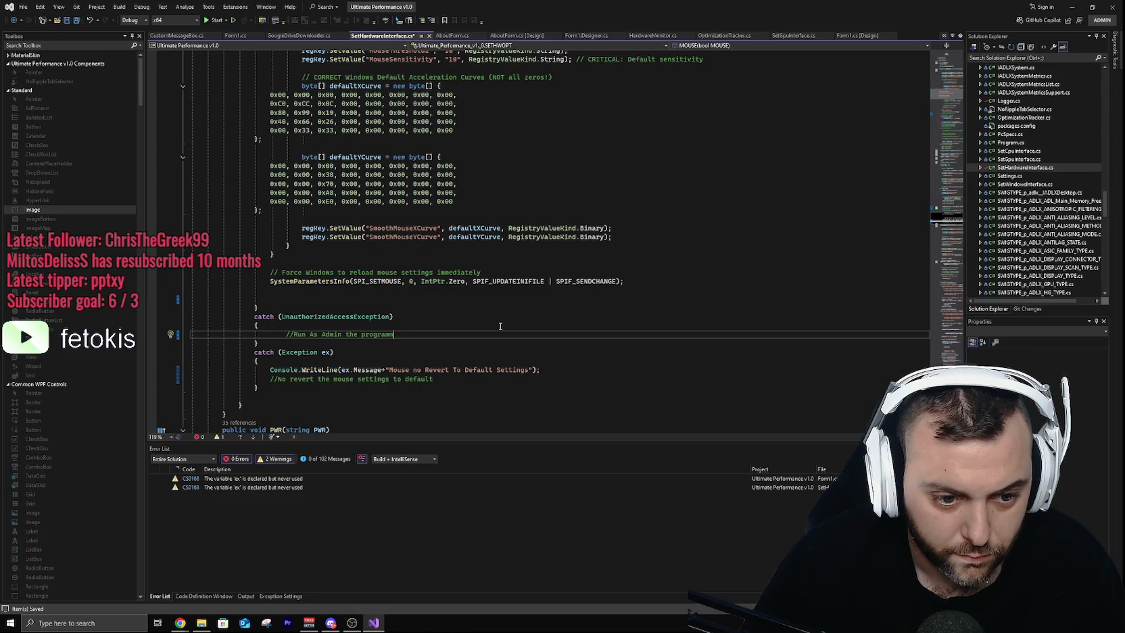
key(Return)
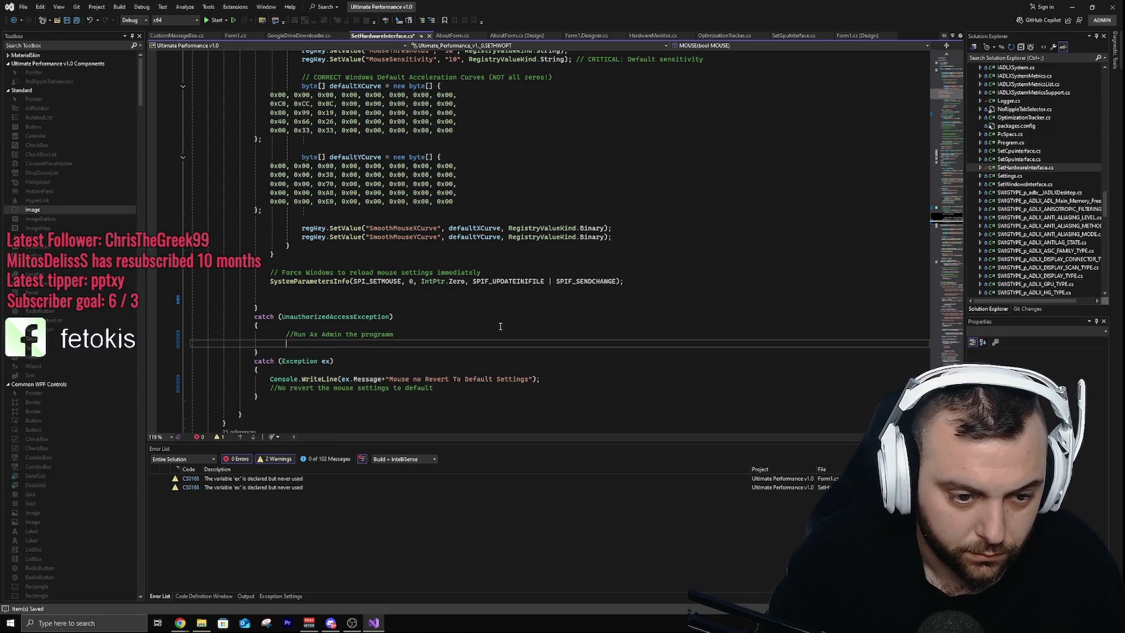
text(Cons)
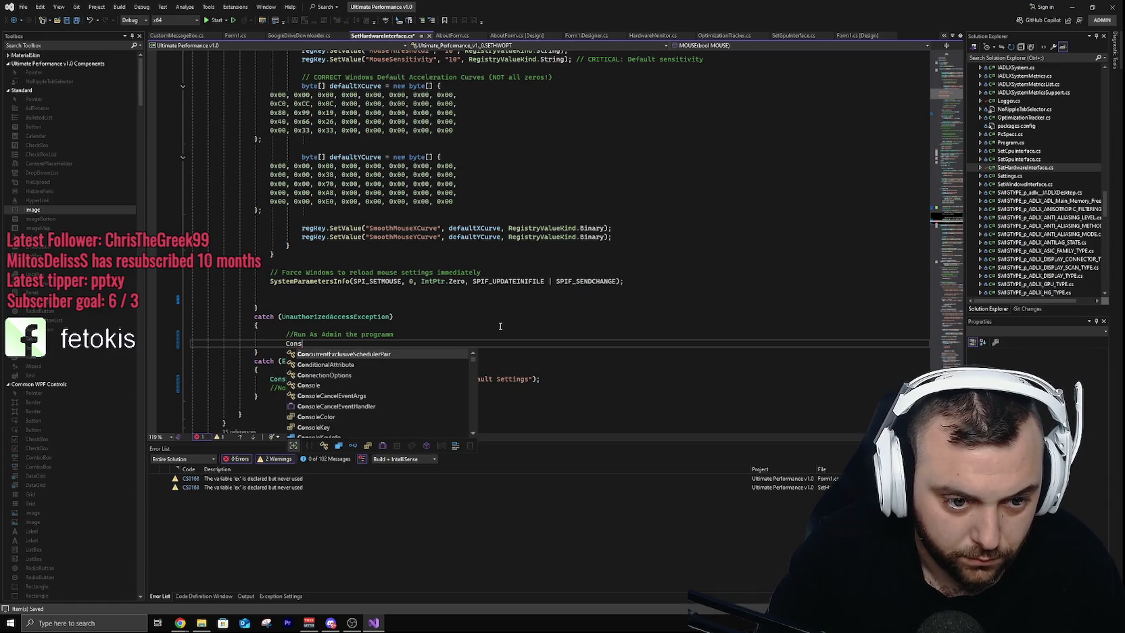
text(ole.WriteLine())
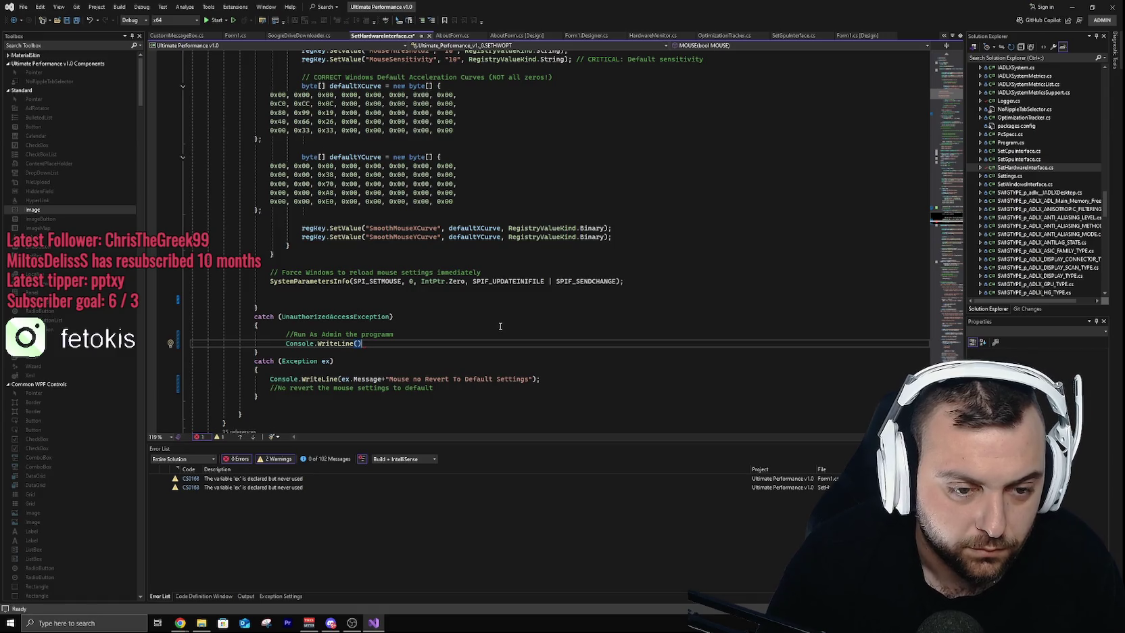
text(;)
key(Left)
key(Left)
text(")
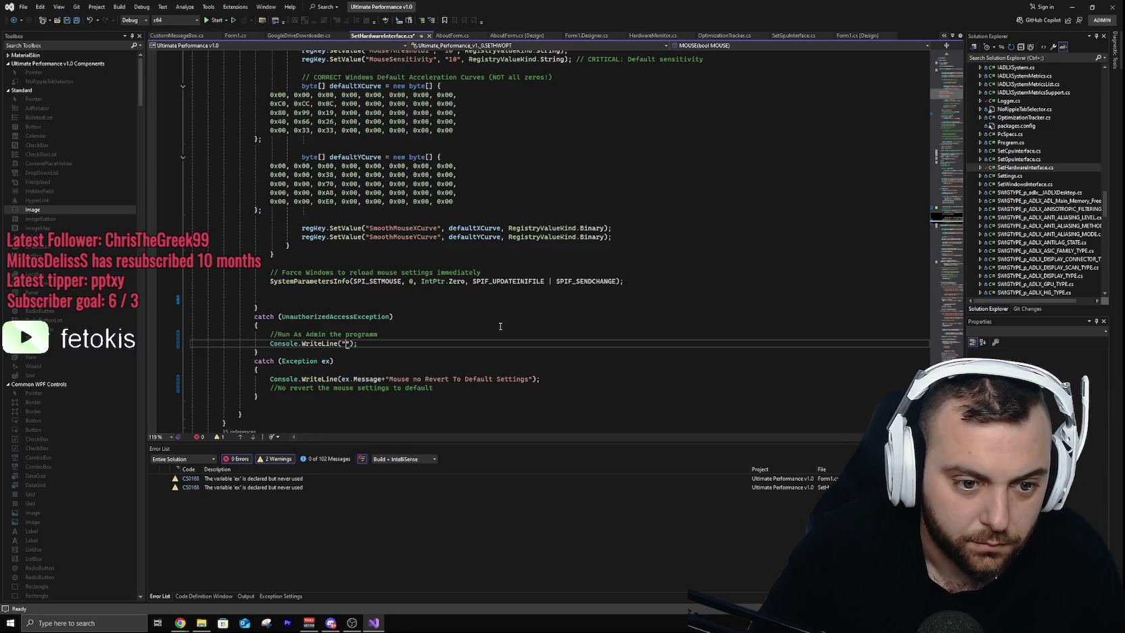
text(Run )
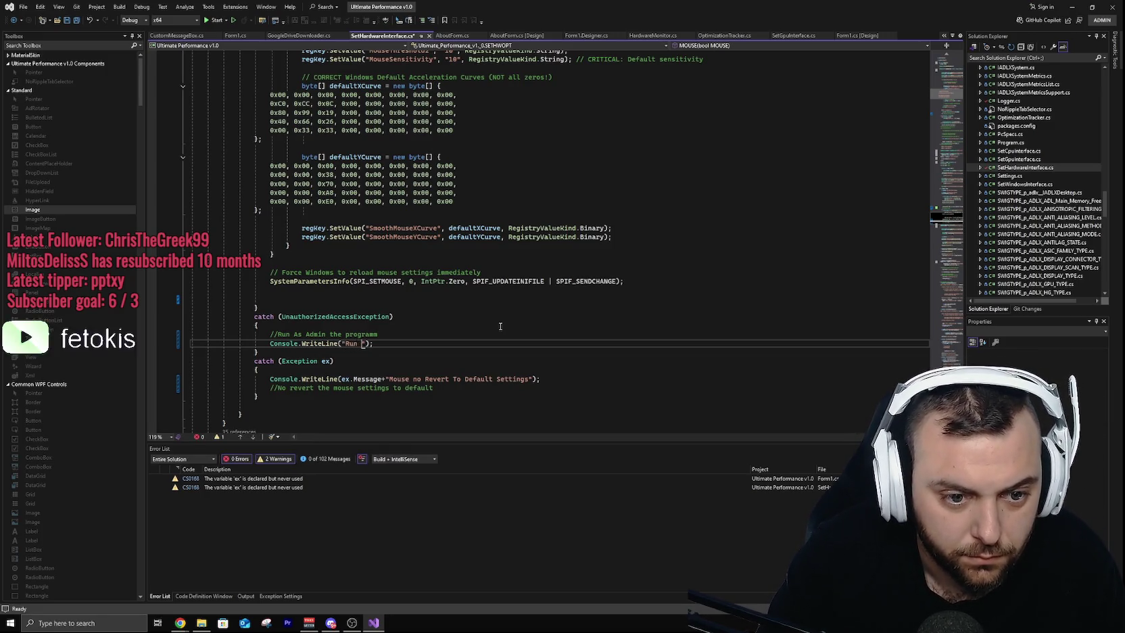
text(Pr)
text(ogramm A)
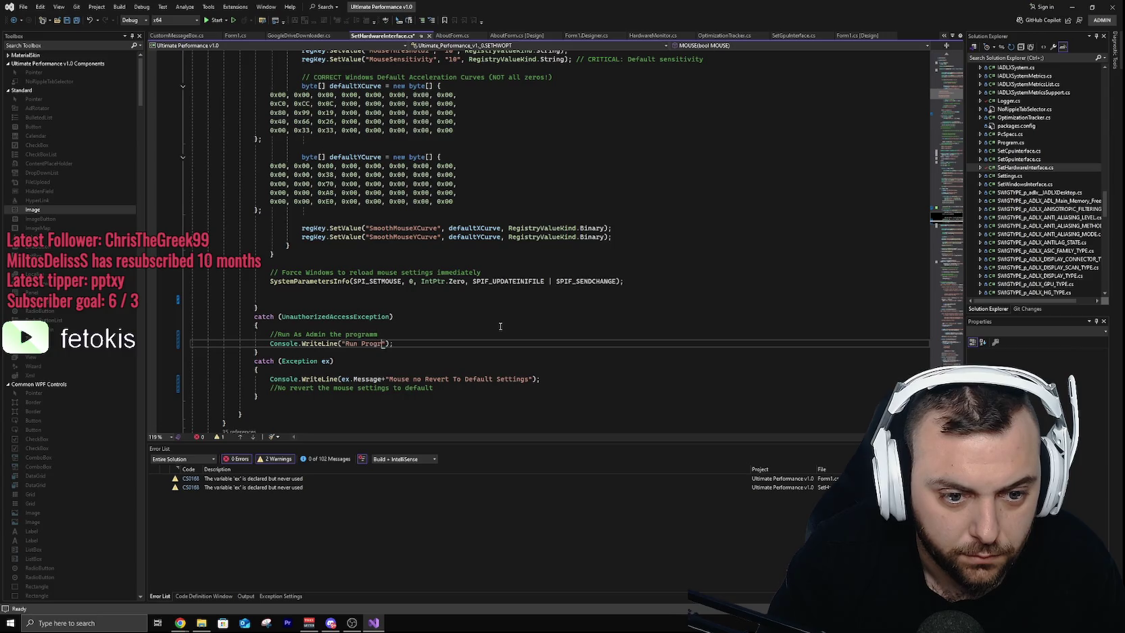
text(s Admin)
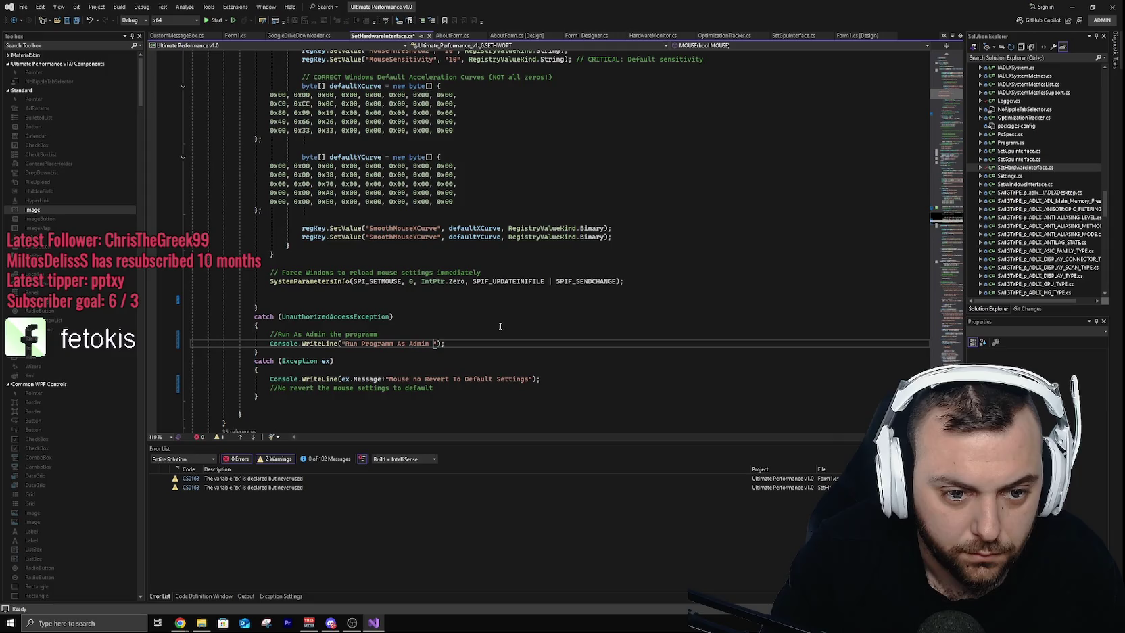
text( to change )
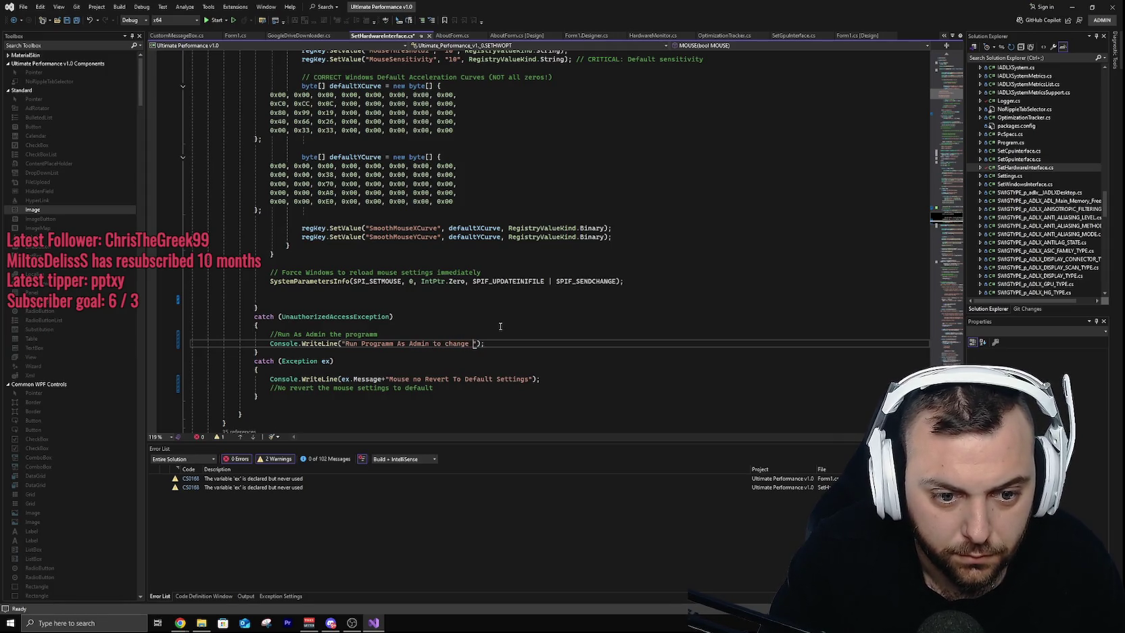
text(mouse)
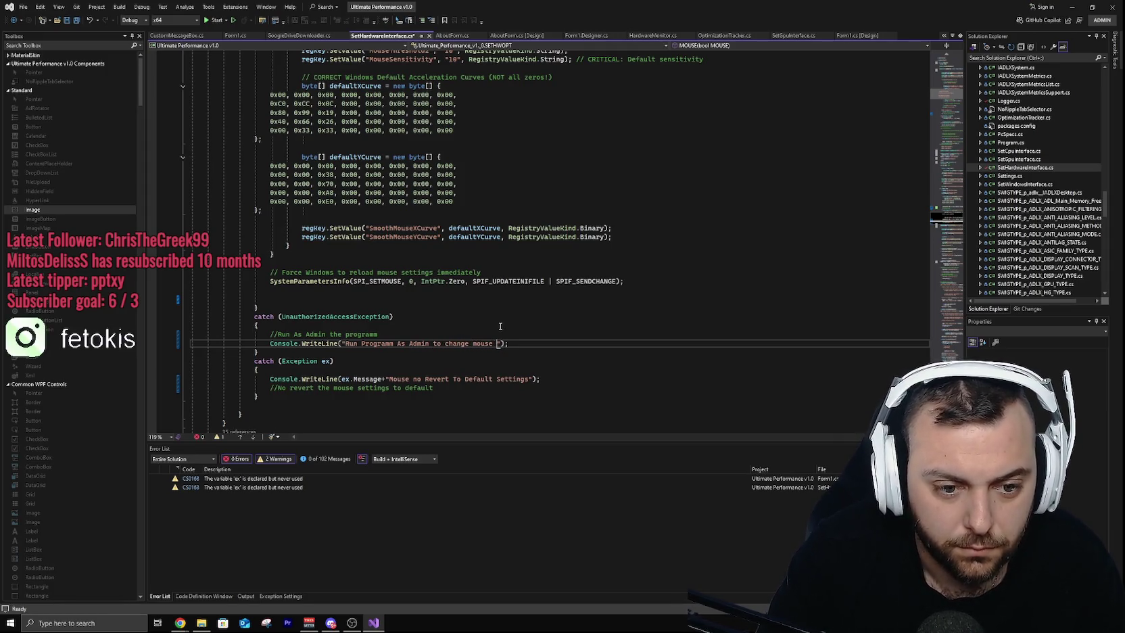
click(386, 378)
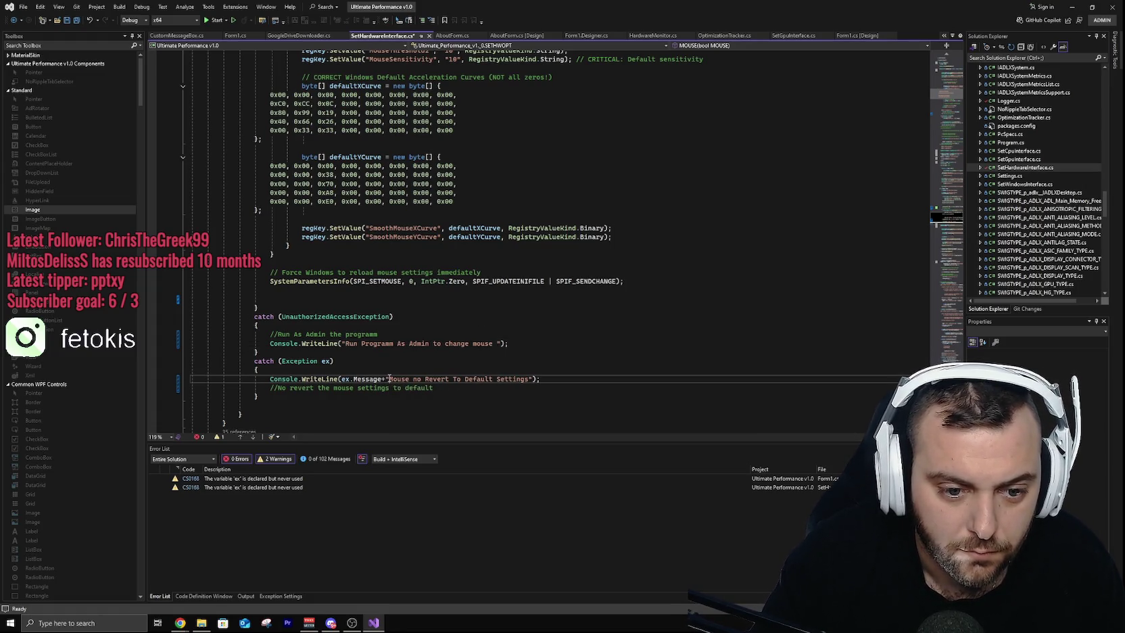
click(498, 343)
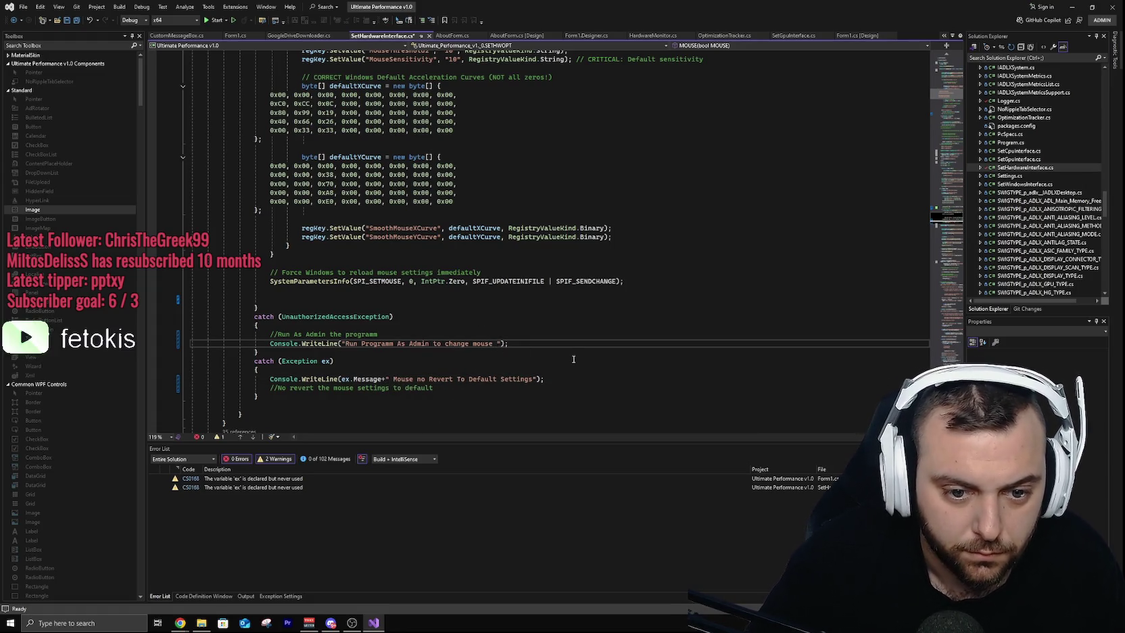
text(settings)
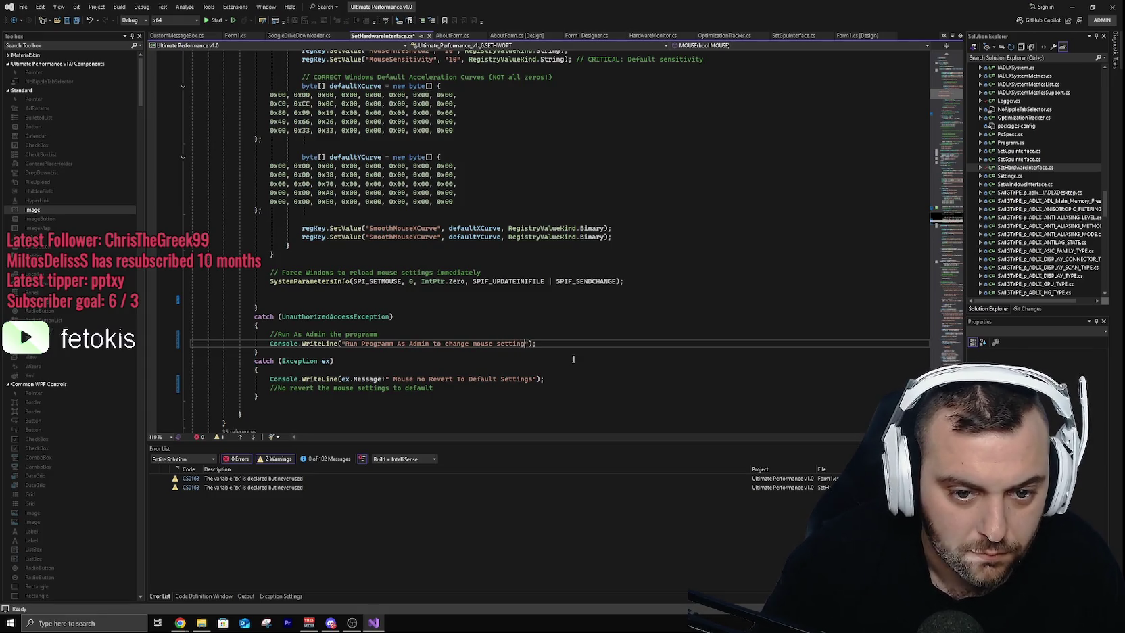
key(ctrl+s)
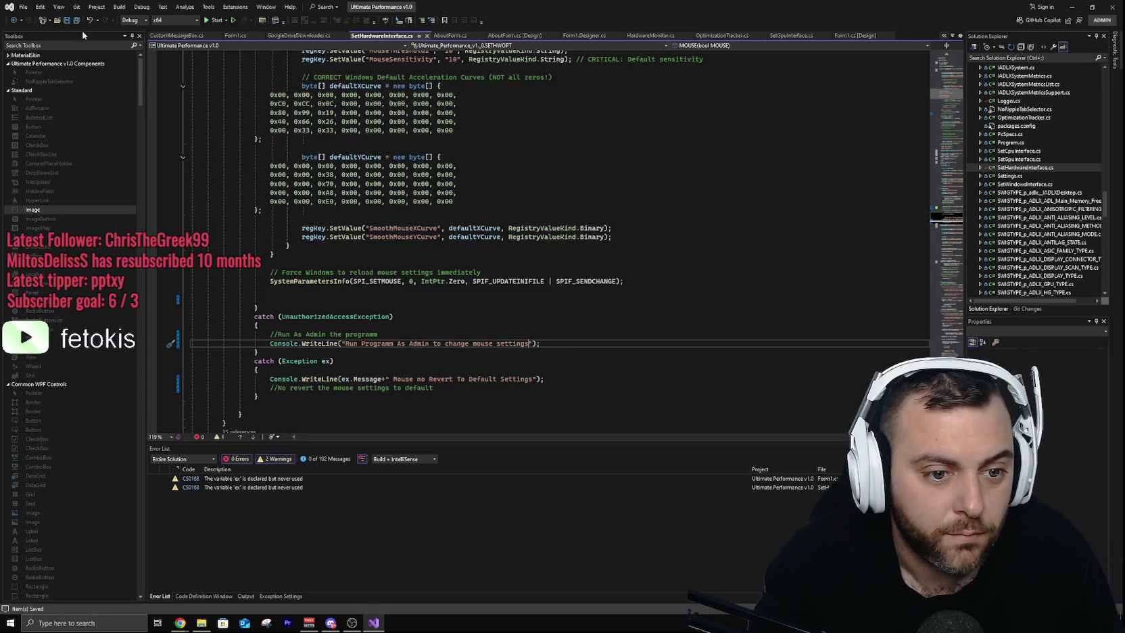
scroll(488, 369, down, 2)
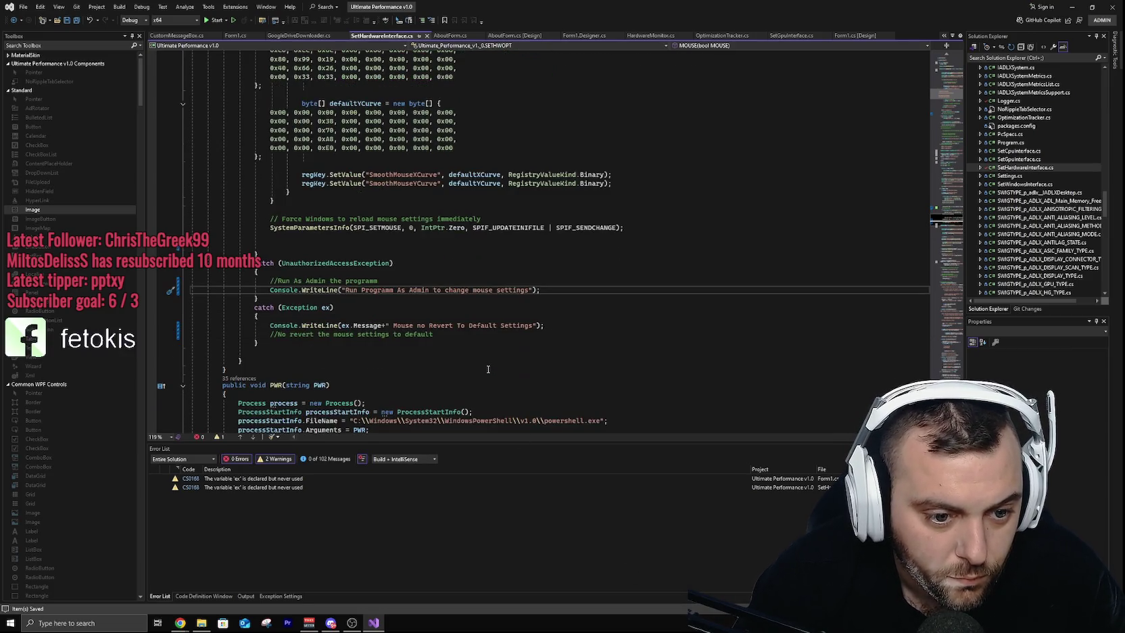
Step: Print "Mouse Settings Revert to Default Settings" after the SystemParametersInfo call and save the file
scroll(489, 364, up, 4)
scroll(489, 366, down, 2)
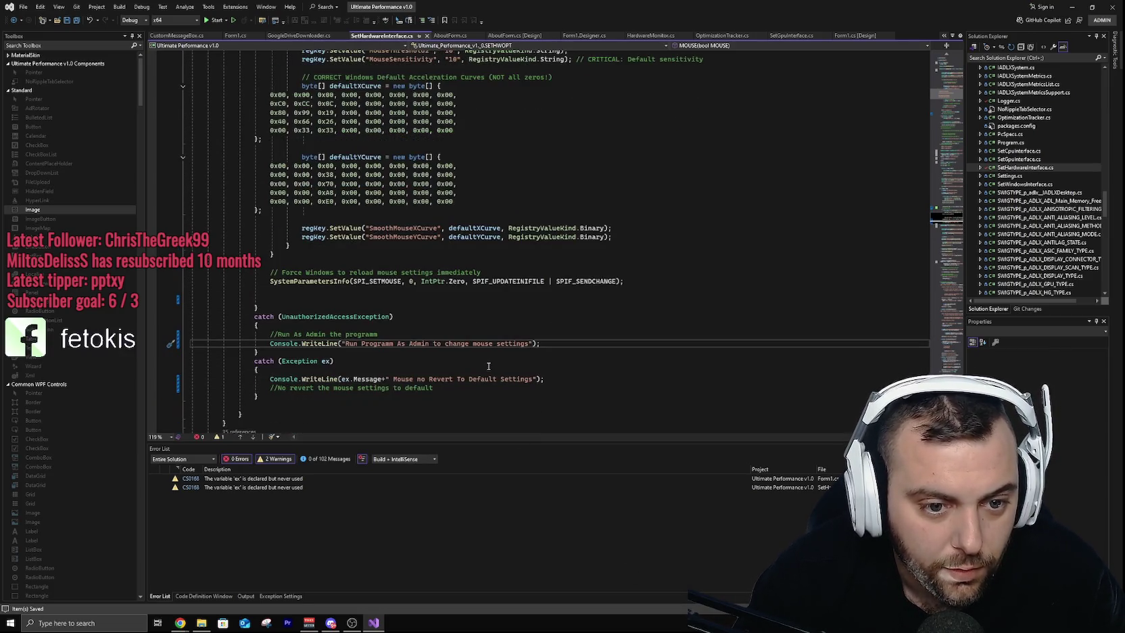
click(299, 293)
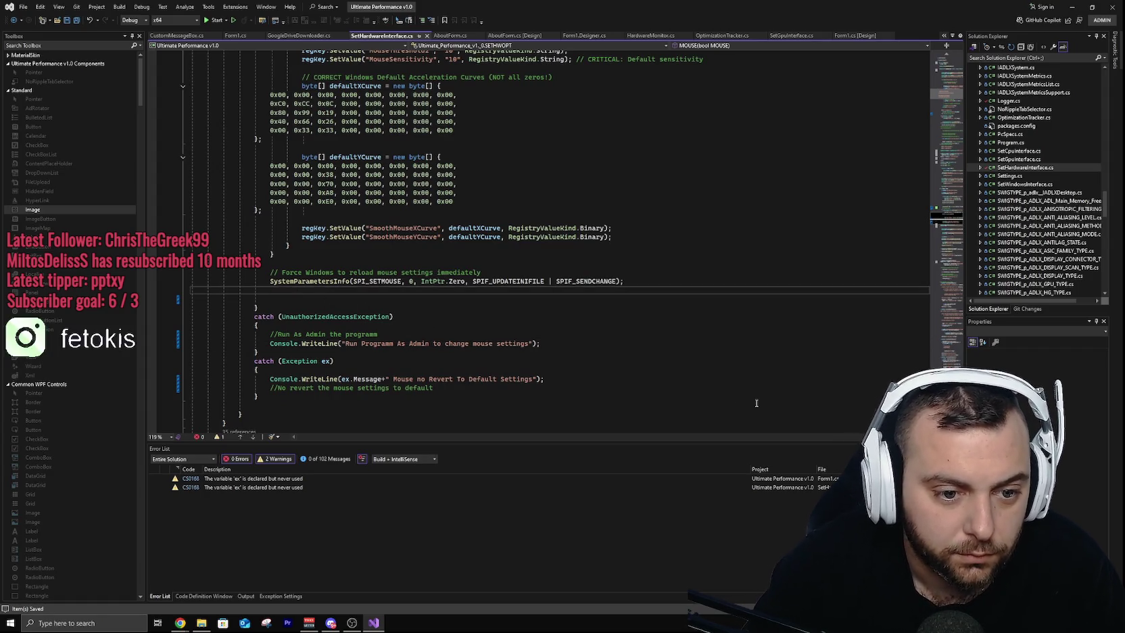
text(Console)
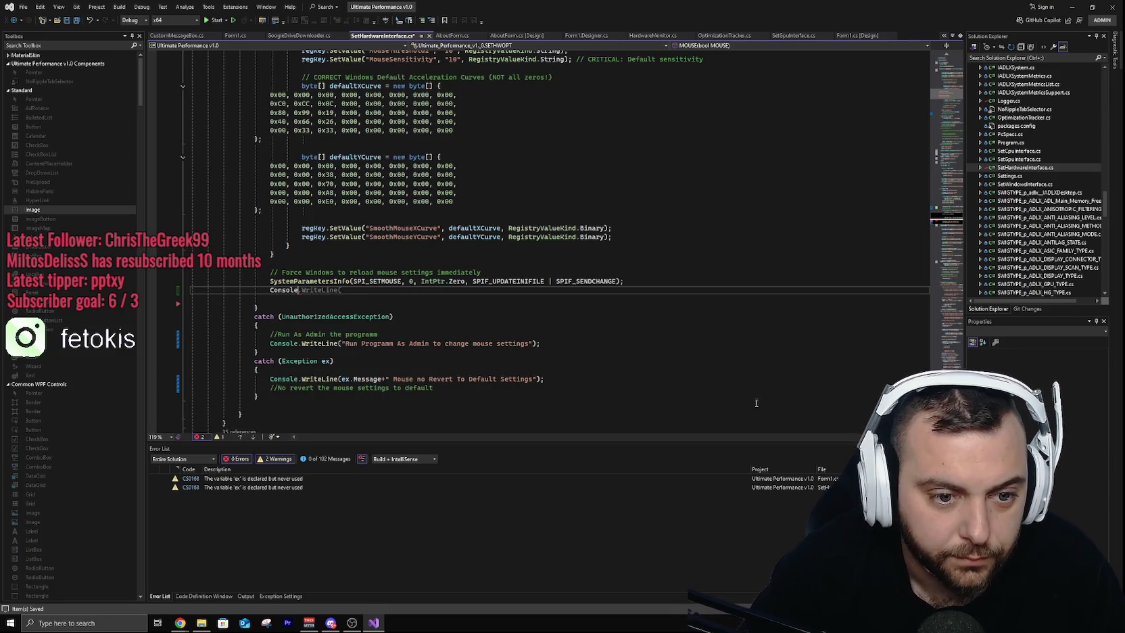
text(.WriteLine())
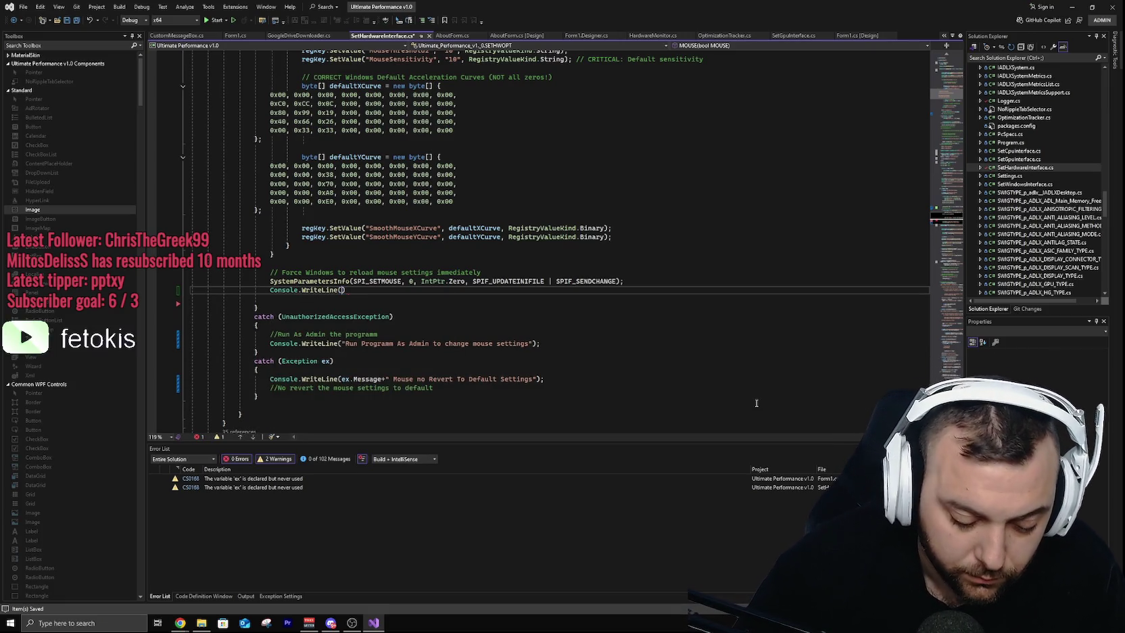
text(")
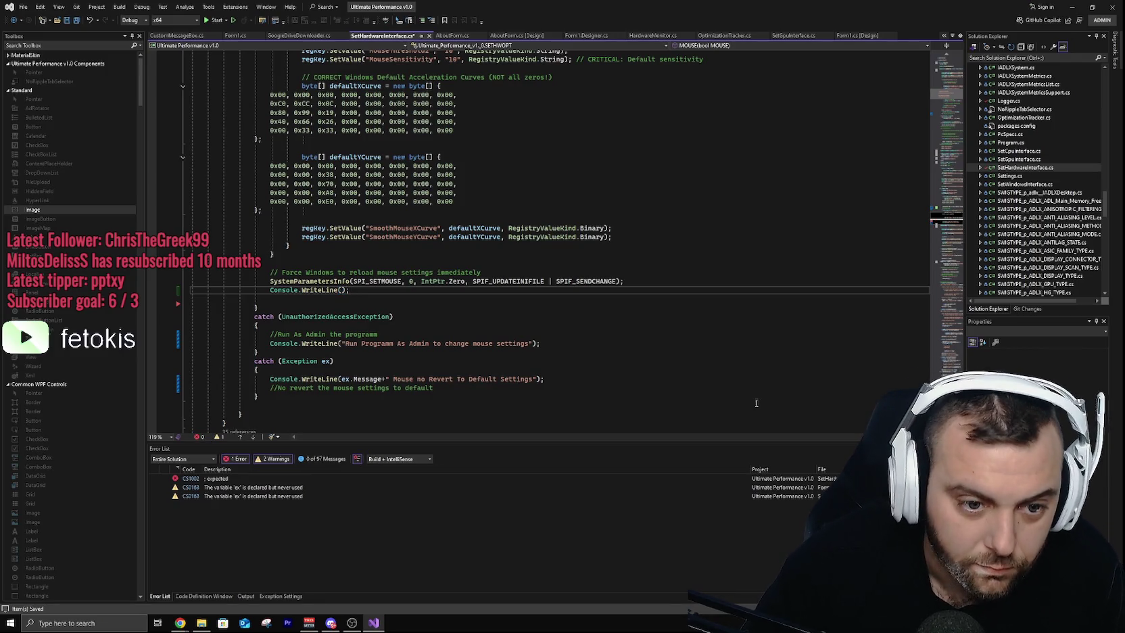
text(Mouse S)
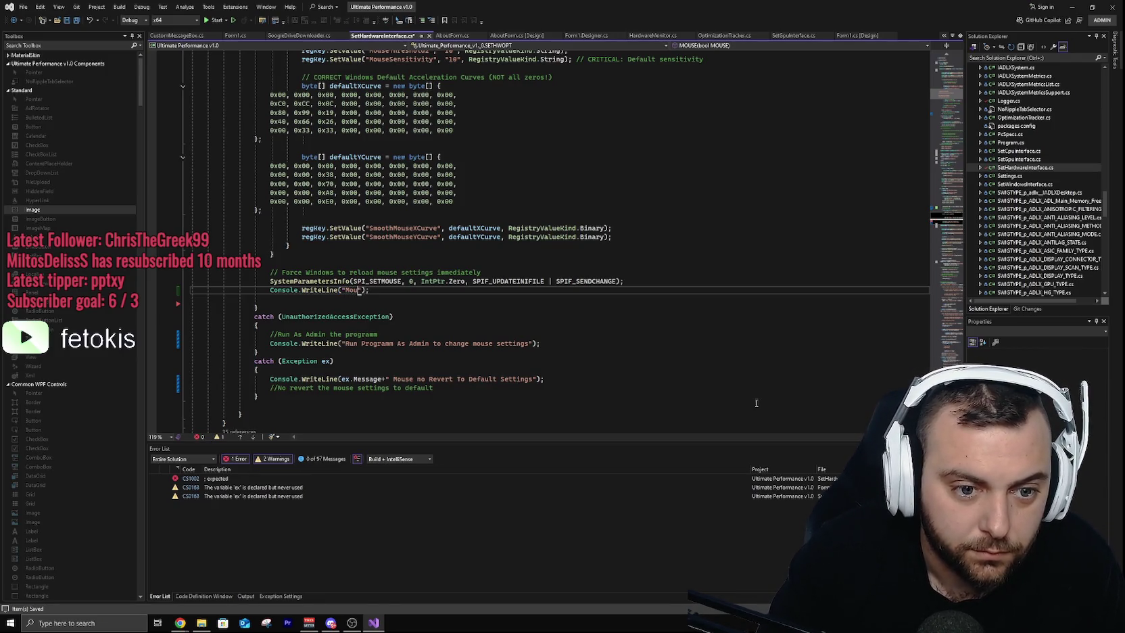
text(etting)
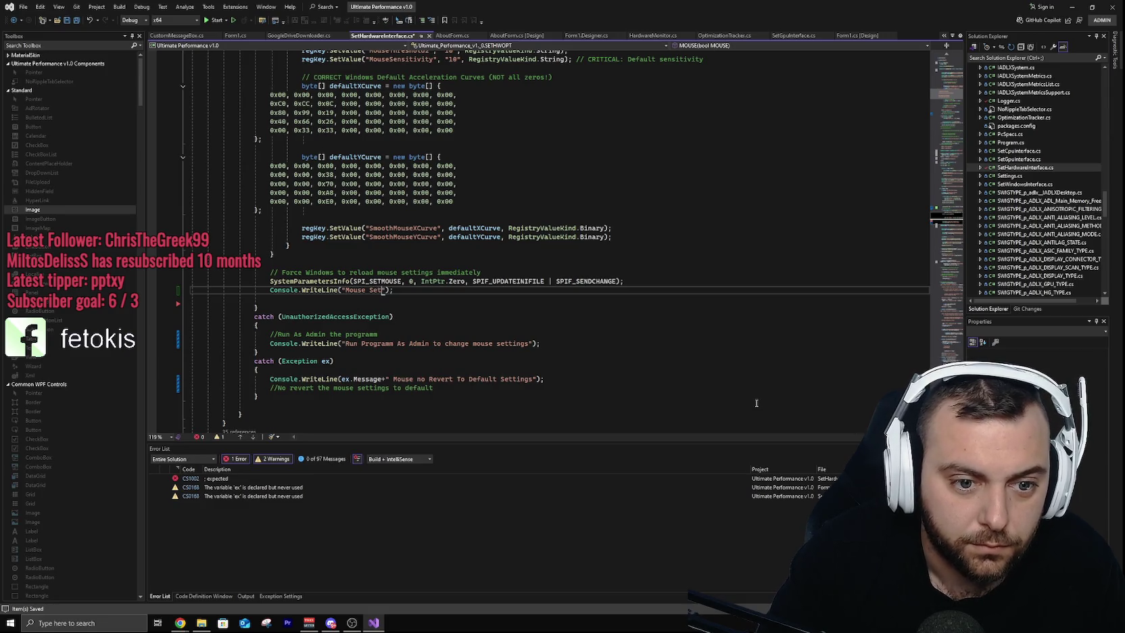
key(BackSpace)
text(s Rev)
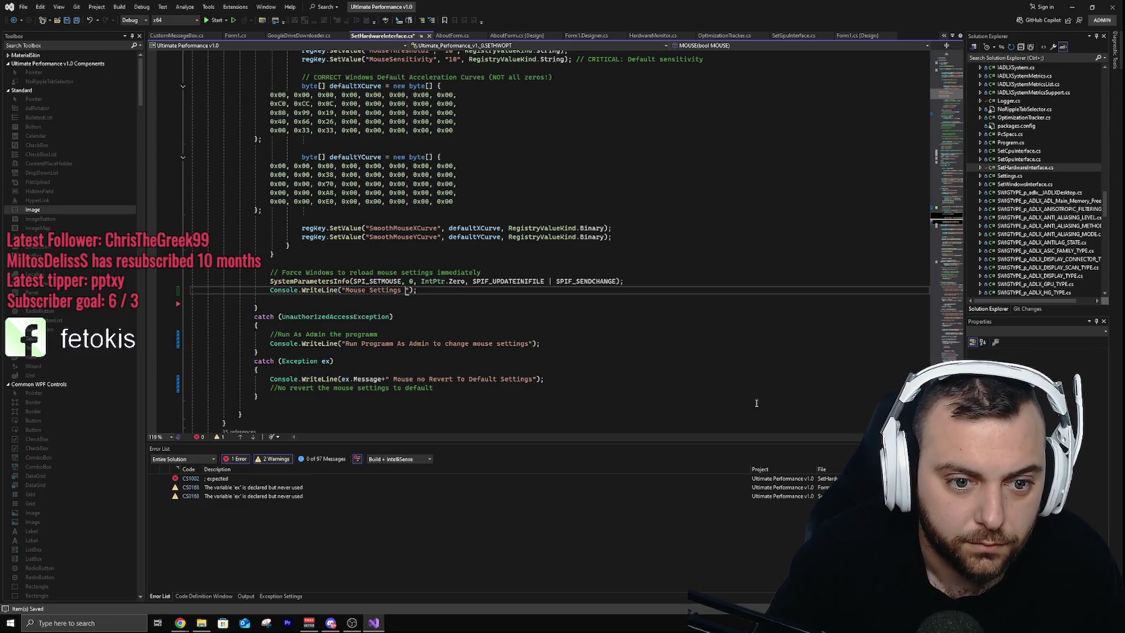
text(ert t)
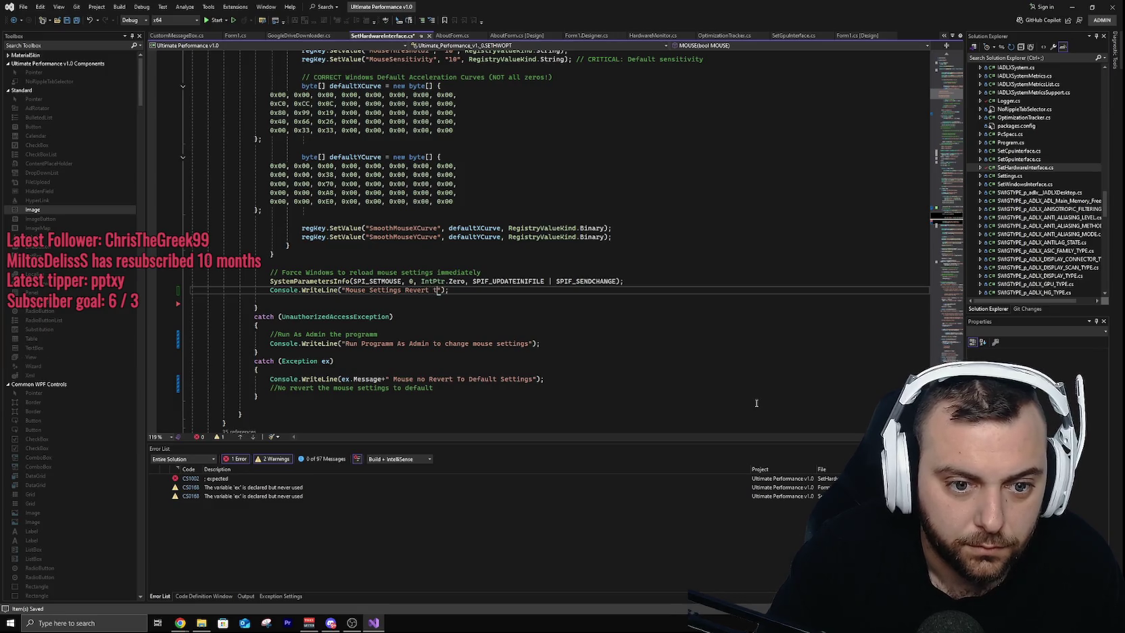
text(o Defau)
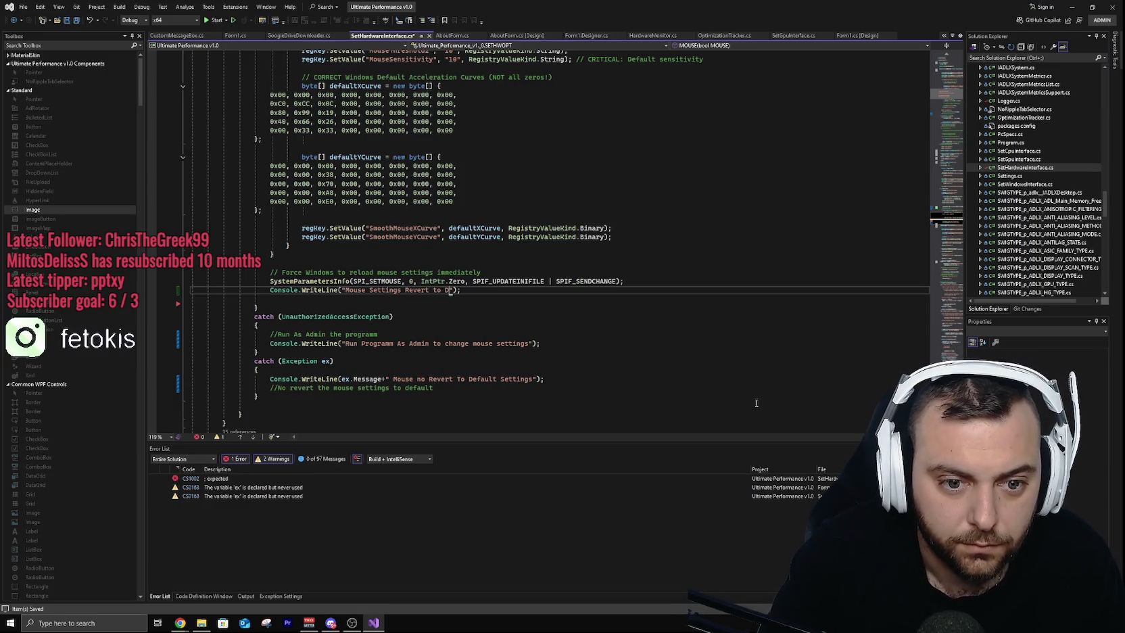
text(lt Set)
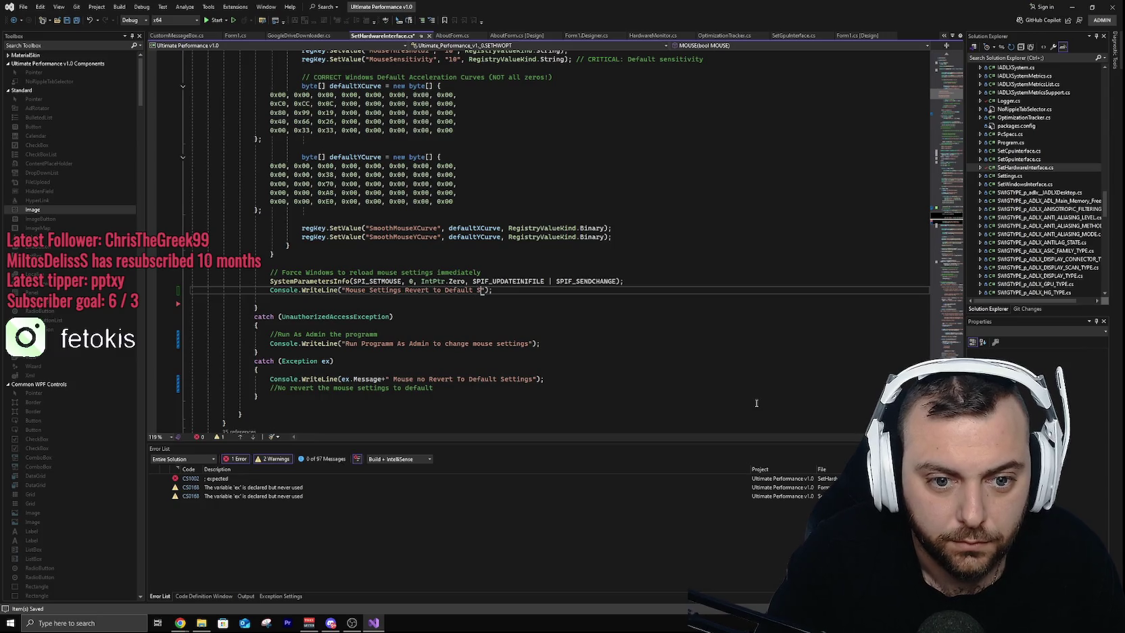
text(tings)
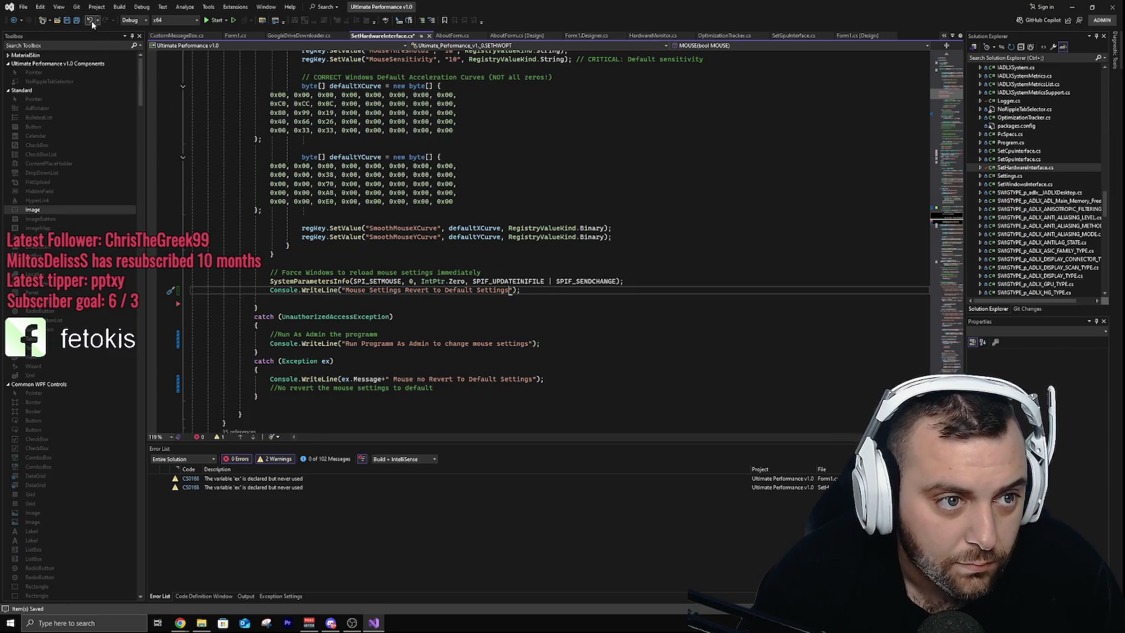
click(76, 20)
scroll(586, 316, up, 2)
scroll(586, 317, up, 3)
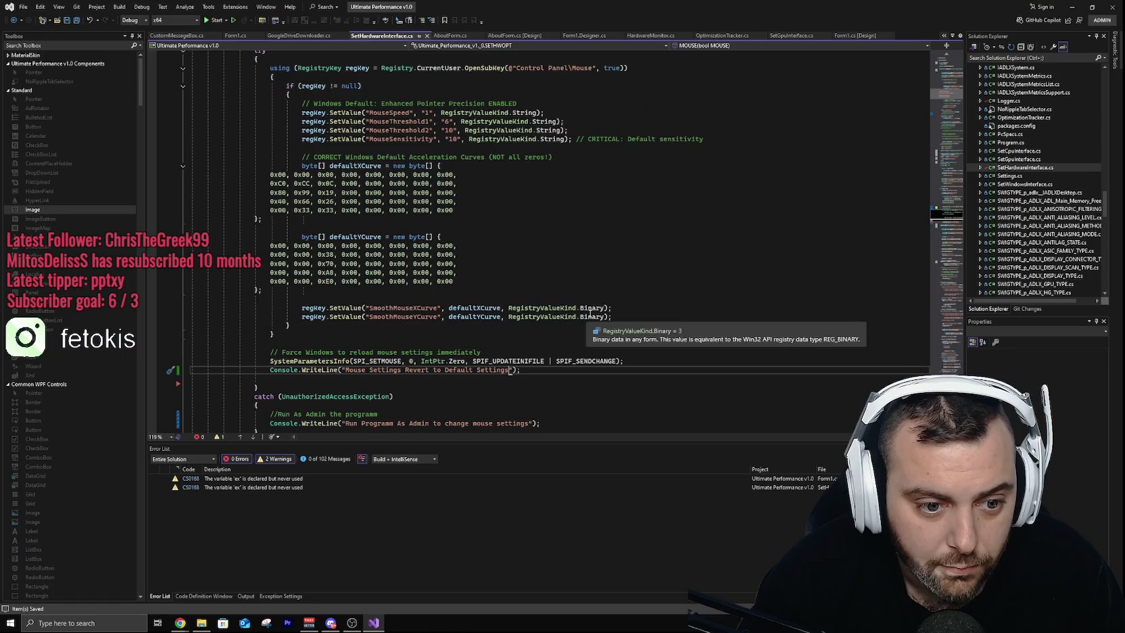
scroll(675, 301, up, 7)
scroll(676, 302, up, 3)
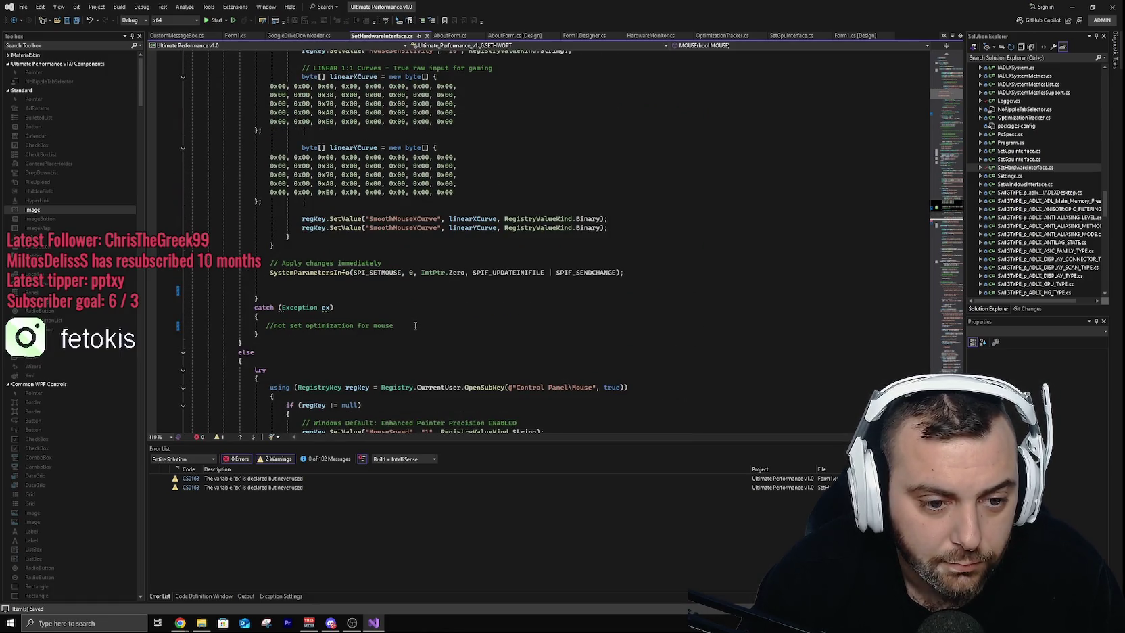
Step: Add Console.WriteLine(ex + " Mouse optimization Settings Not Applied") below the mouse-optimization comment
click(415, 325)
key(Return)
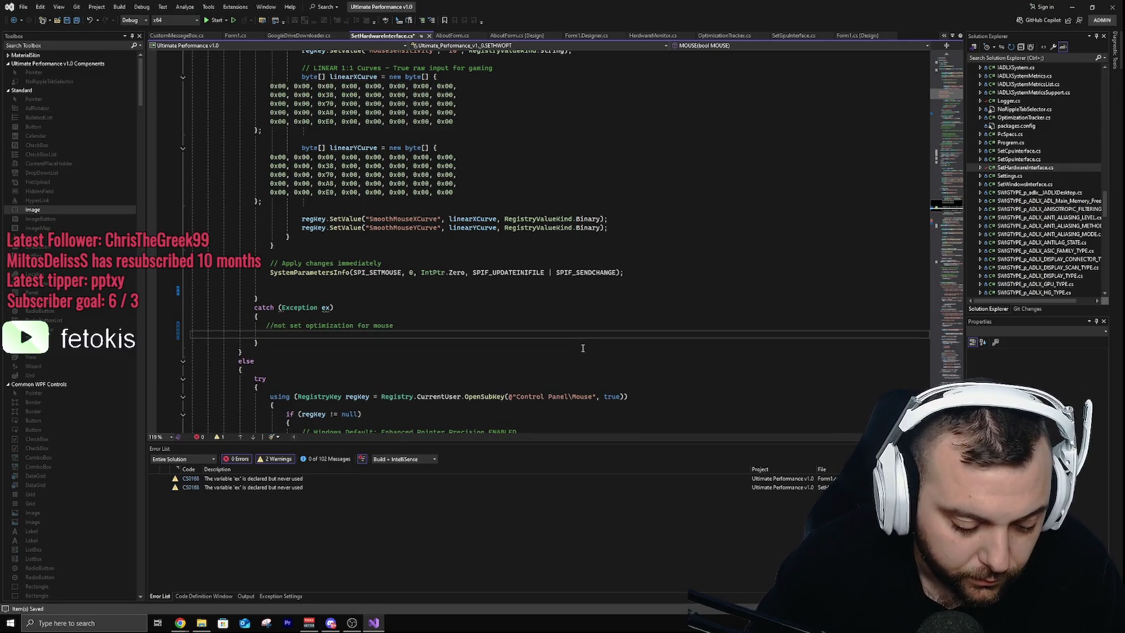
text(Console)
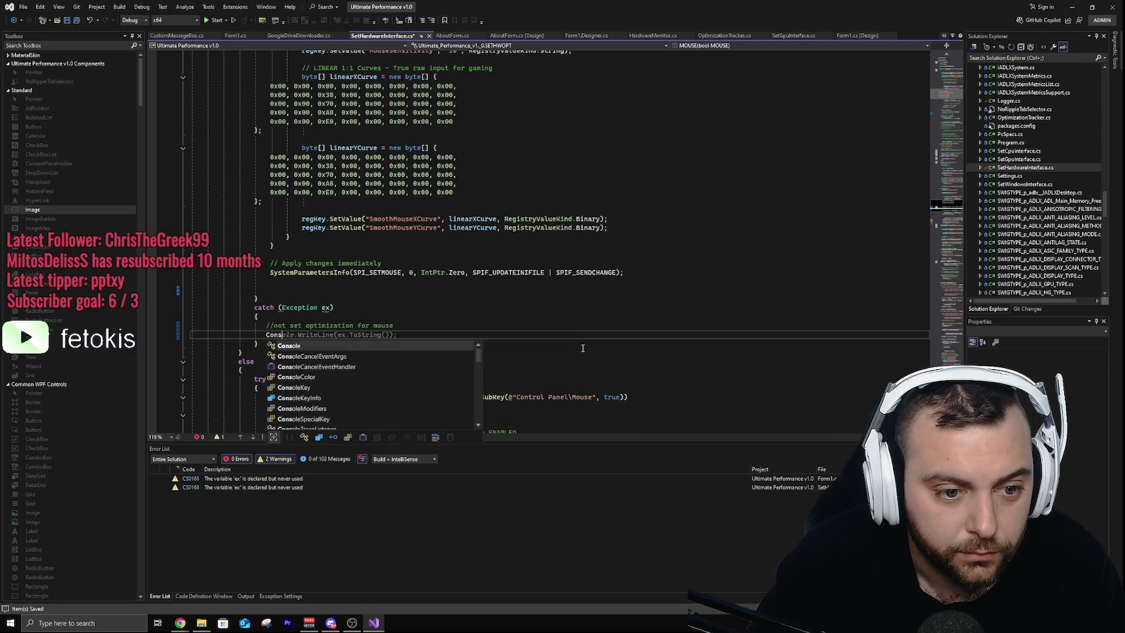
key(Tab)
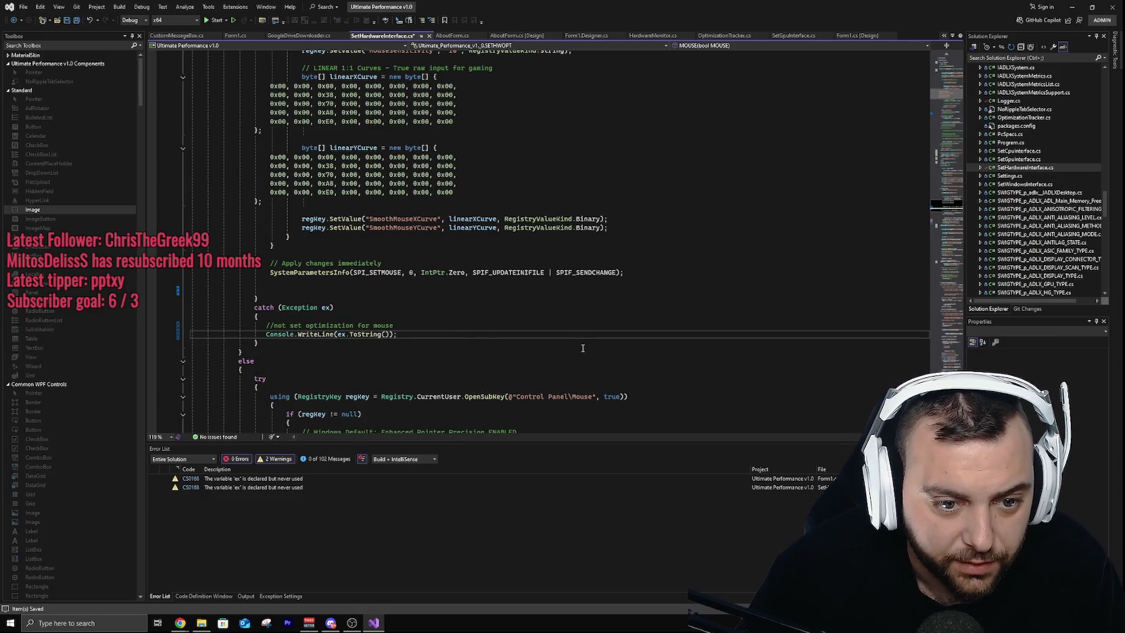
key(BackSpace)
key(BackSpace)
key(BackSpace)
key(BackSpace)
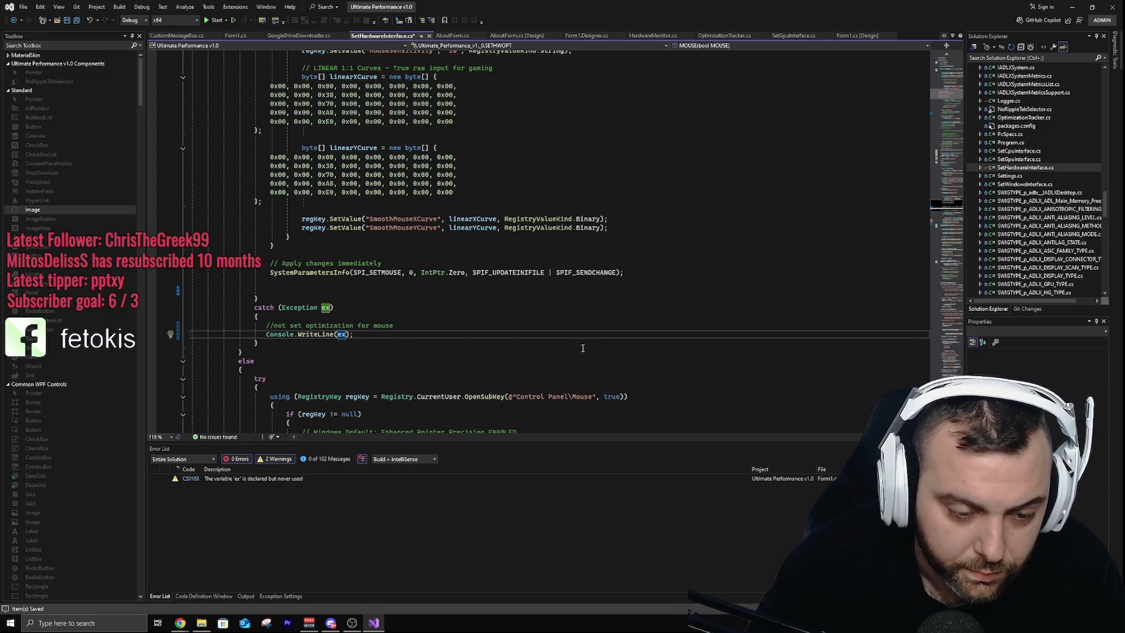
text(+" )
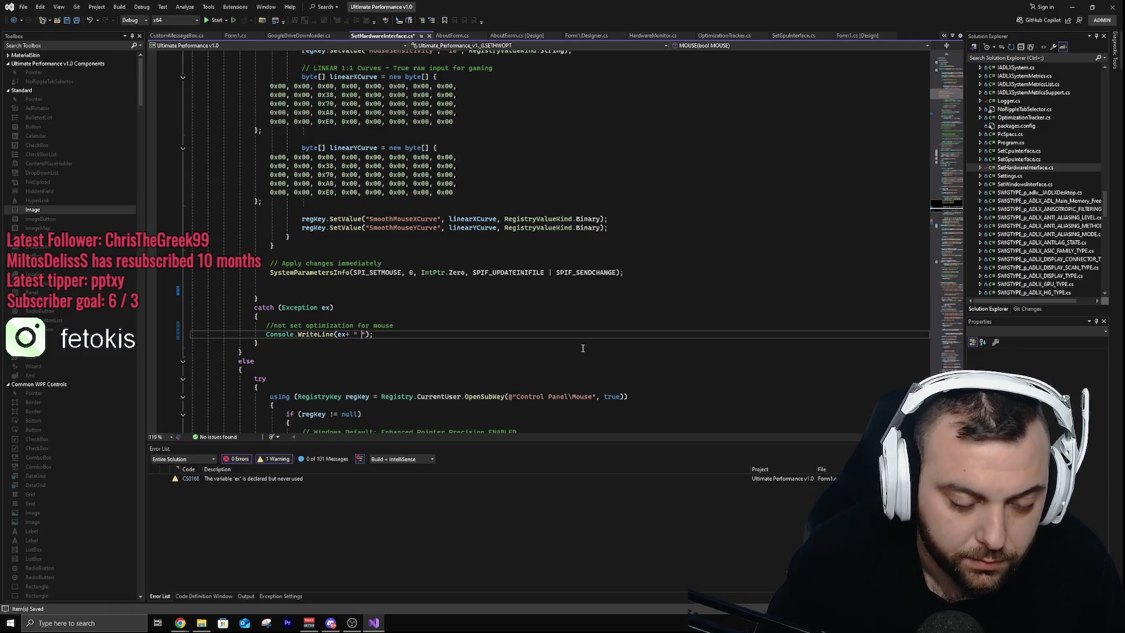
text( Mouse)
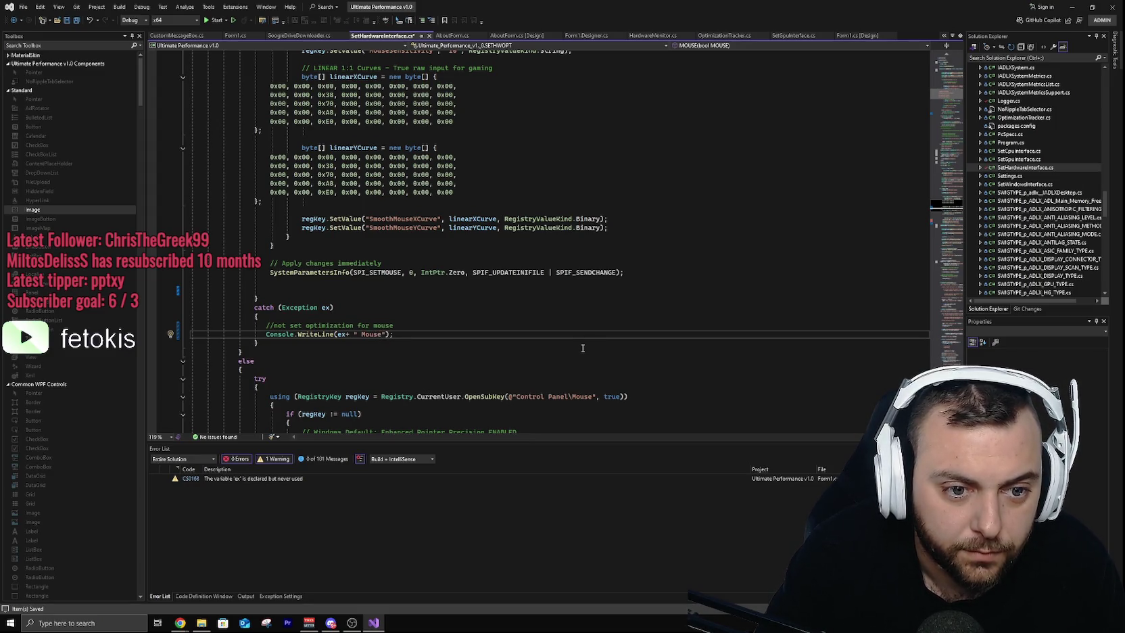
text( optimization)
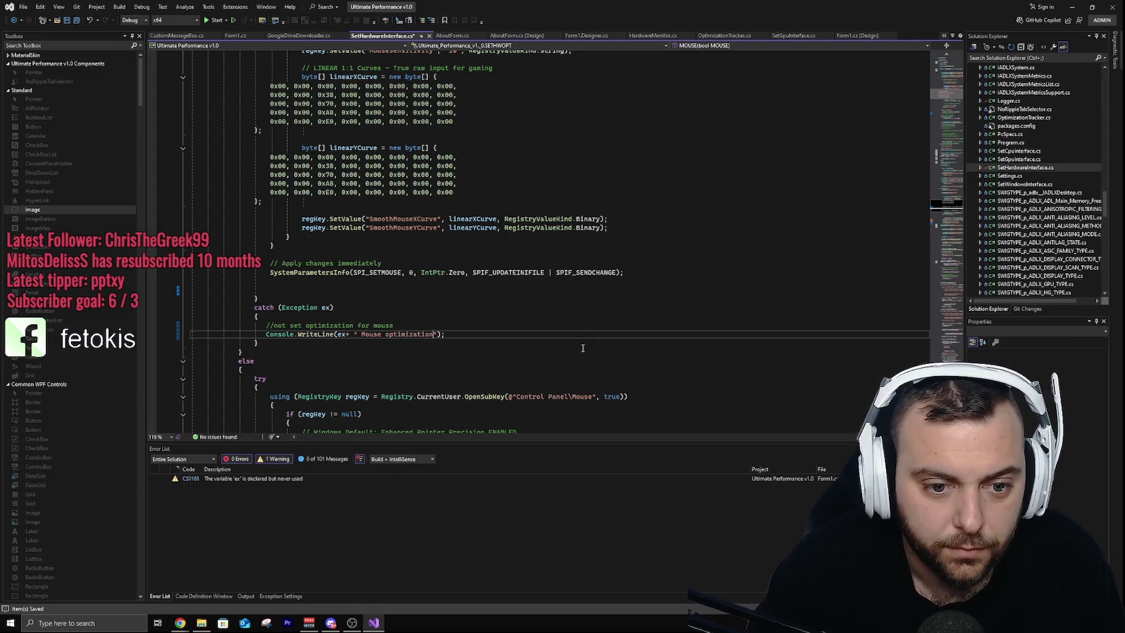
text( etting)
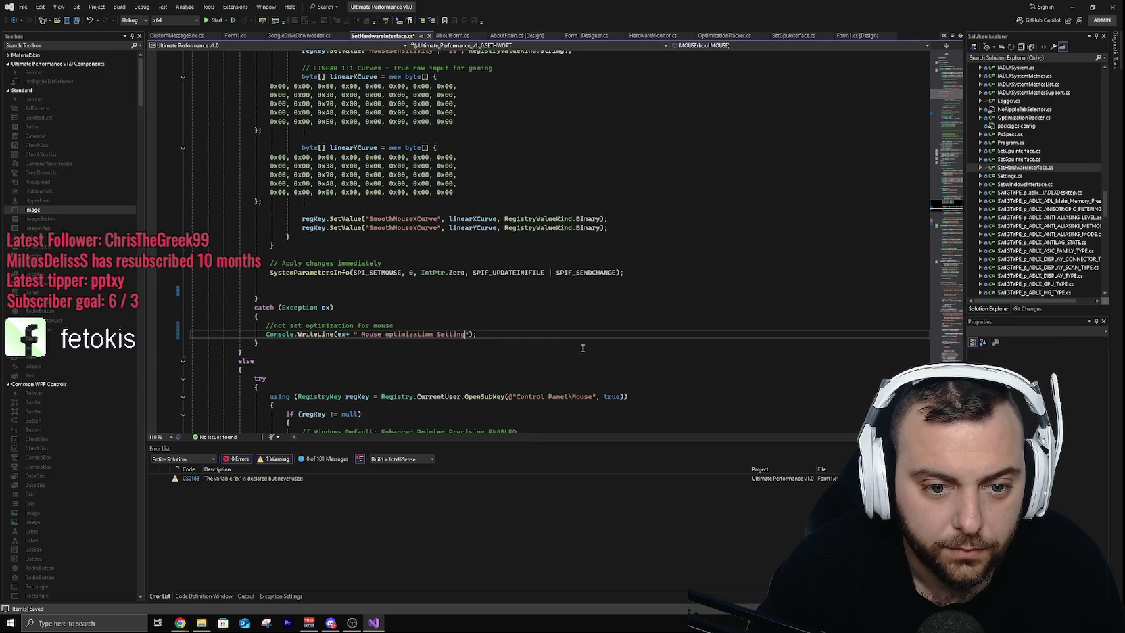
text(Not A)
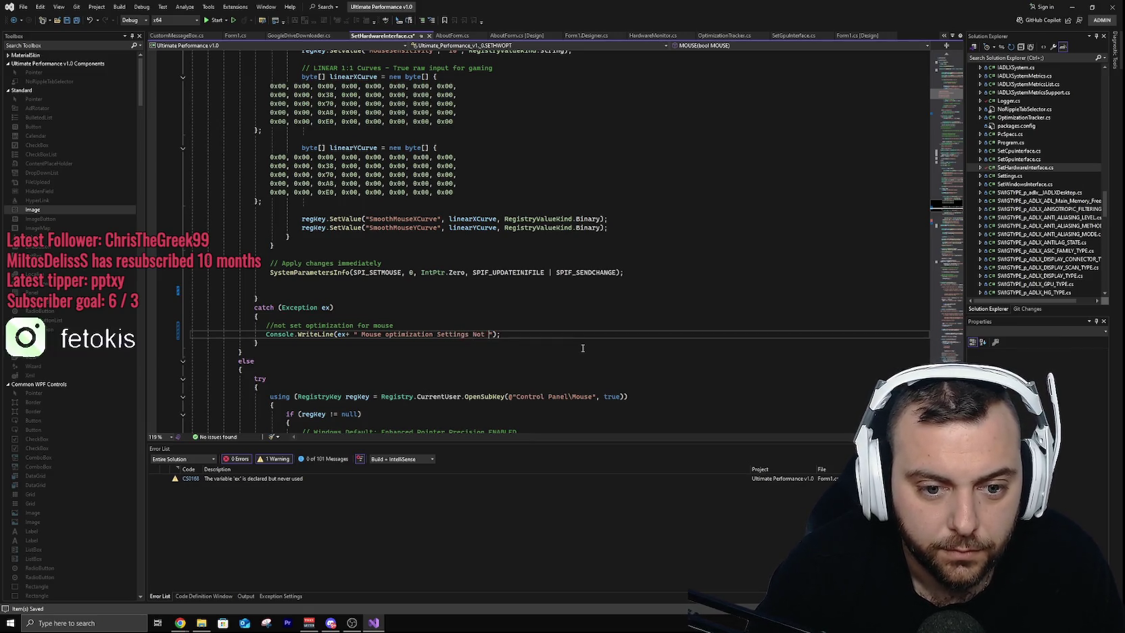
text(pplied)
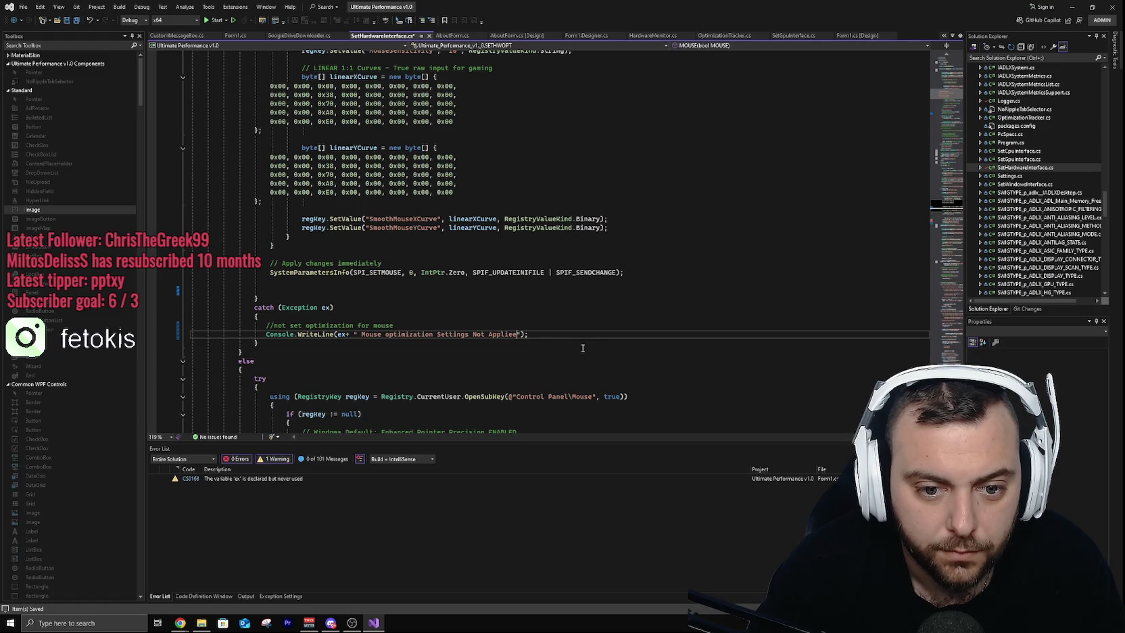
Step: Add Console.WriteLine("Mouse Optimization Settings Applied"); after SystemParametersInfo in MOUSE and save the file
click(292, 281)
text(C)
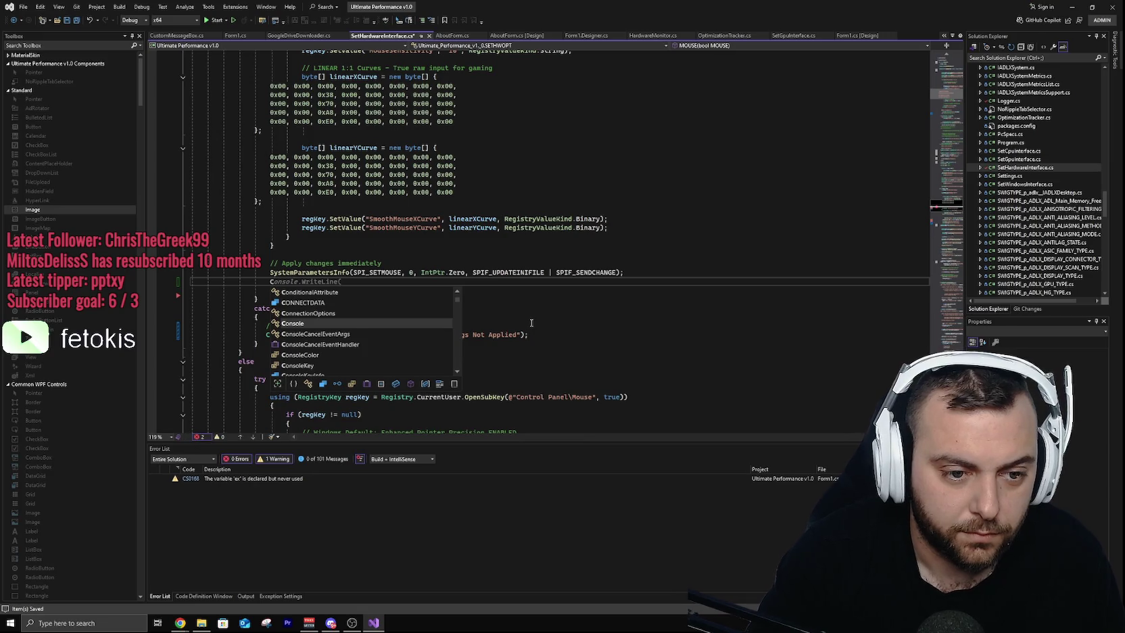
key(Escape)
key(Tab)
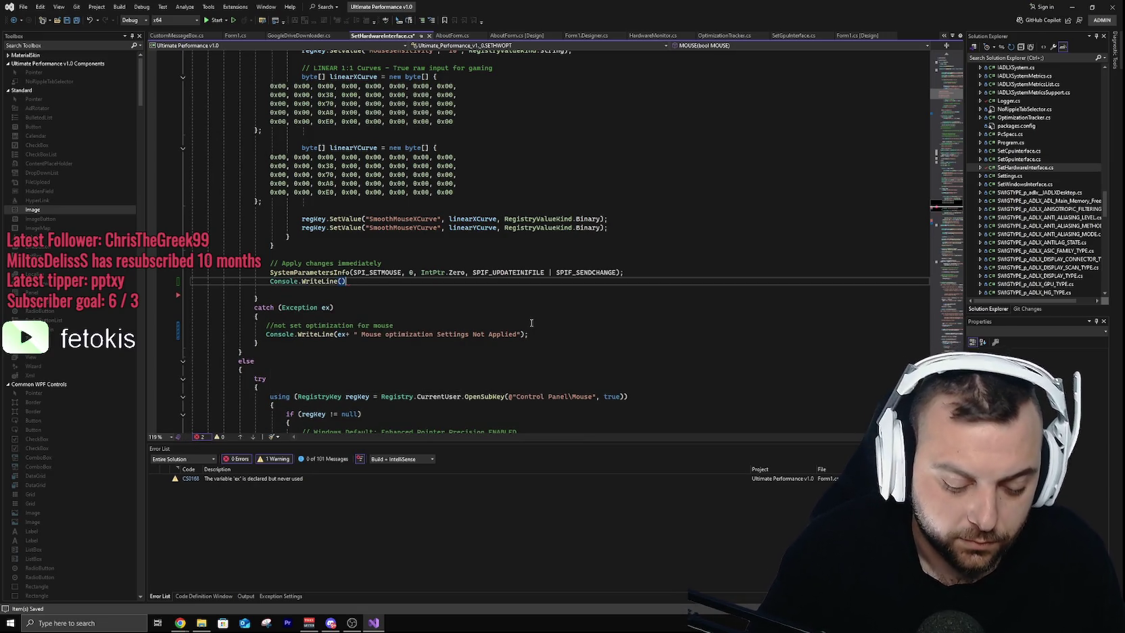
text(;)
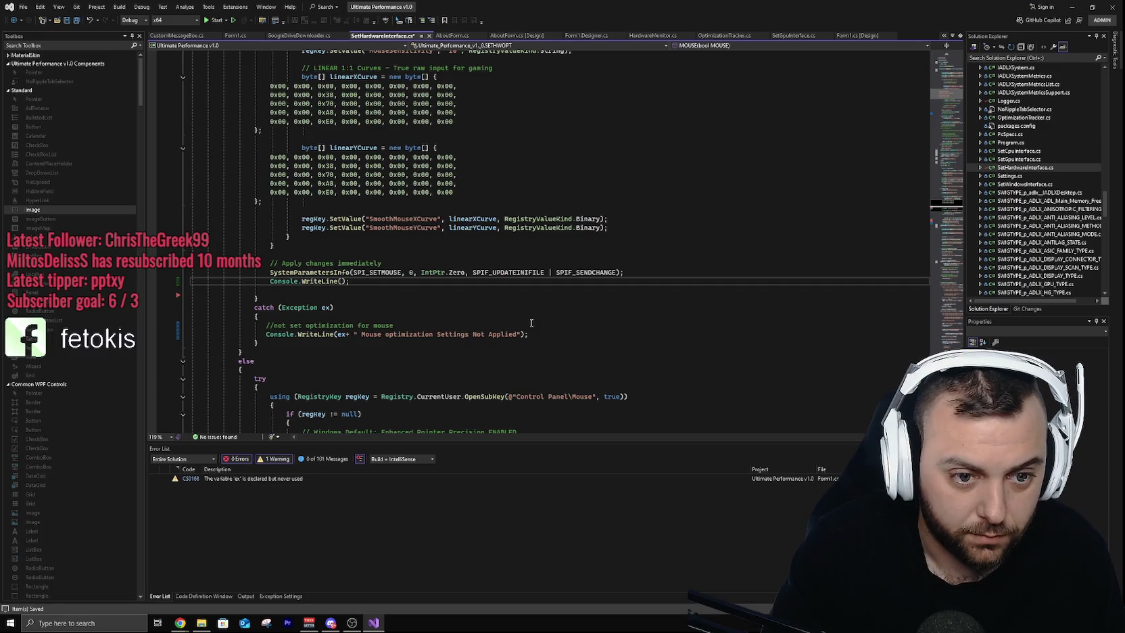
text(M)
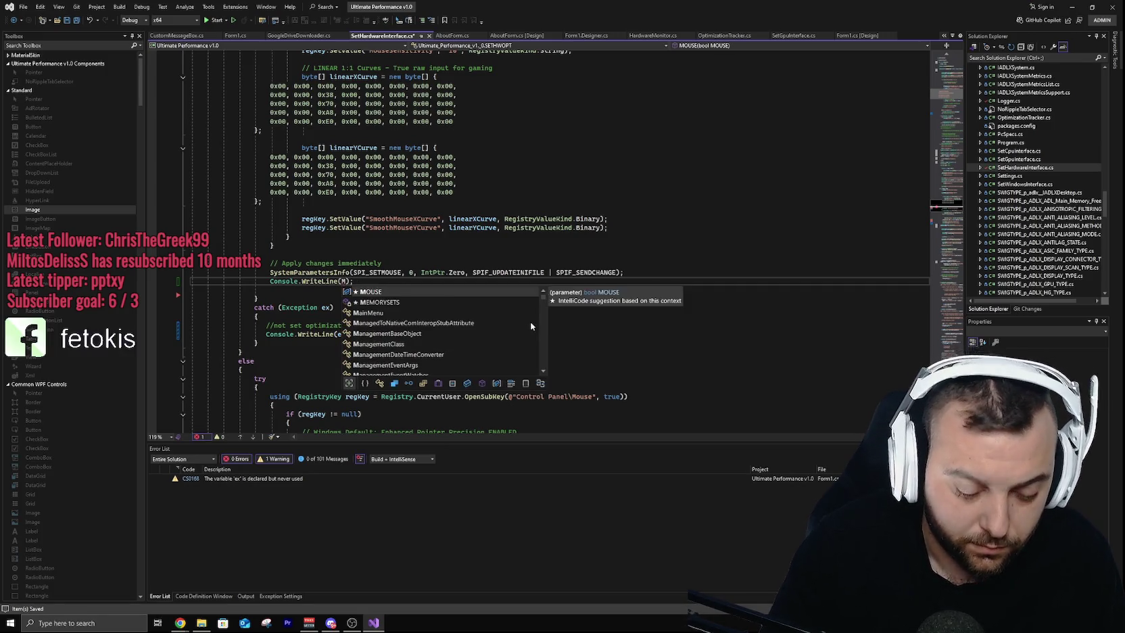
key(BackSpace)
text("Mouse S)
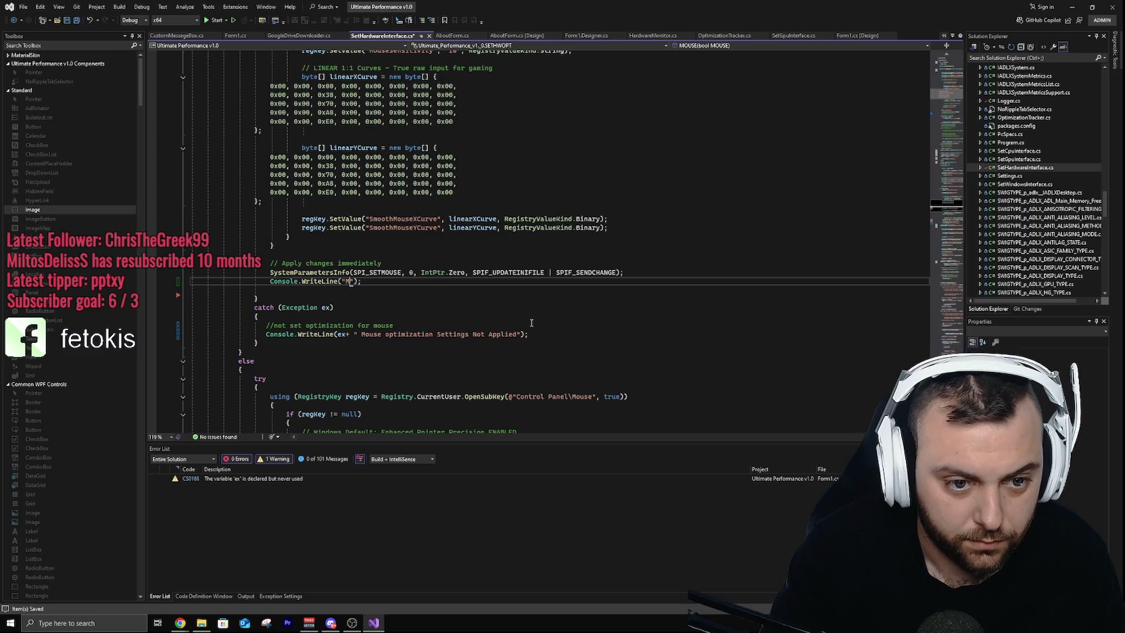
key(BackSpace)
text(Optimiza)
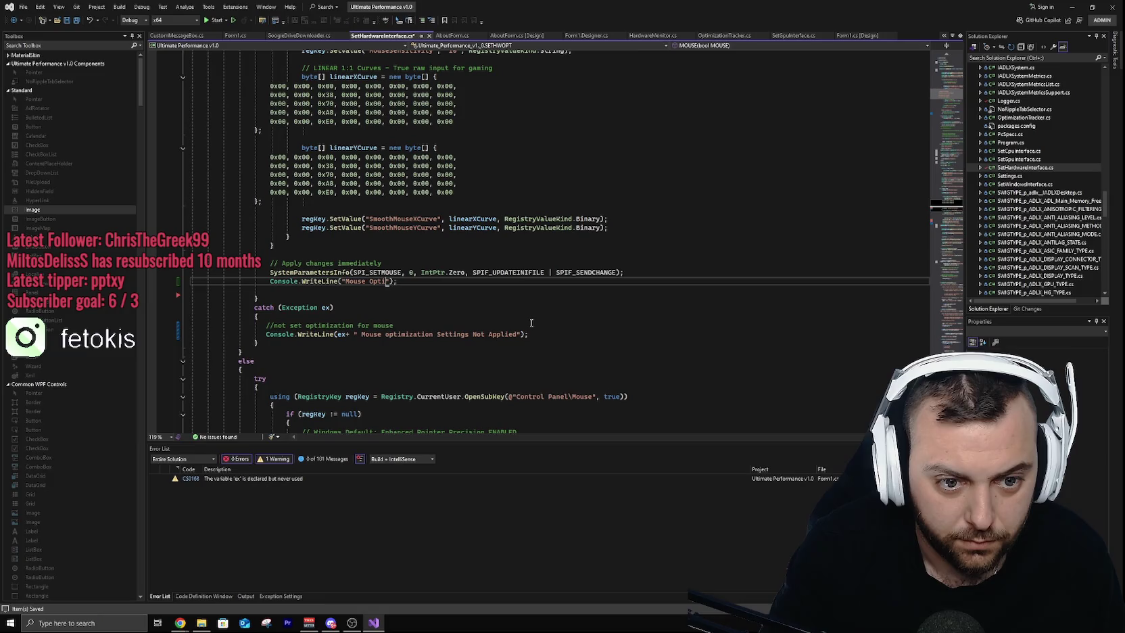
text(tion Se)
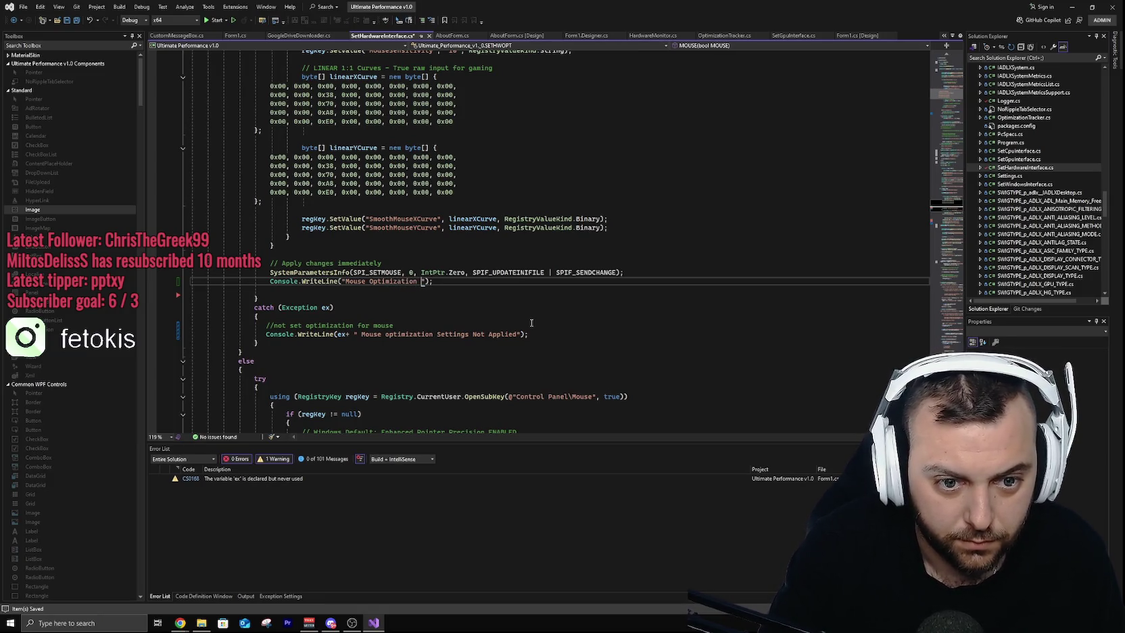
text(ttings )
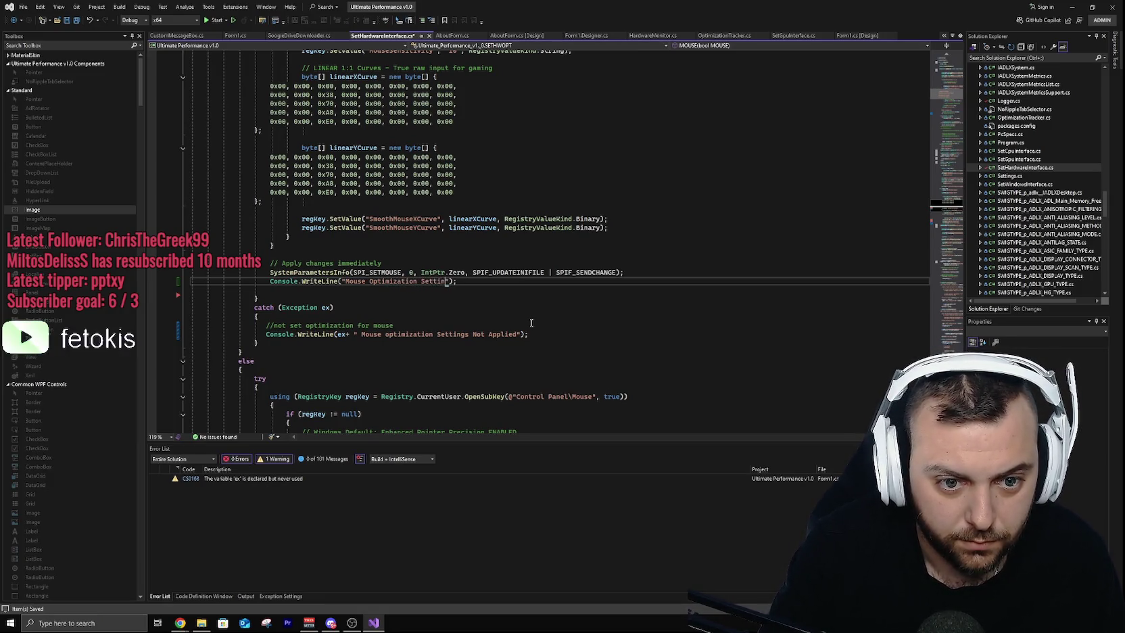
text(Applied)
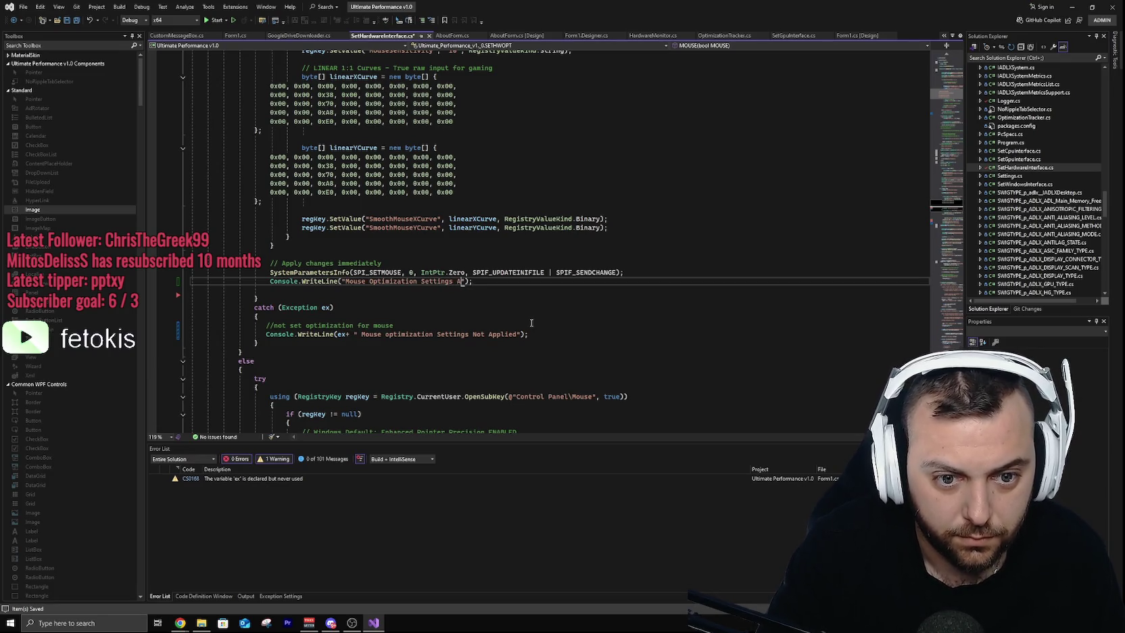
key(ctrl+s)
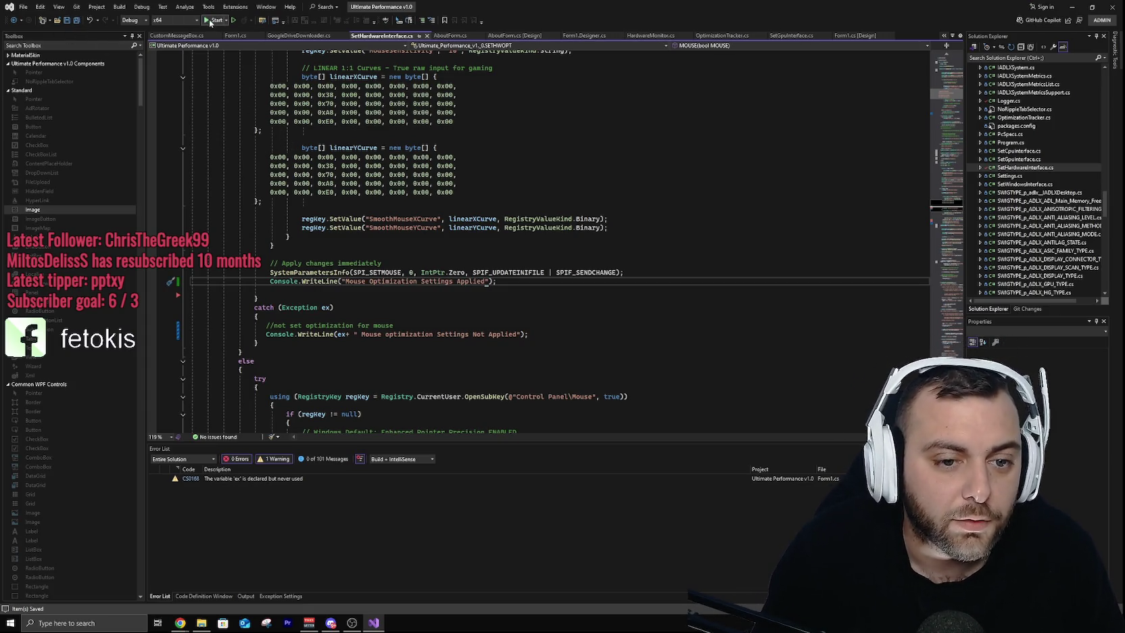
Step: Debug-run Ultimate Performance, toggle Mouse Optimize off and on in the fifth tab, then close it
click(214, 20)
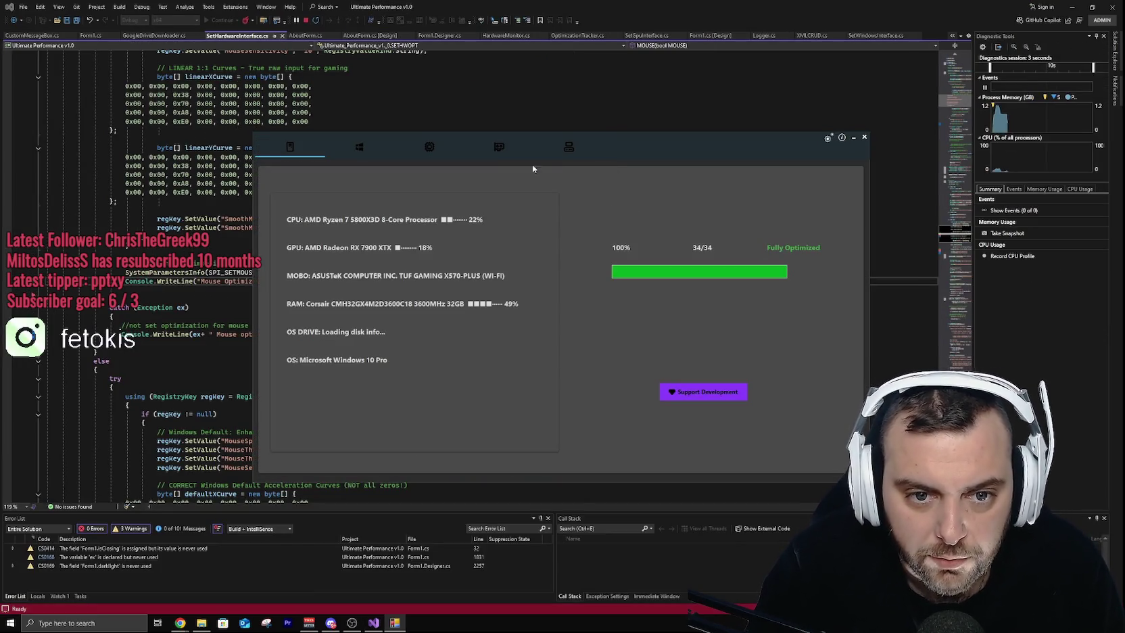
click(571, 150)
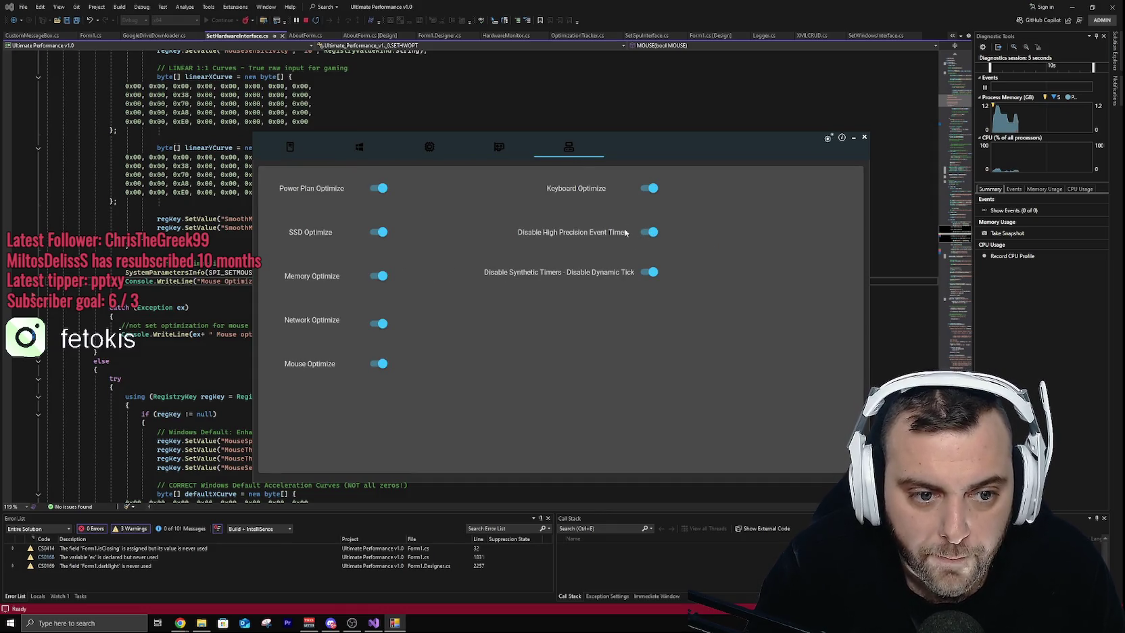
click(382, 365)
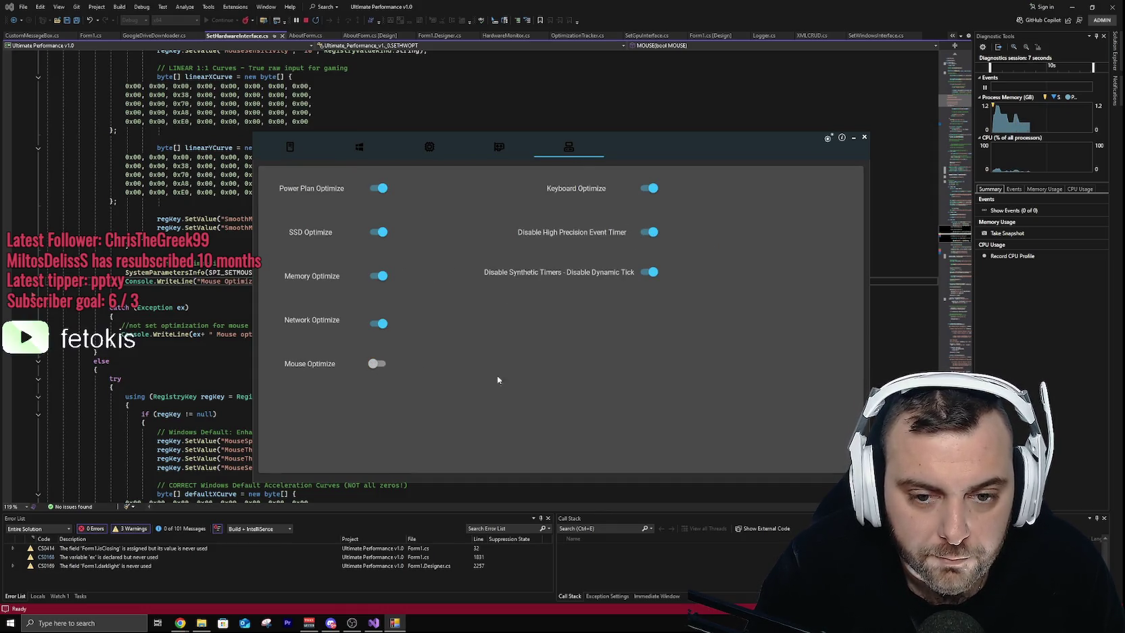
click(375, 364)
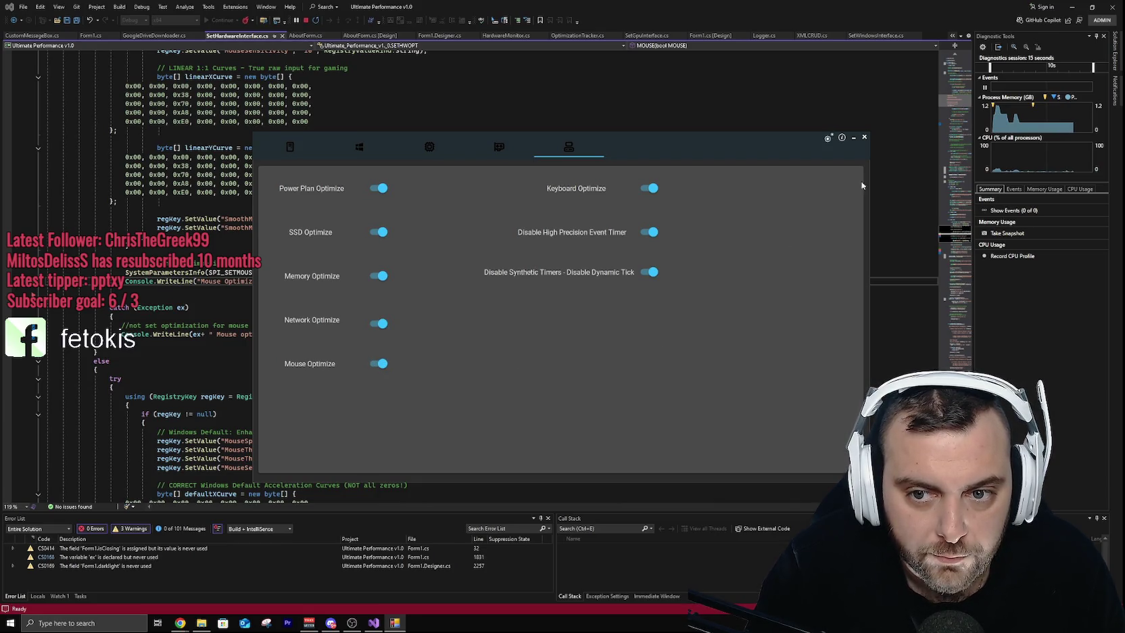
click(864, 136)
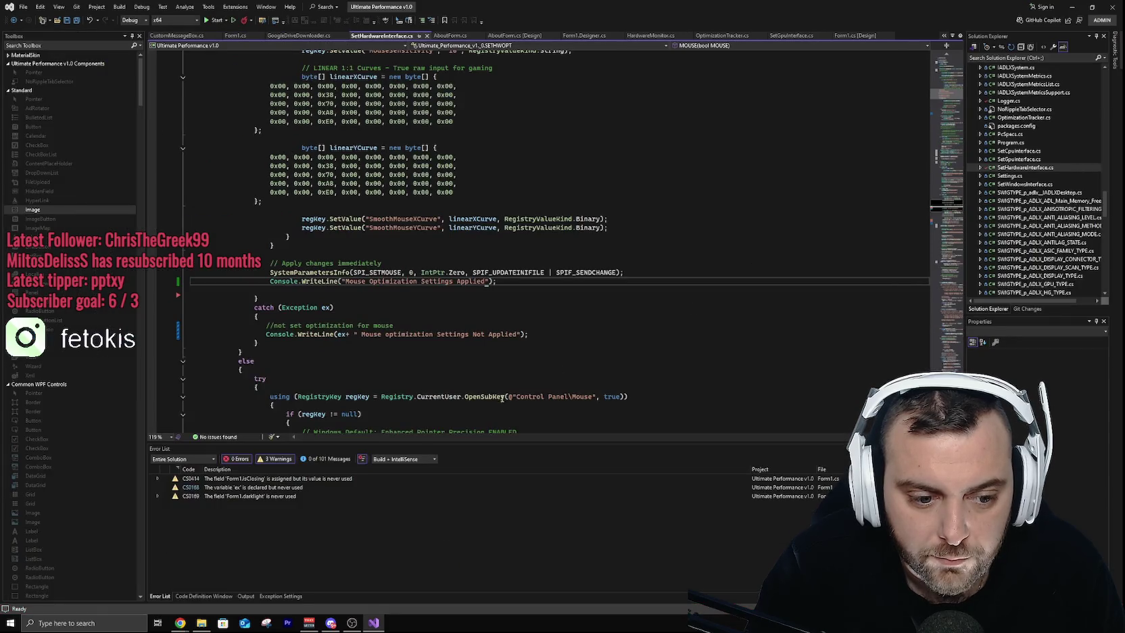
Step: Review the Mouse Optimization Settings Applied and revert-to-default lines in the debug output
click(246, 596)
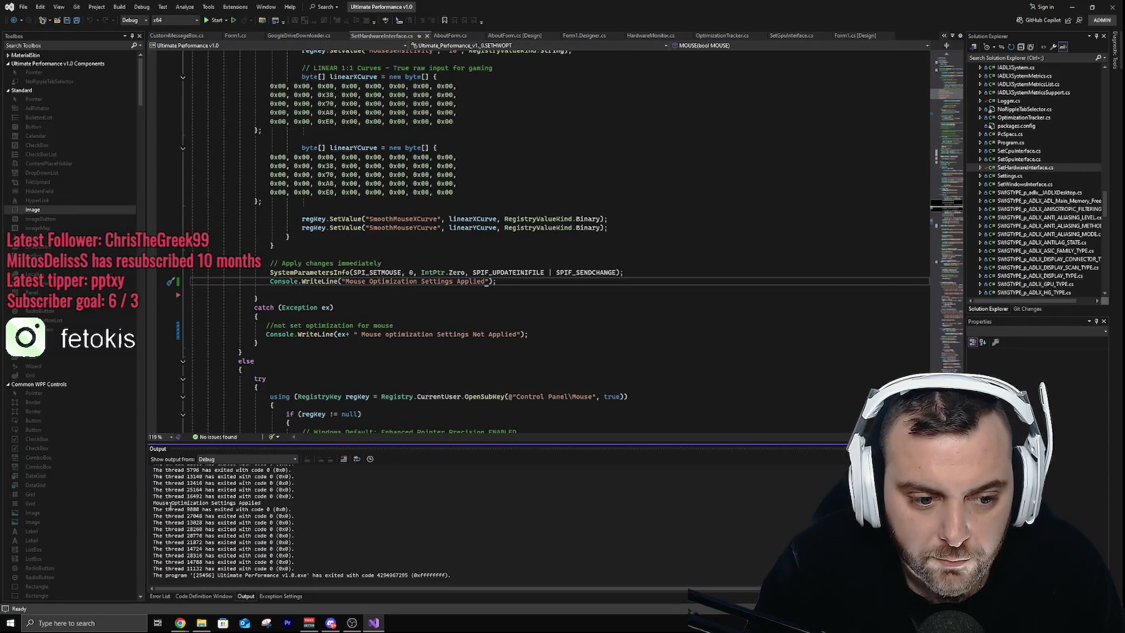
drag(153, 503, 261, 504)
click(284, 505)
scroll(325, 514, up, 5)
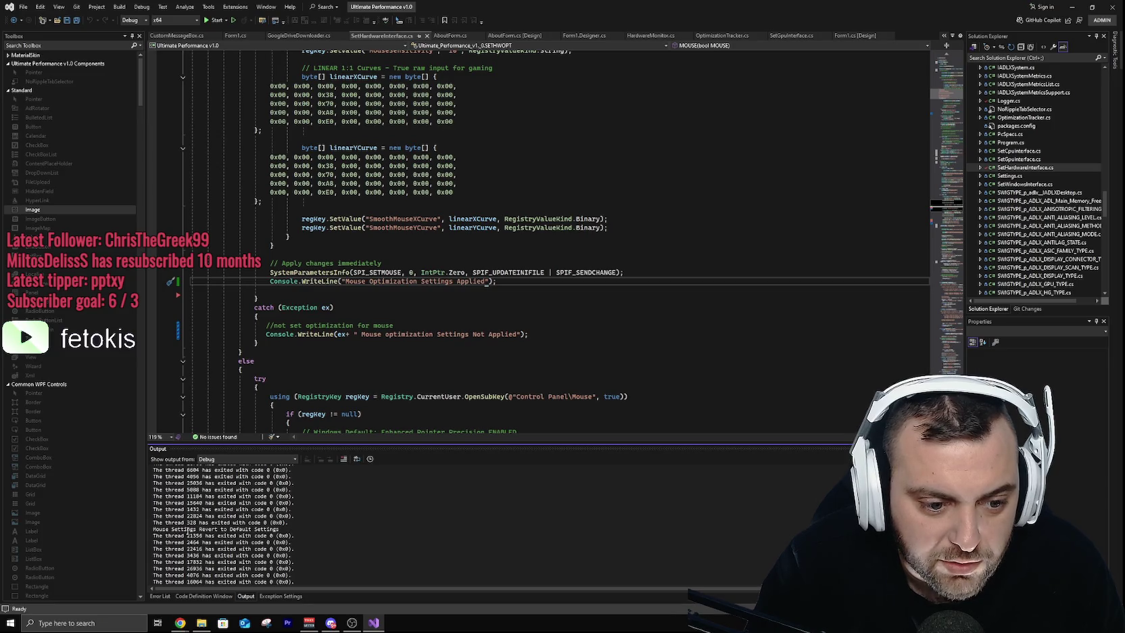
drag(193, 529, 297, 533)
click(317, 522)
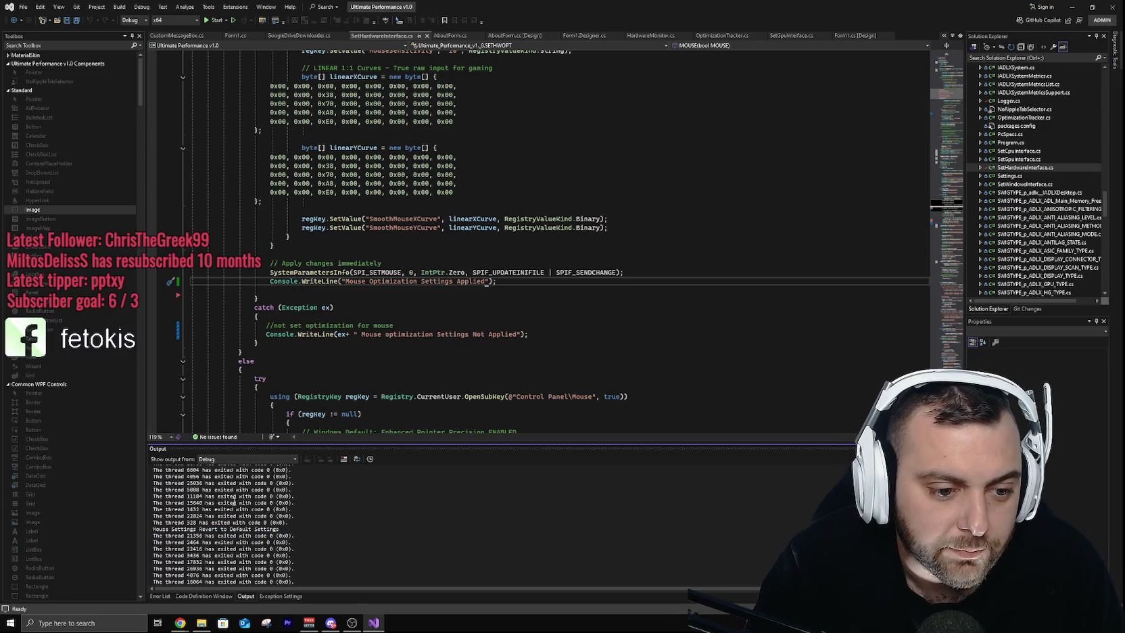
Step: Clear the debug output log and save all files
right_click(240, 469)
click(271, 491)
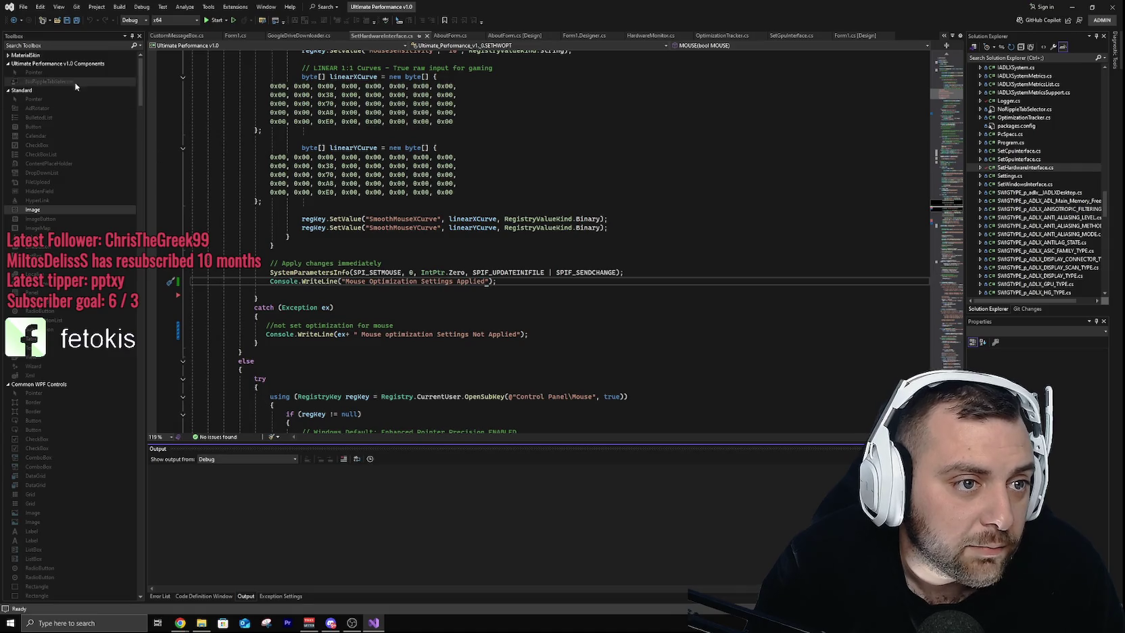
key(ctrl+s)
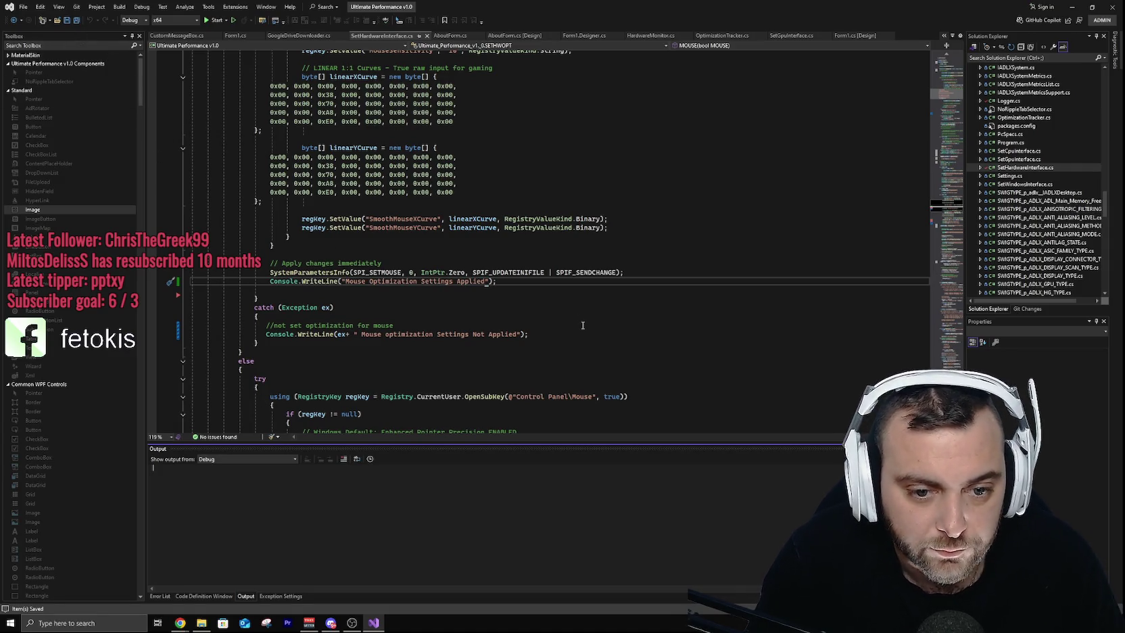
scroll(579, 365, down, 6)
Step: Scroll through the mouse revert and NETO code, then show SettingsAdapterWifiorEthernetController's 2 references
scroll(579, 380, down, 7)
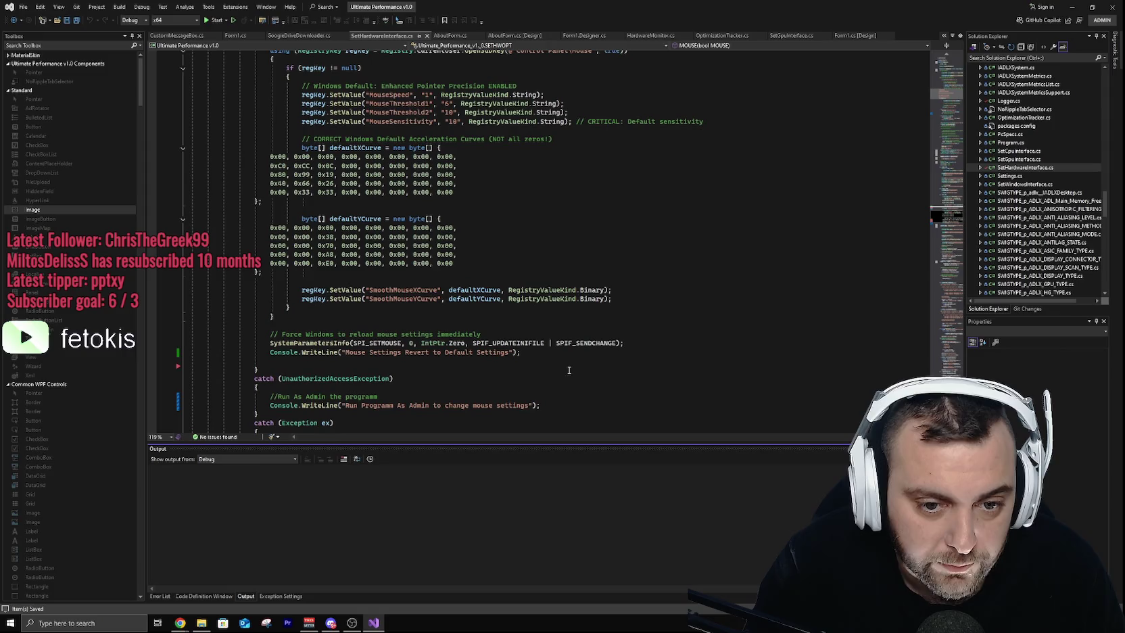
scroll(549, 341, down, 13)
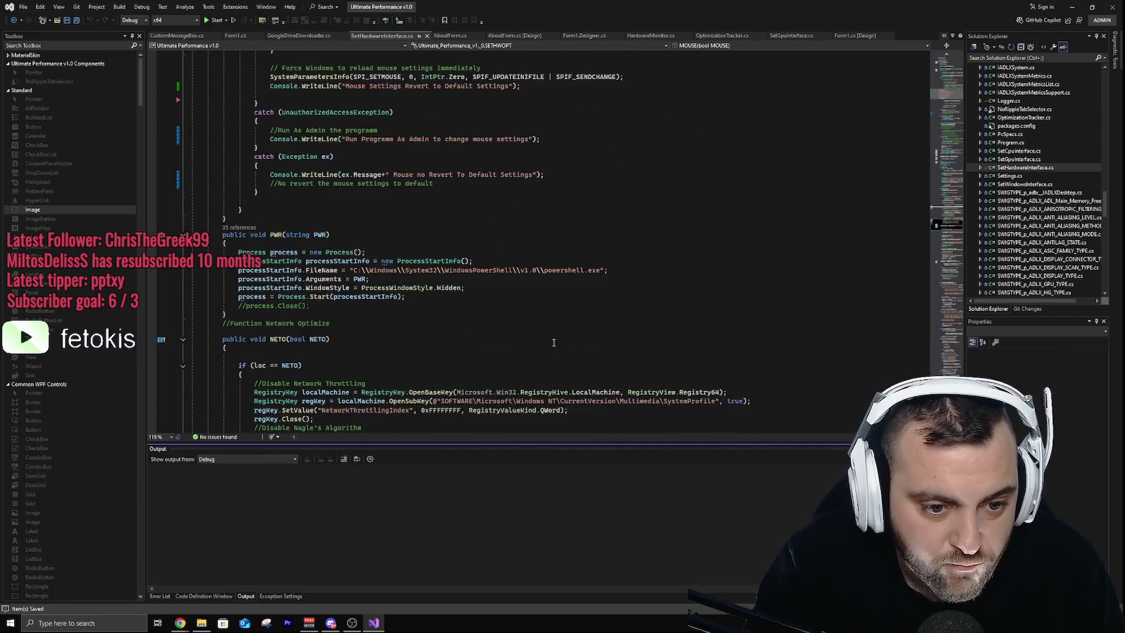
scroll(553, 352, down, 4)
scroll(549, 349, down, 11)
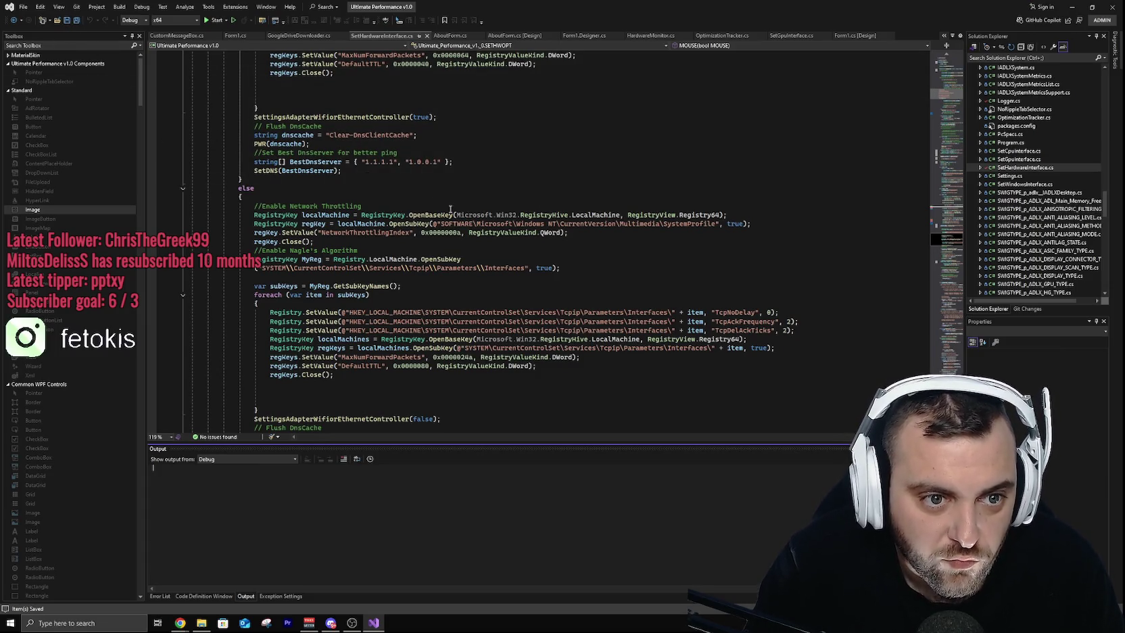
scroll(450, 209, up, 11)
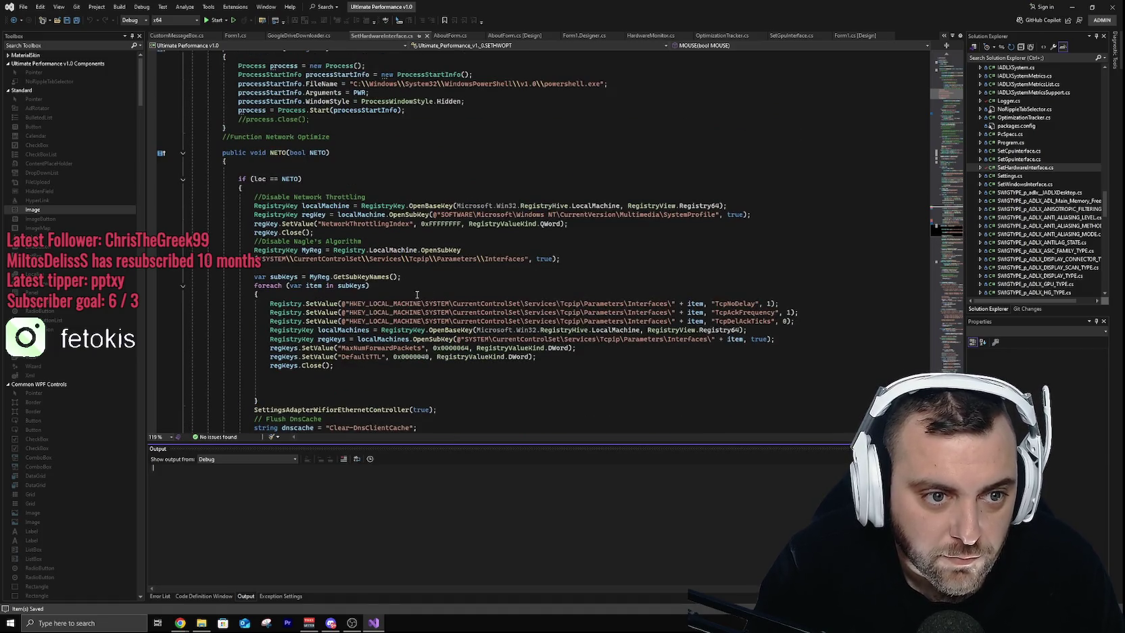
scroll(417, 296, down, 12)
scroll(413, 301, down, 10)
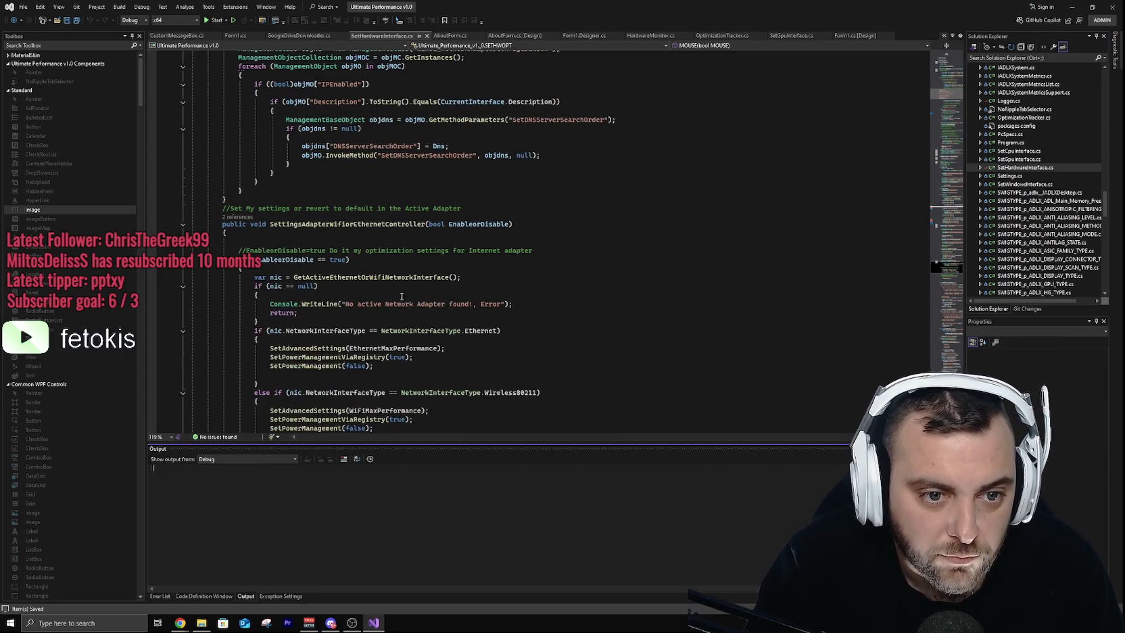
click(237, 217)
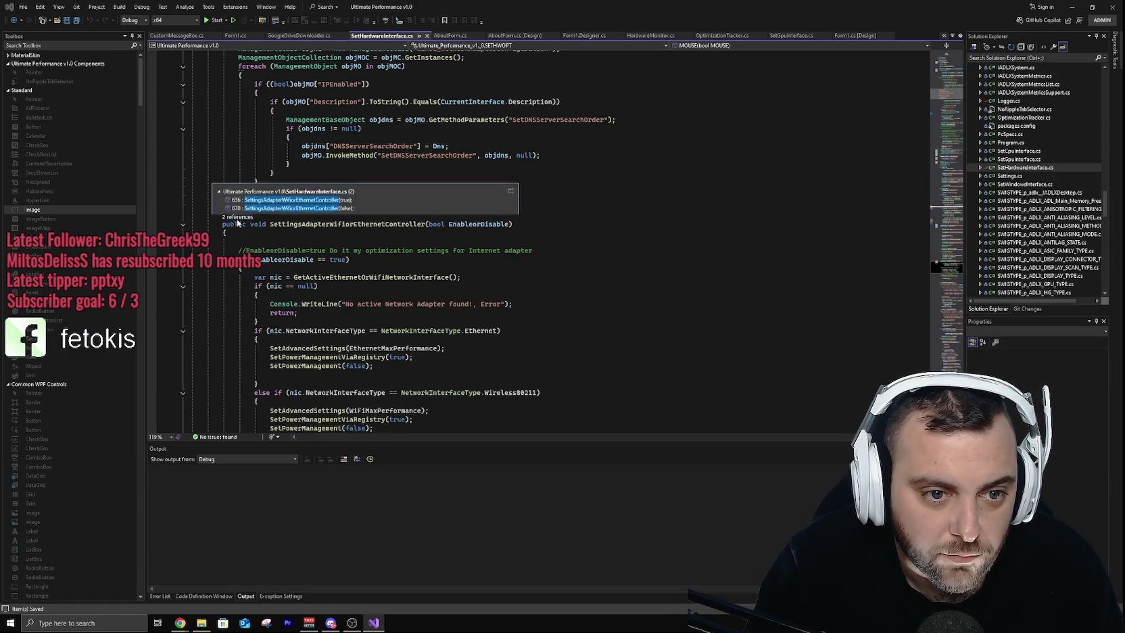
Step: Close the references list and review the SetPowerManagement code
click(597, 223)
scroll(587, 272, down, 3)
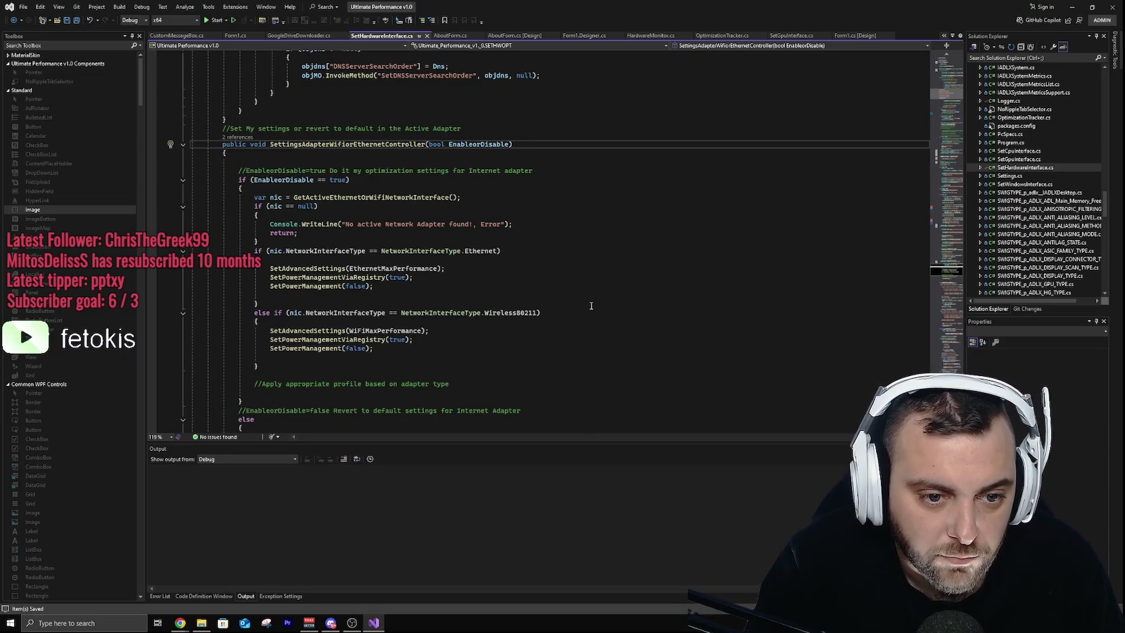
scroll(591, 301, down, 5)
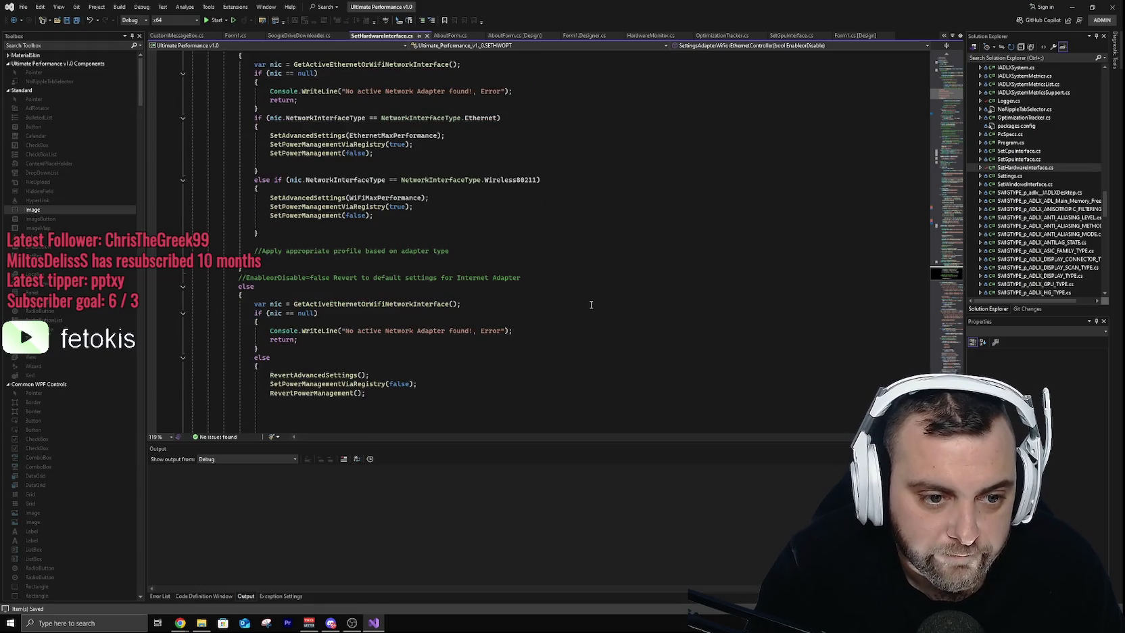
scroll(591, 304, down, 2)
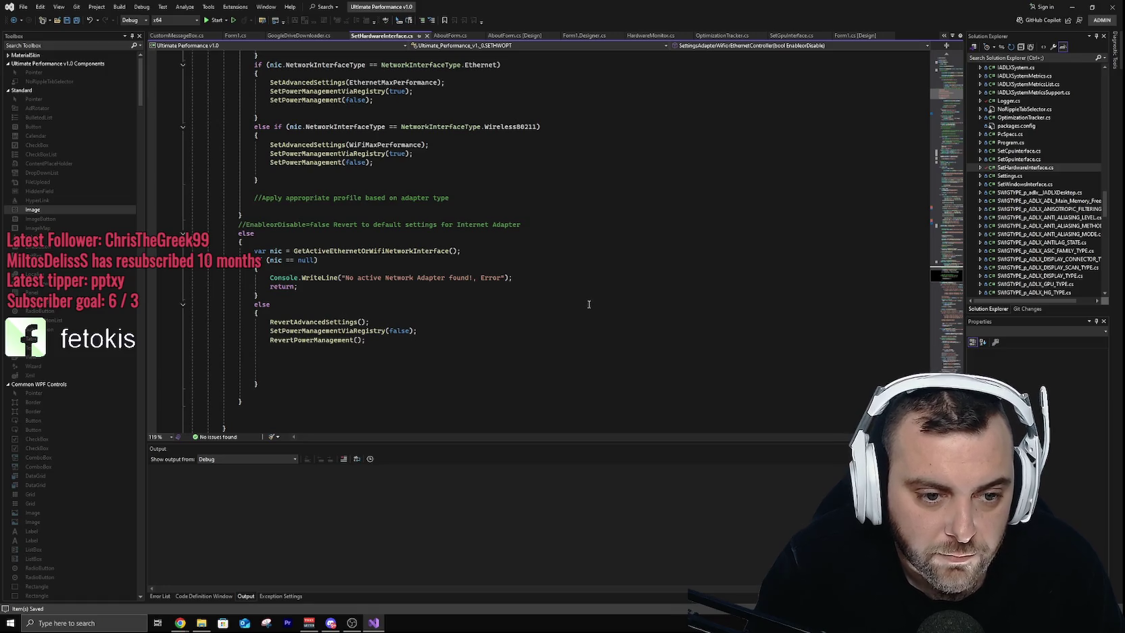
scroll(590, 301, down, 4)
scroll(589, 306, down, 10)
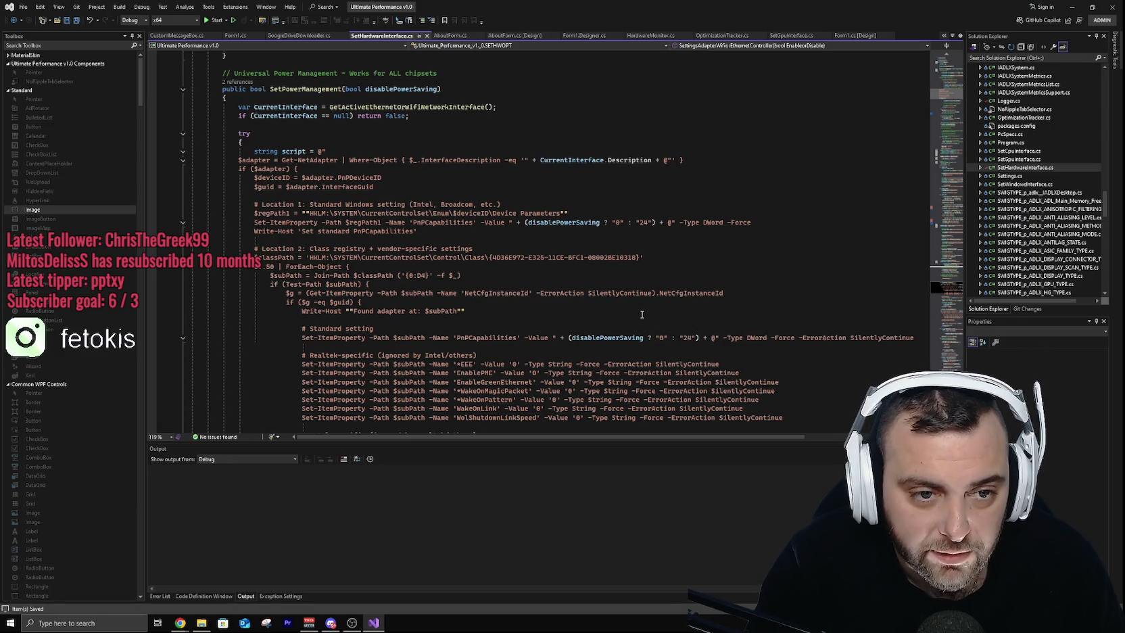
scroll(641, 311, down, 6)
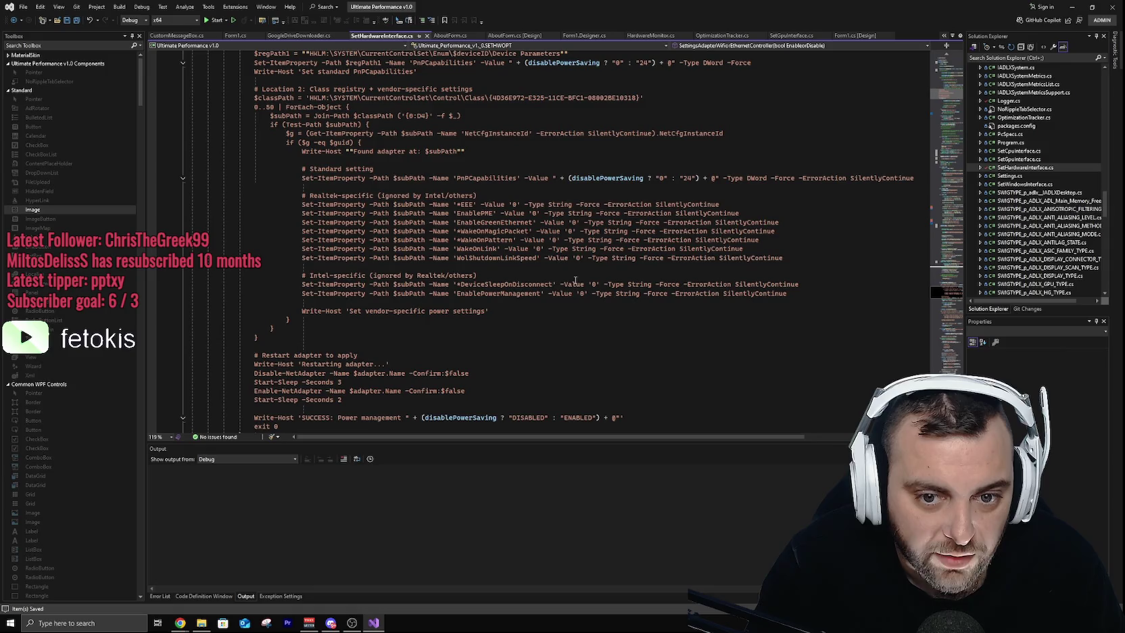
scroll(575, 279, up, 3)
scroll(519, 273, up, 3)
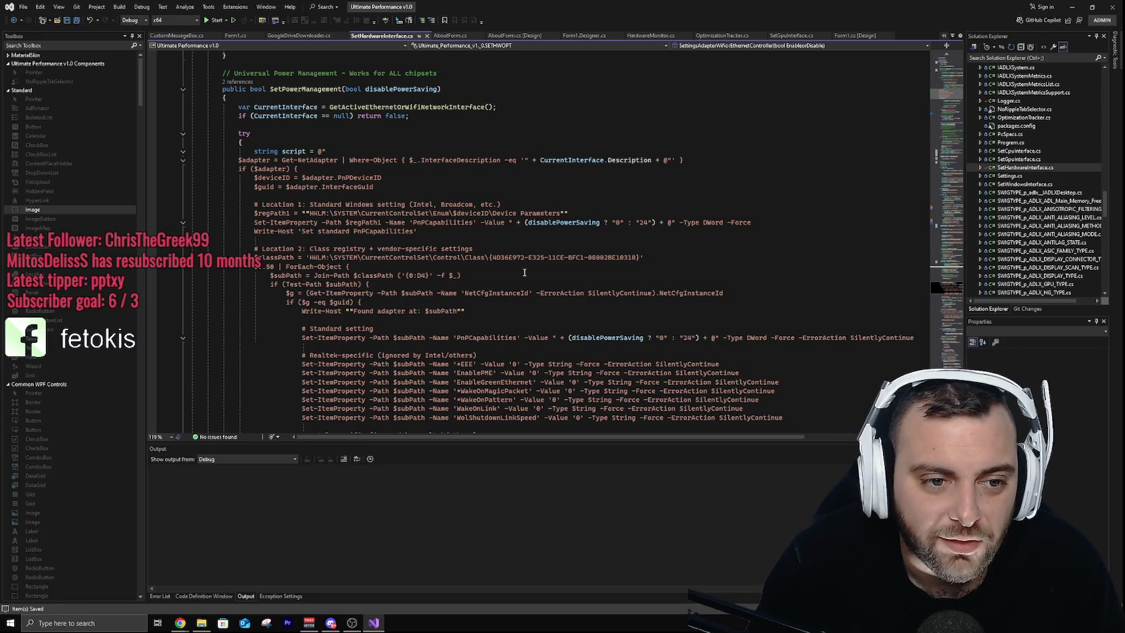
Step: Scroll through RevertPowerManagement and RevertAdvancedSettings down to SetAdvancedSettings
scroll(523, 272, down, 15)
scroll(531, 254, down, 9)
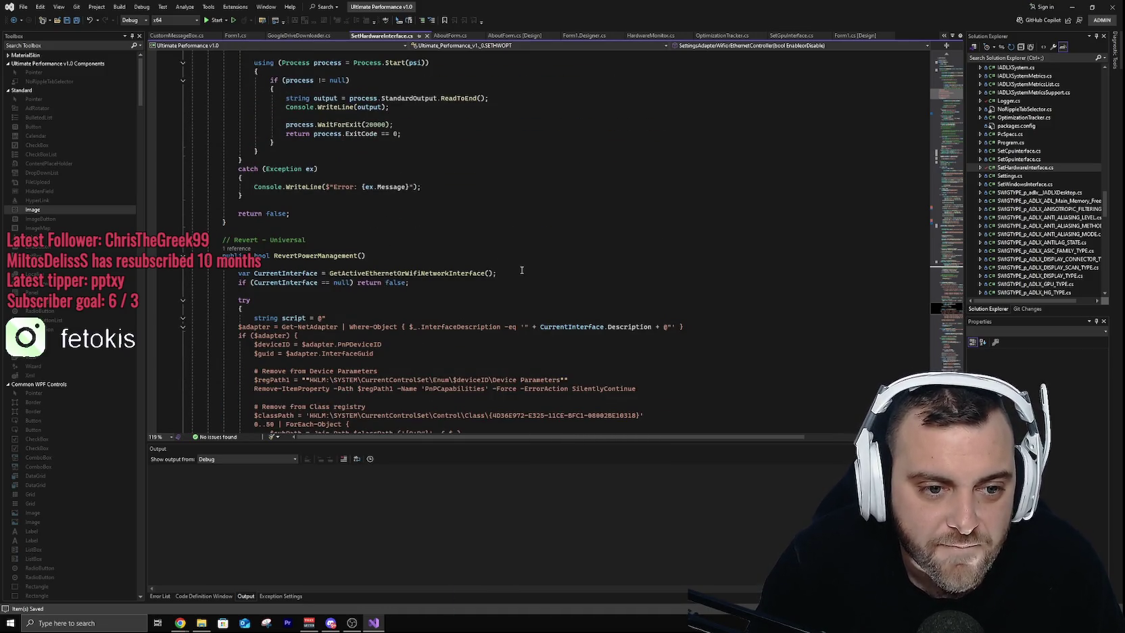
scroll(522, 269, down, 13)
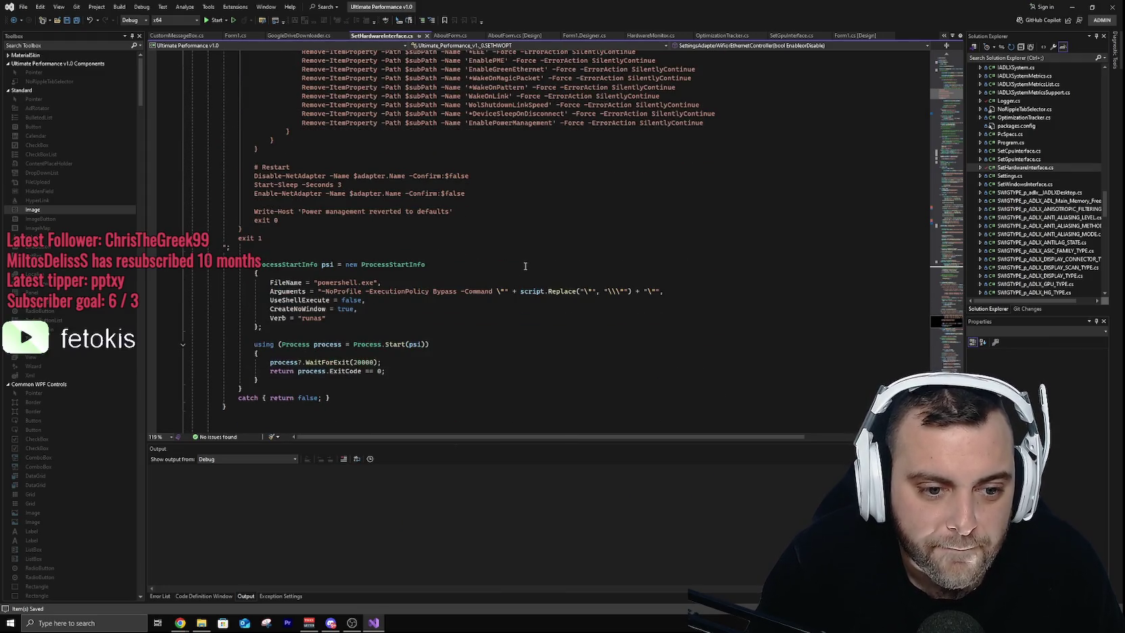
scroll(523, 267, down, 6)
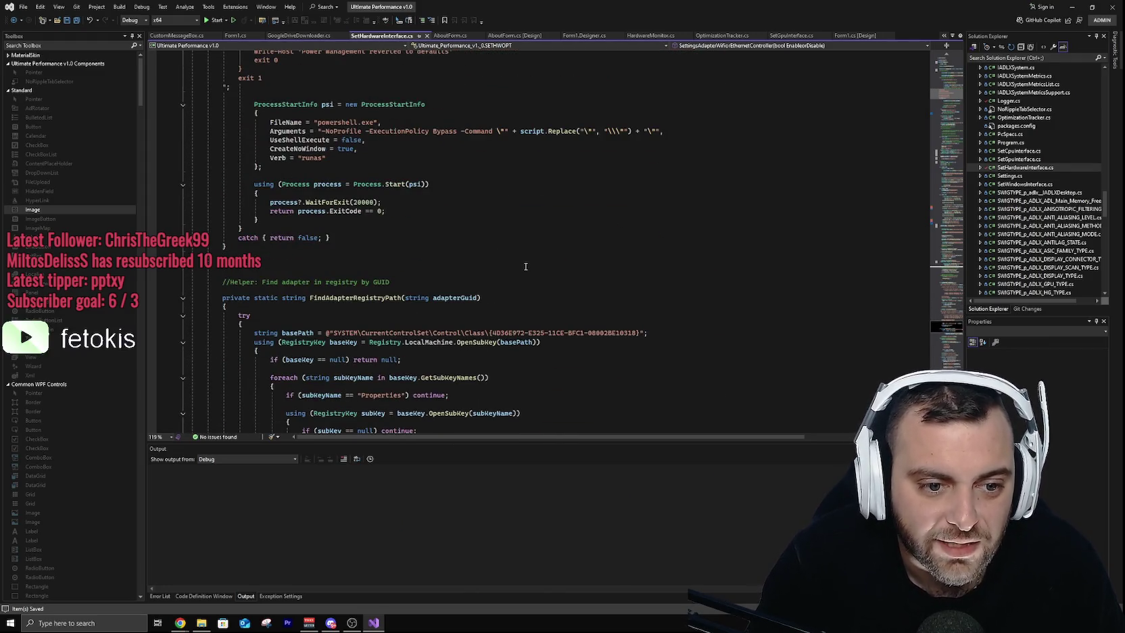
scroll(524, 267, down, 3)
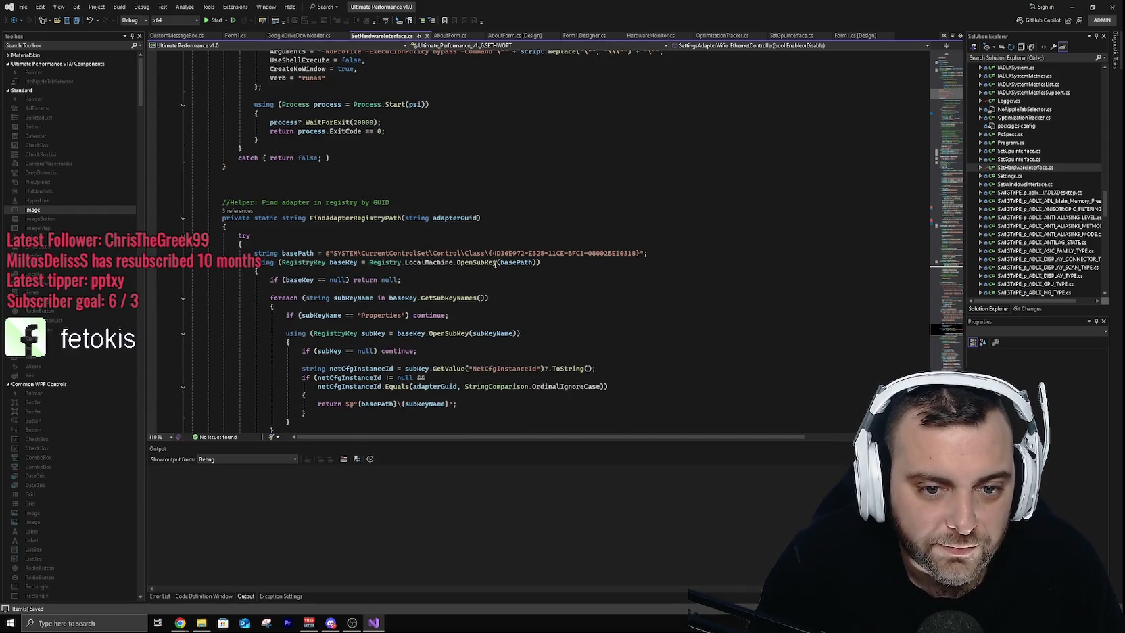
scroll(645, 286, down, 3)
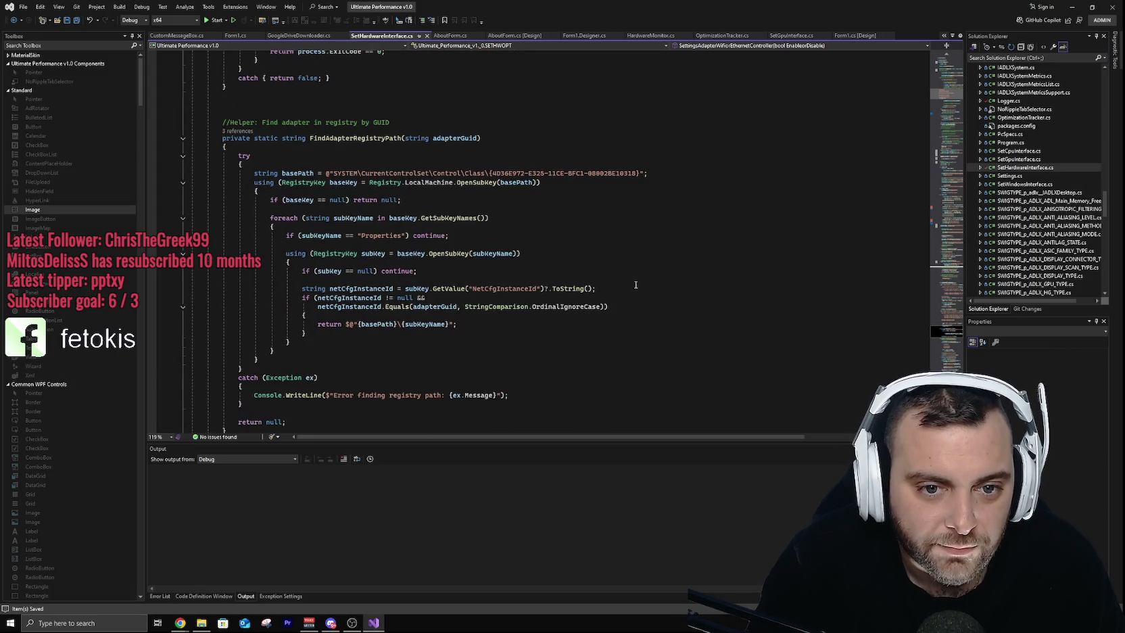
scroll(618, 281, down, 7)
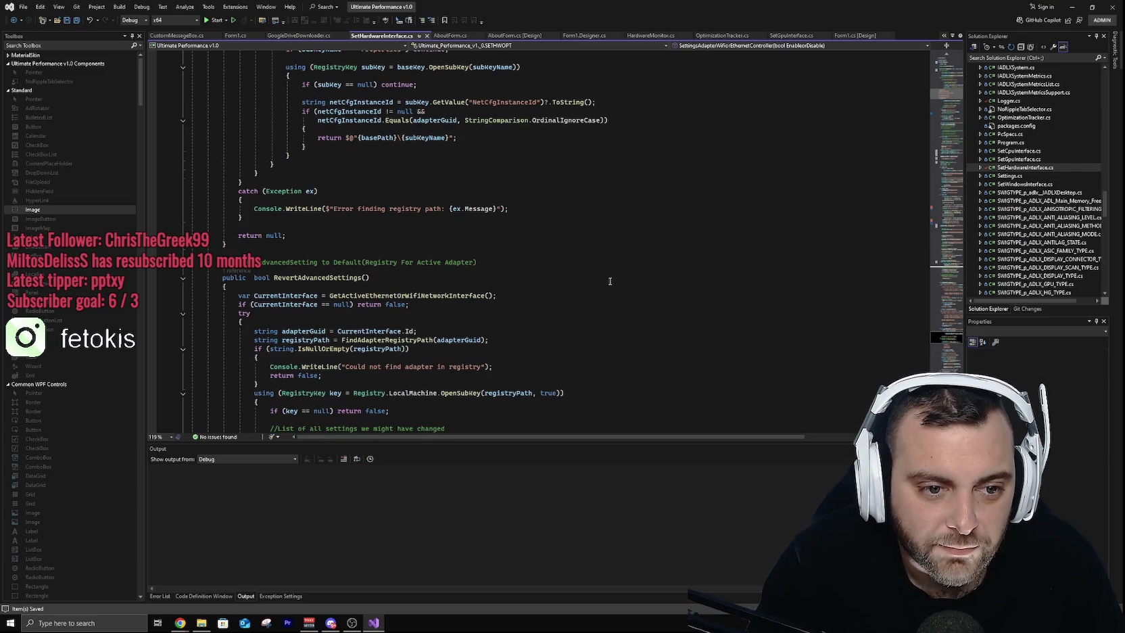
scroll(610, 281, down, 3)
scroll(604, 285, down, 12)
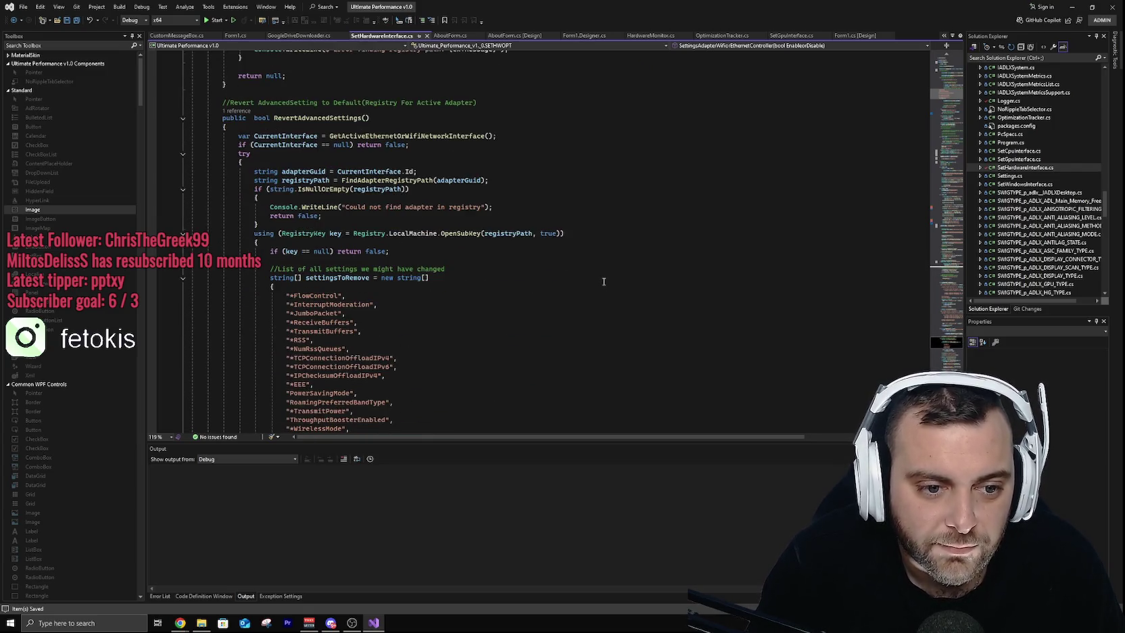
scroll(601, 282, down, 15)
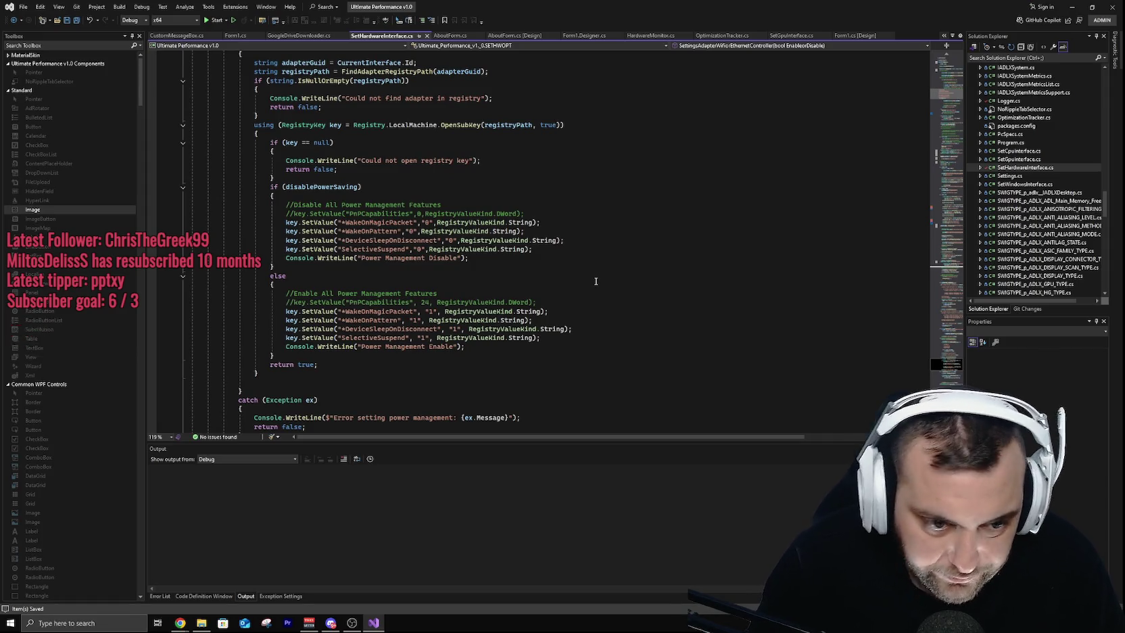
scroll(594, 282, down, 5)
scroll(593, 278, down, 10)
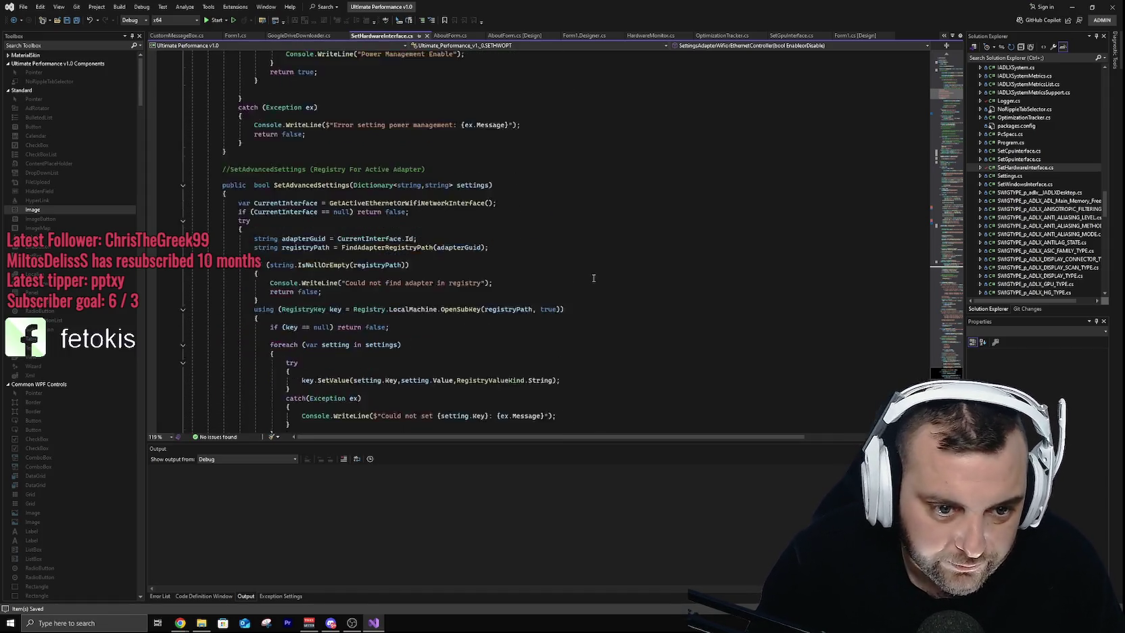
scroll(593, 277, down, 1)
Step: View This PC's system properties from the Ultimate Performance folder window, then close the About page
click(201, 622)
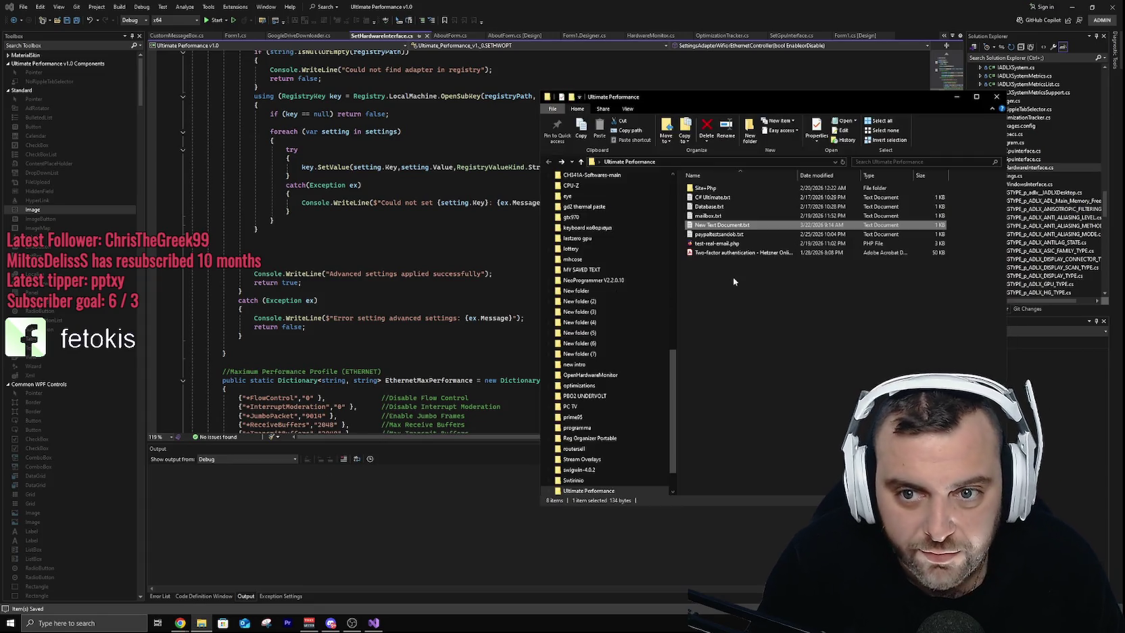
drag(827, 96, 669, 62)
scroll(471, 390, up, 10)
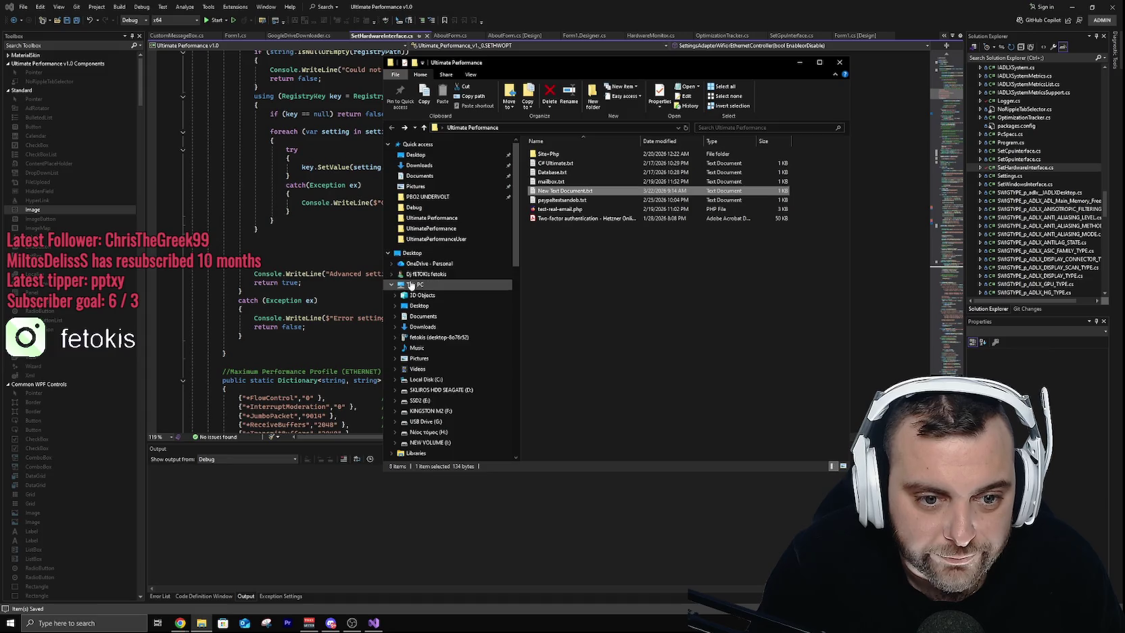
right_click(411, 286)
click(437, 398)
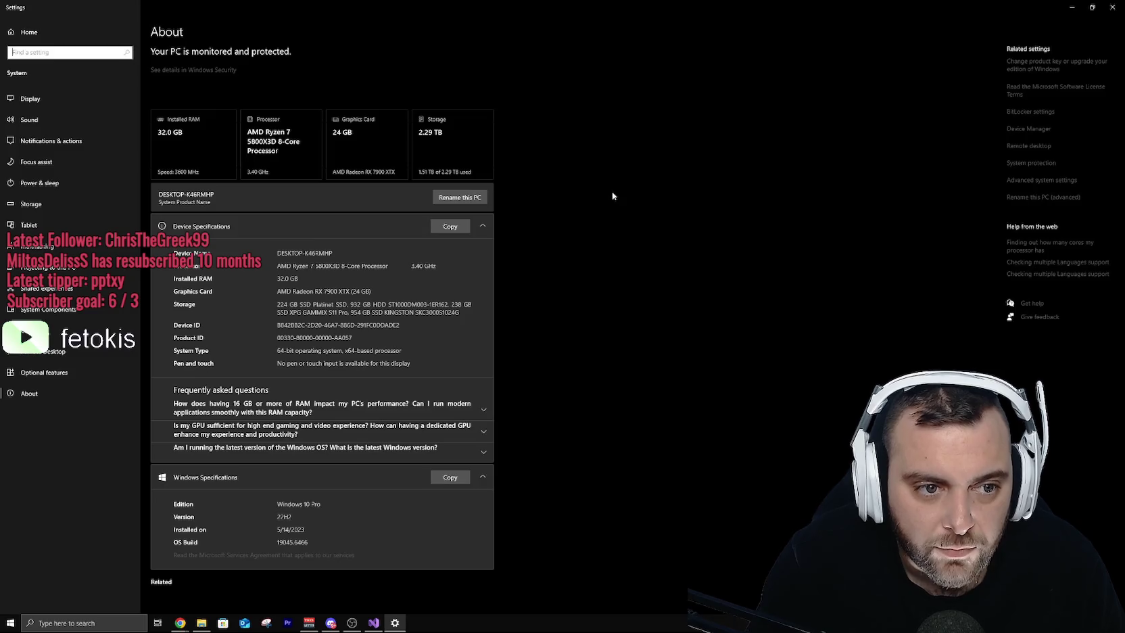
click(1112, 7)
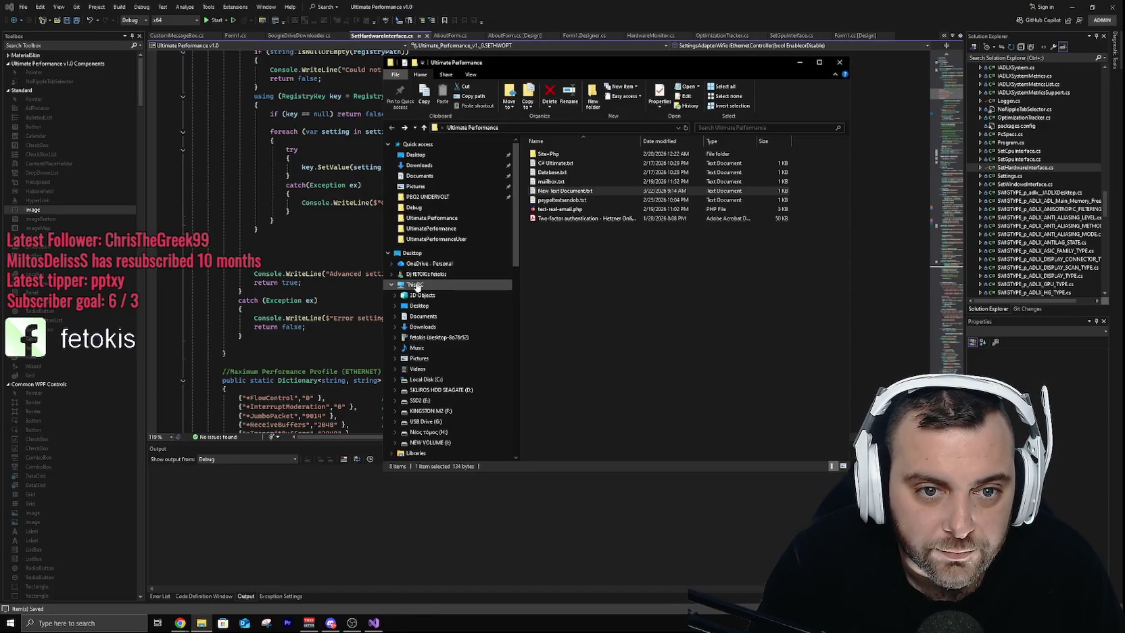
Step: Go to Control Panel's Network and Internet category from the address bar
click(441, 128)
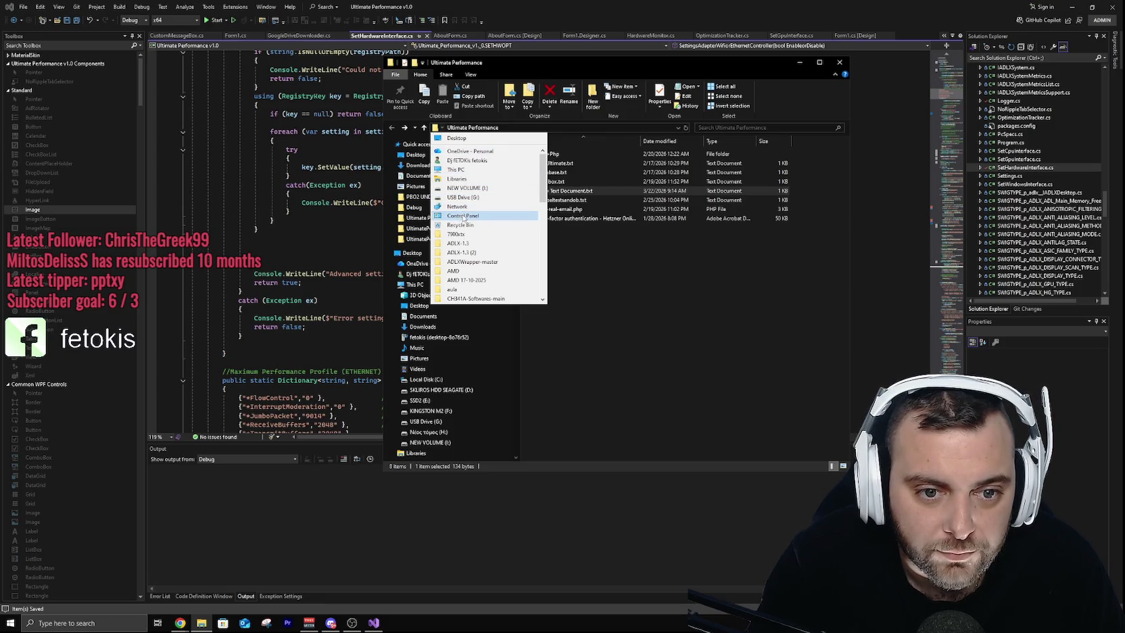
click(463, 217)
click(466, 99)
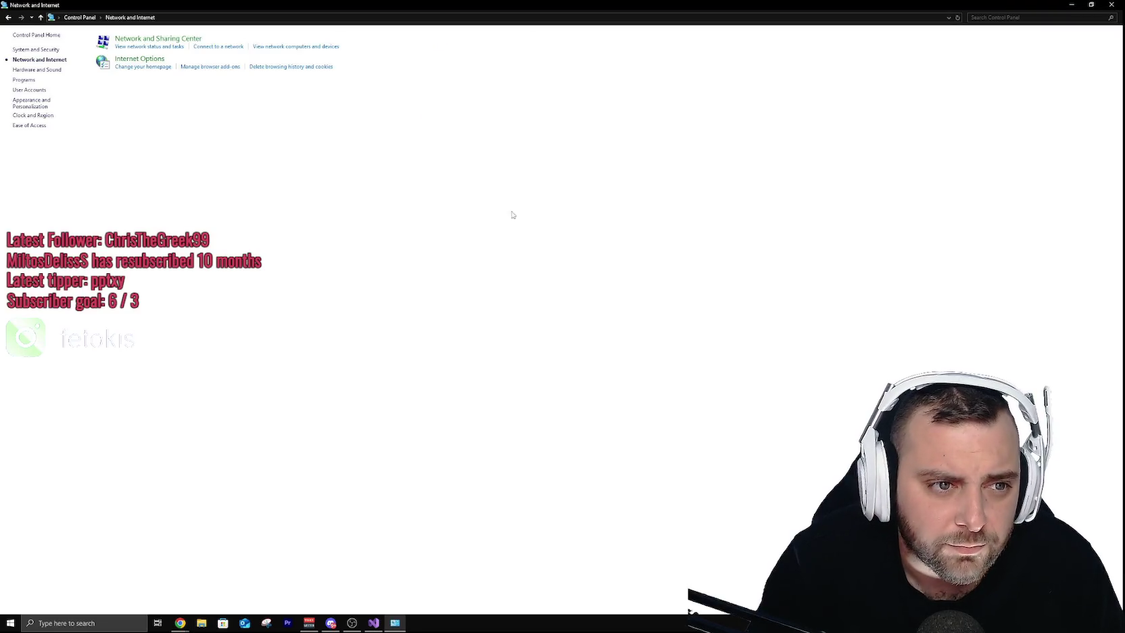
Step: Check Ethernet 2's connection details, including the 1.0.0.1 DNS server, then close all windows
click(158, 39)
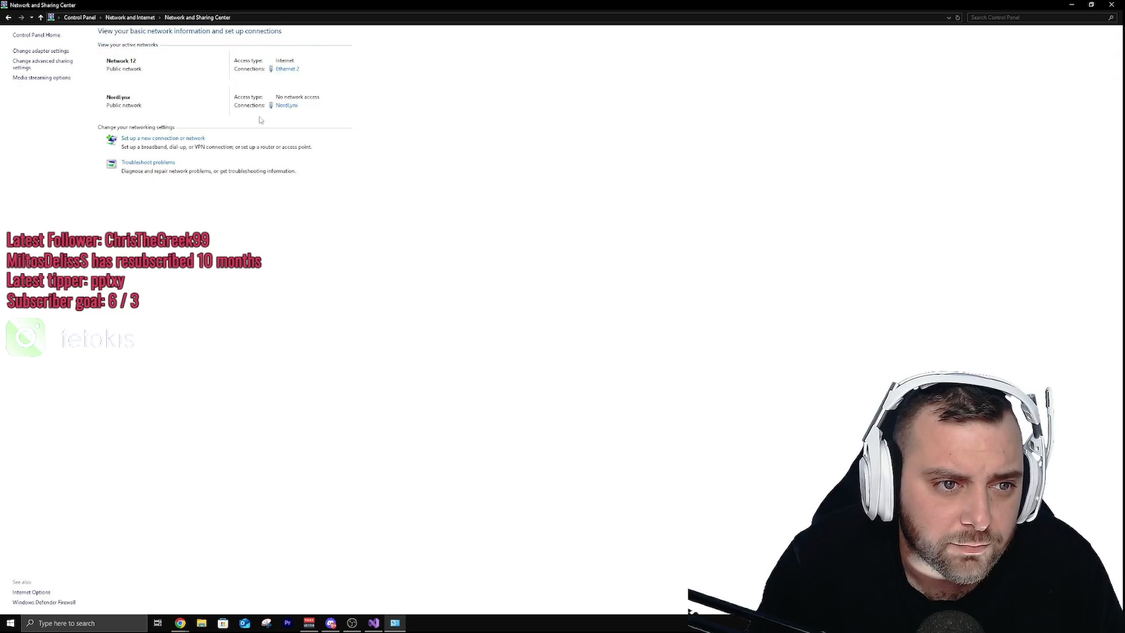
click(284, 68)
drag(562, 224, 498, 181)
click(449, 265)
click(488, 309)
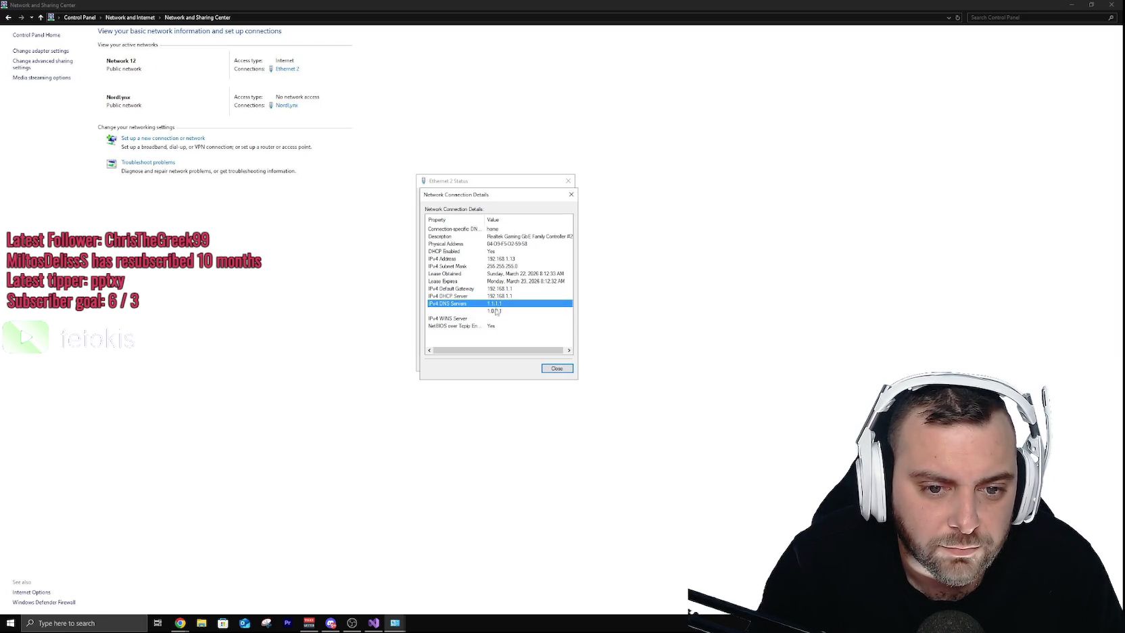
click(557, 368)
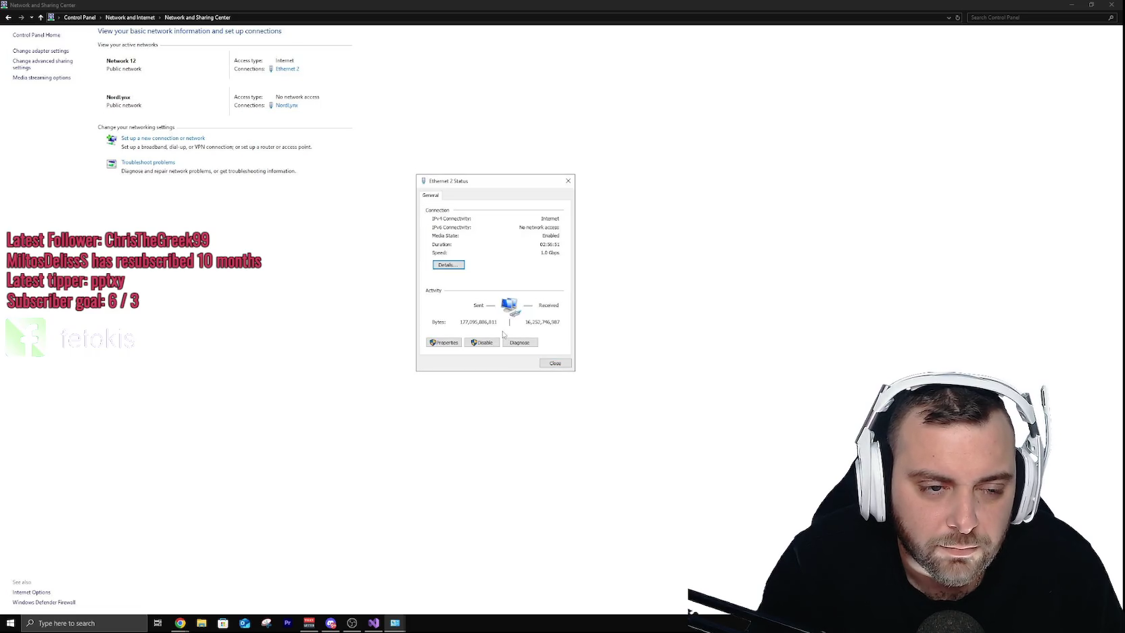
click(566, 367)
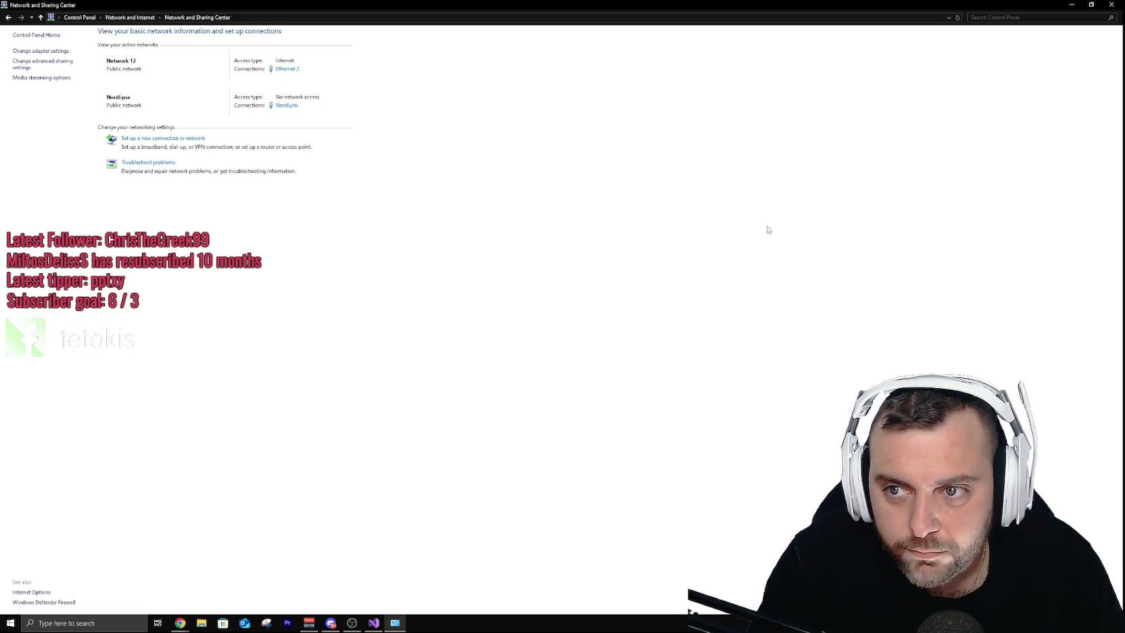
click(1111, 5)
click(516, 256)
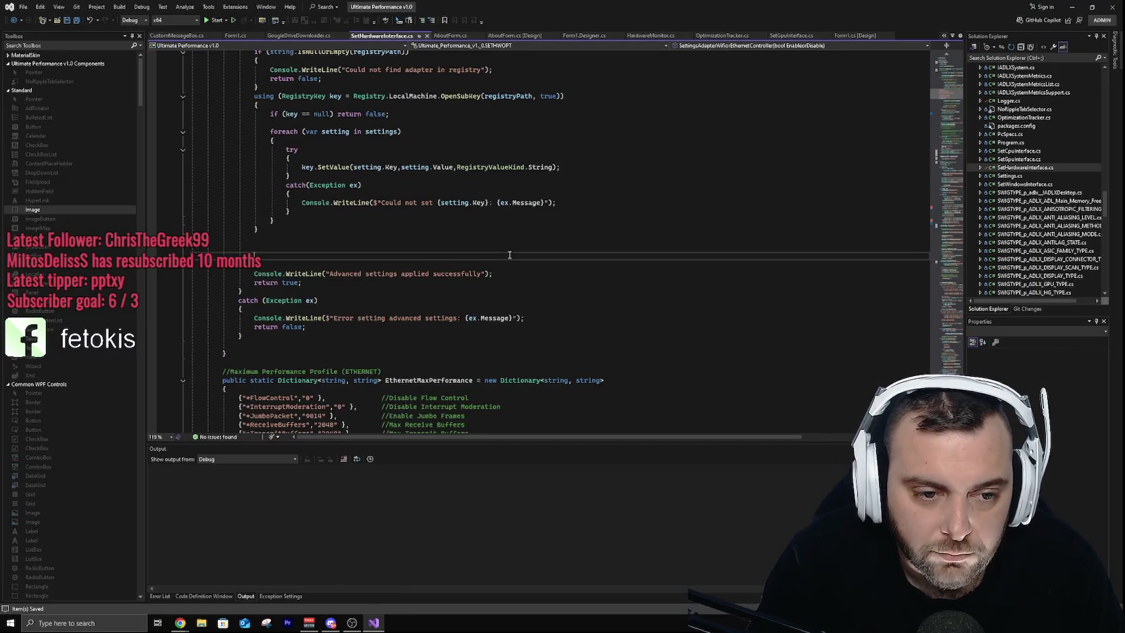
Step: Reopen Network and Sharing Center through Control Panel in a new File Explorer window
key(super+e)
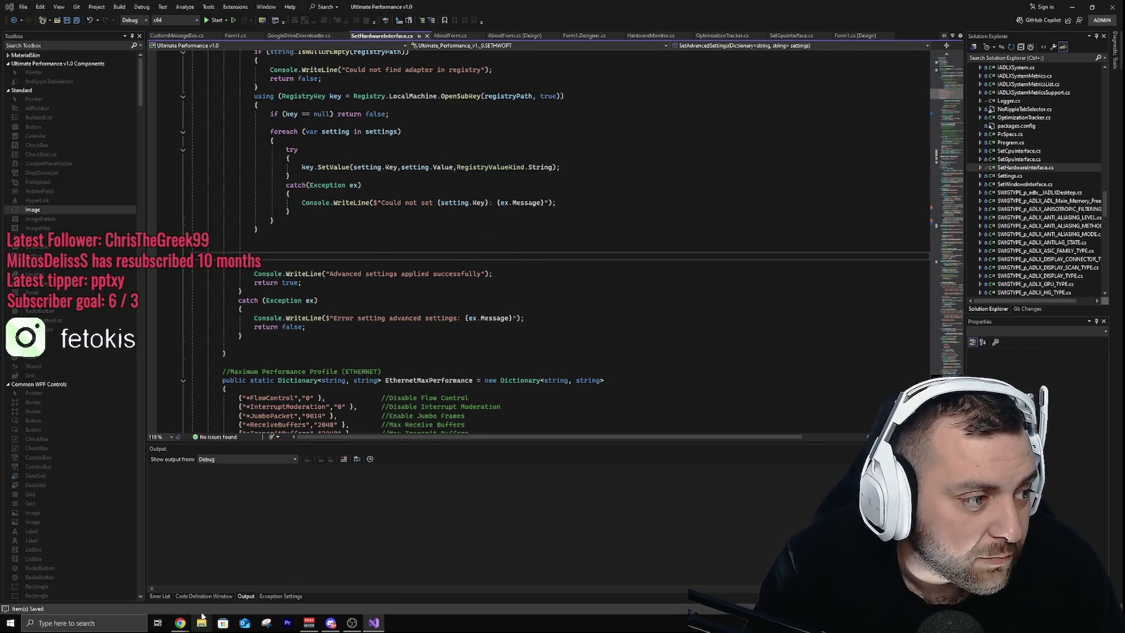
click(440, 127)
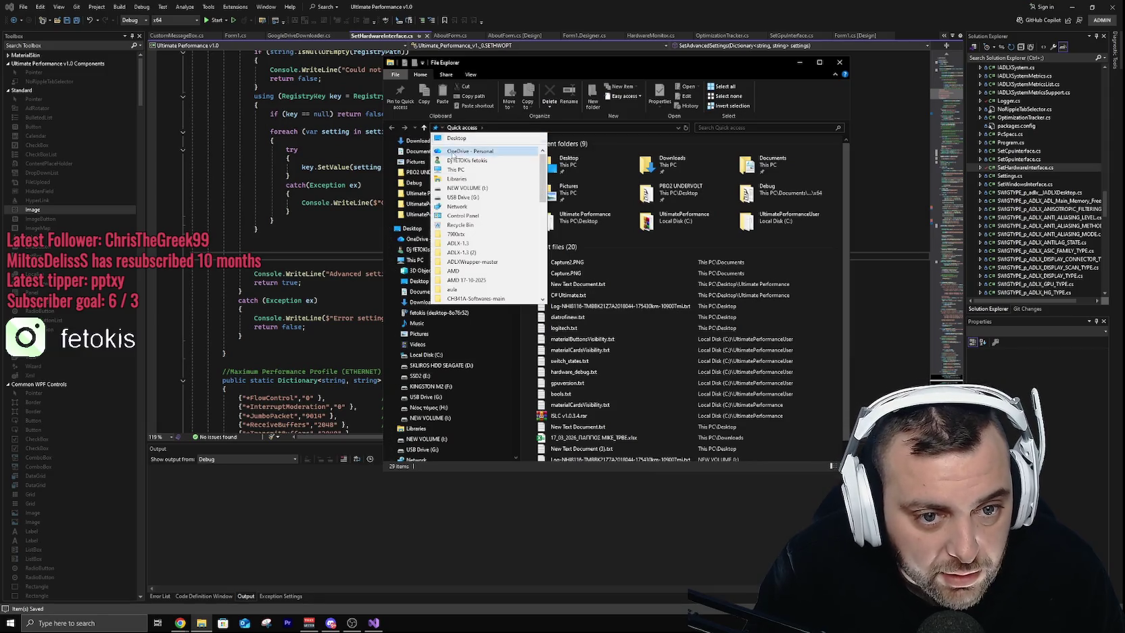
click(468, 216)
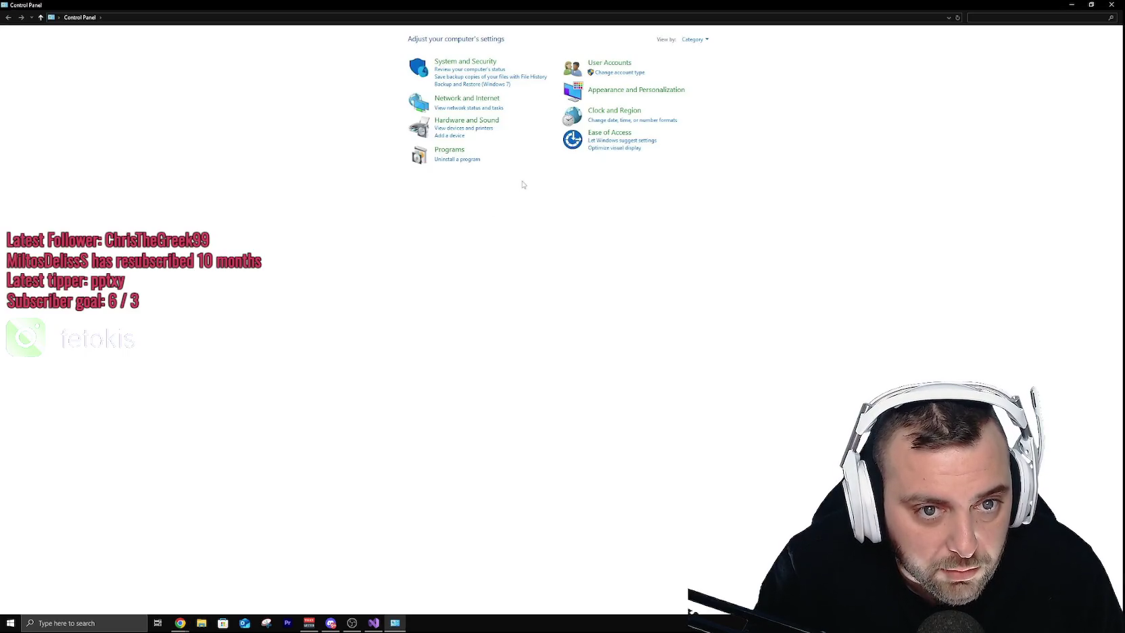
click(466, 69)
key(alt+Left)
click(450, 102)
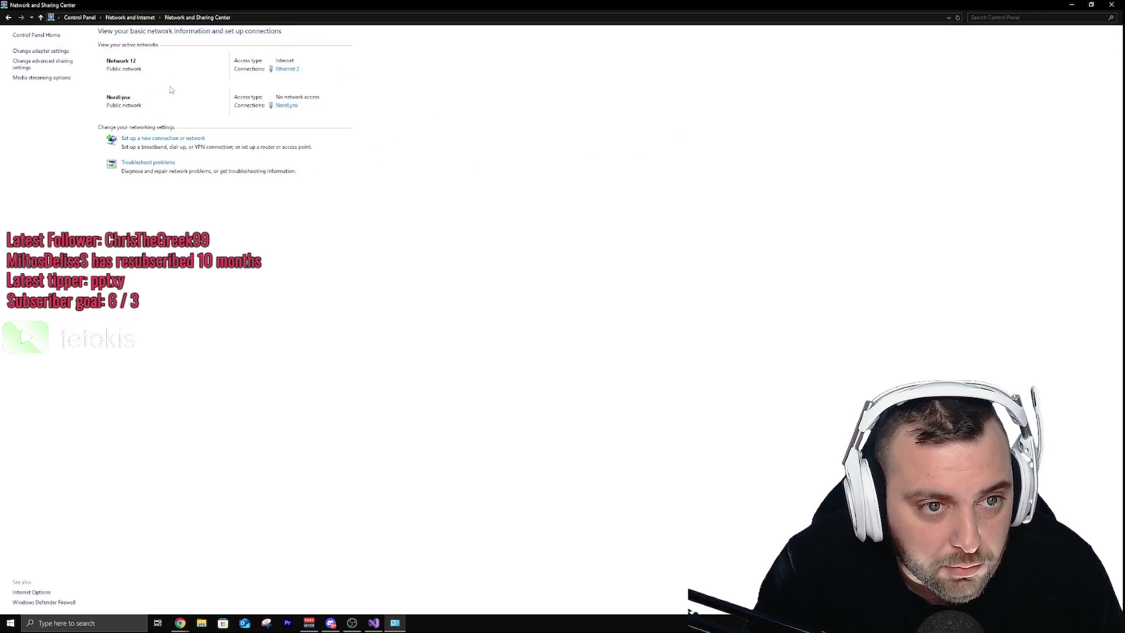
Step: Review Ethernet 2's adapter properties and connection details again, closing each without changes
click(289, 69)
drag(574, 223, 486, 187)
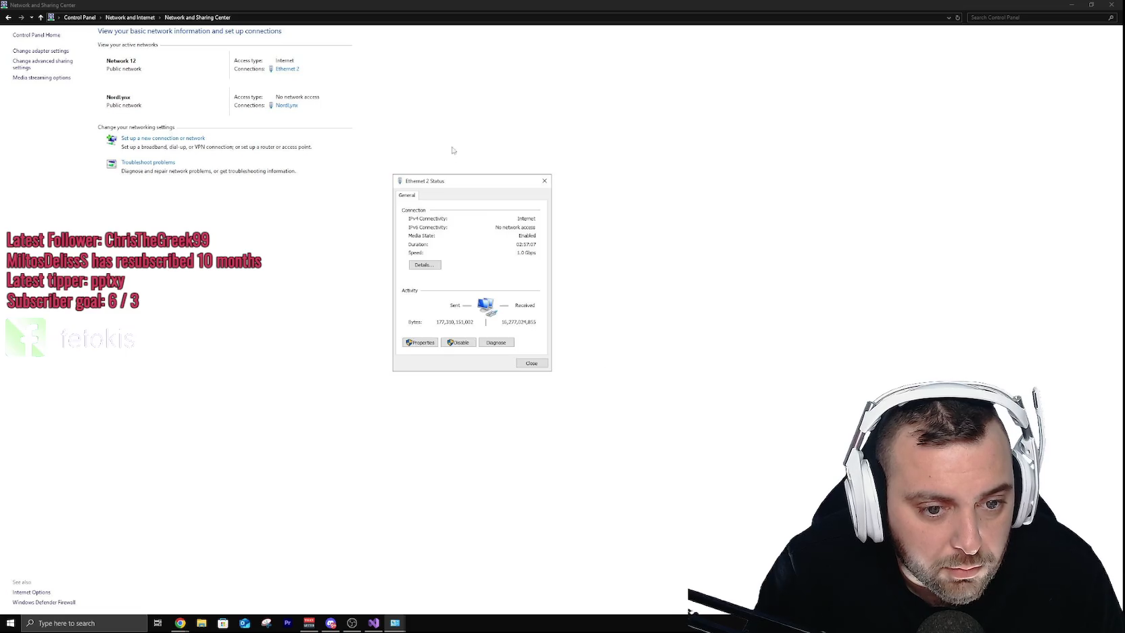
click(432, 344)
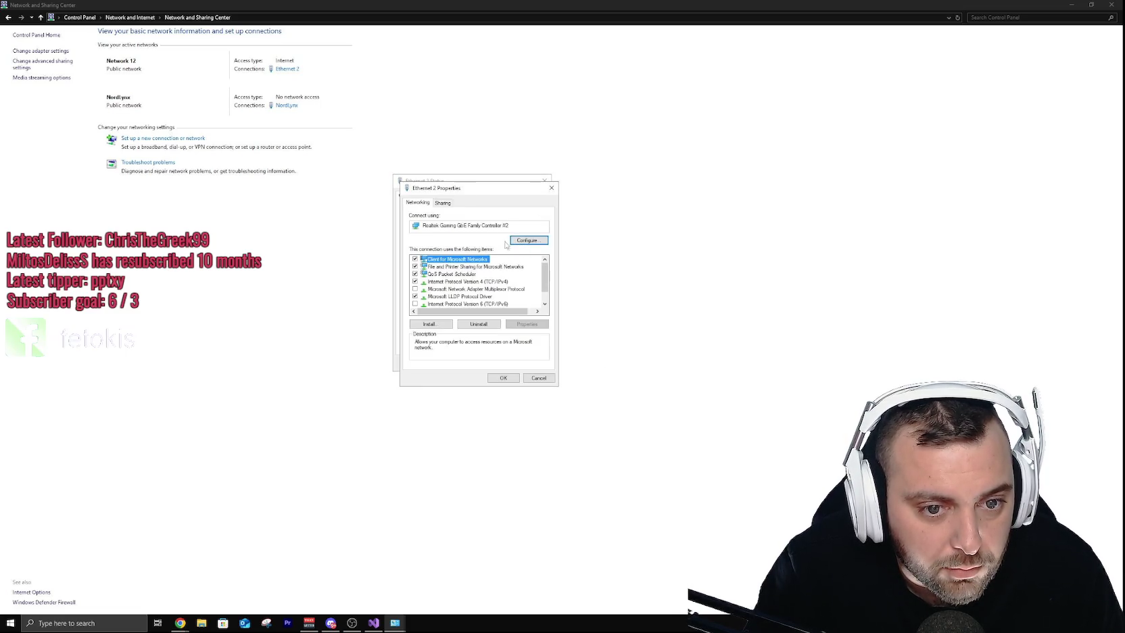
click(539, 377)
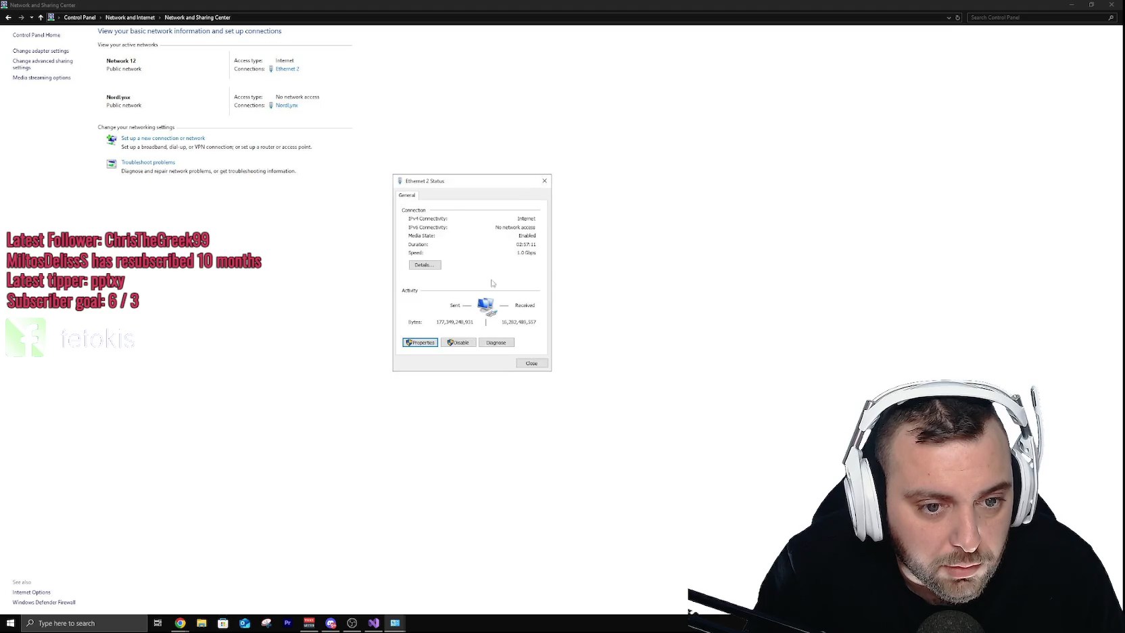
click(429, 265)
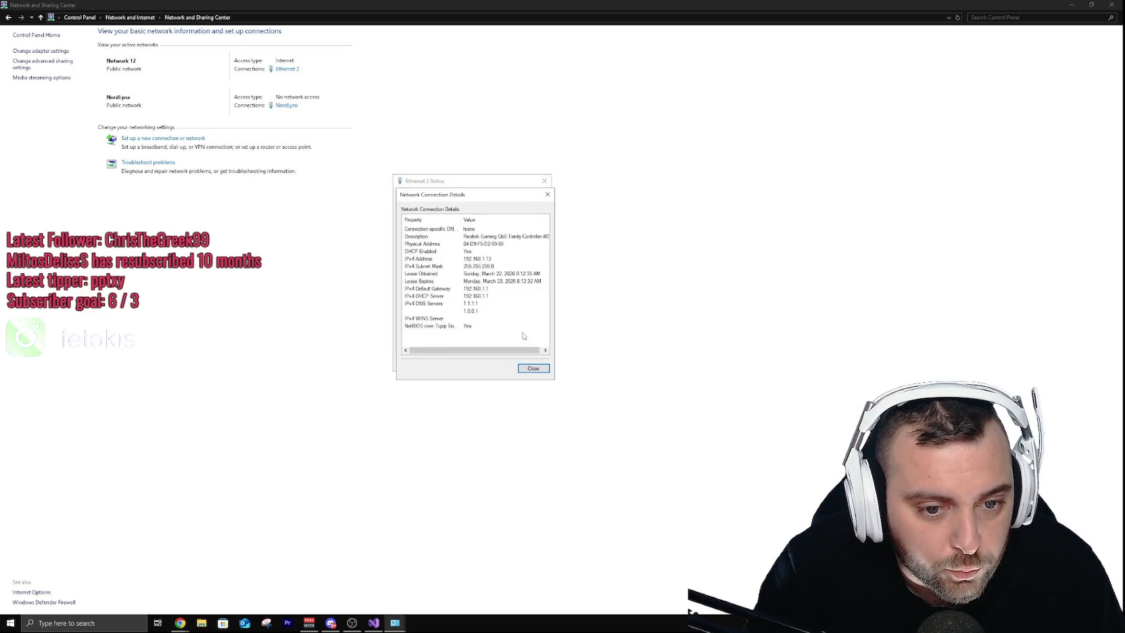
click(533, 367)
click(535, 365)
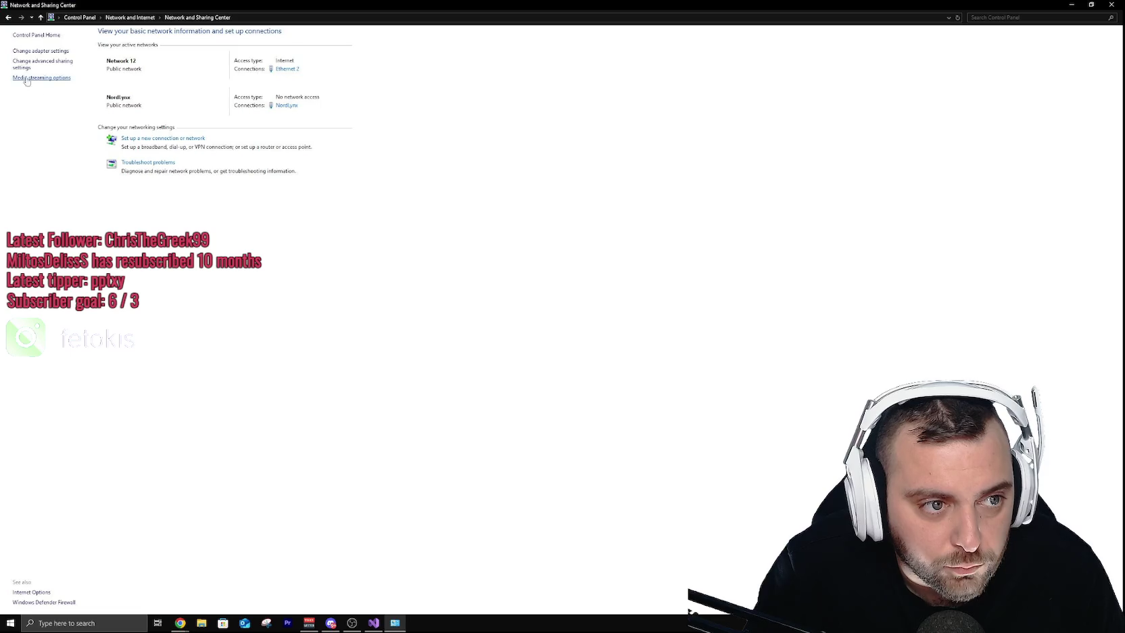
click(45, 52)
Step: Open and close Ethernet 2's adapter properties from Network Connections
right_click(72, 56)
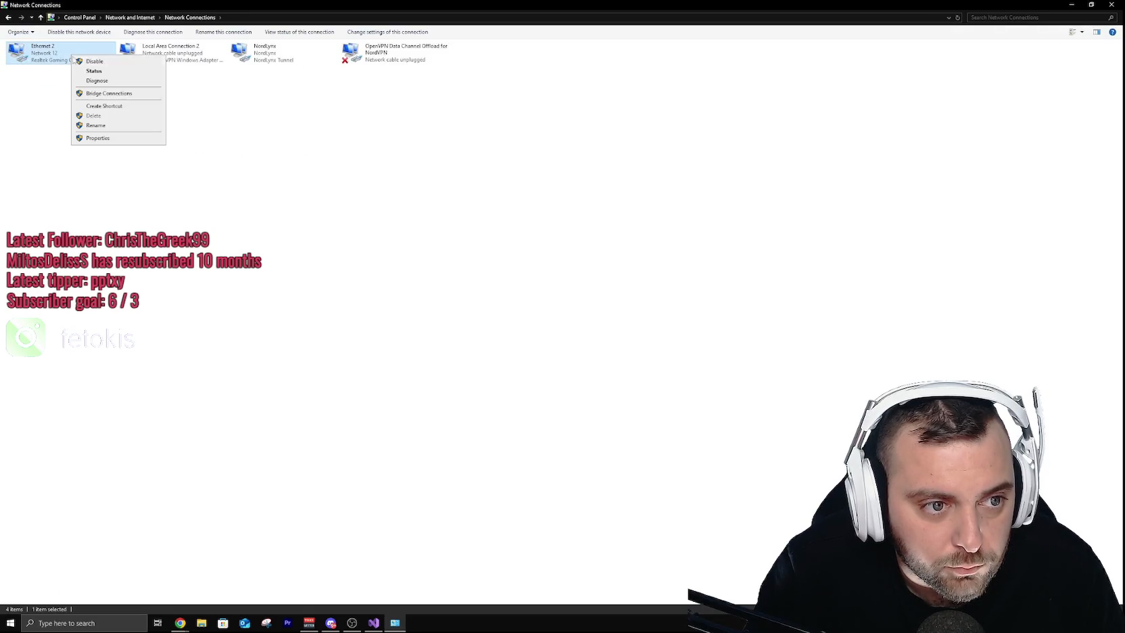
click(91, 140)
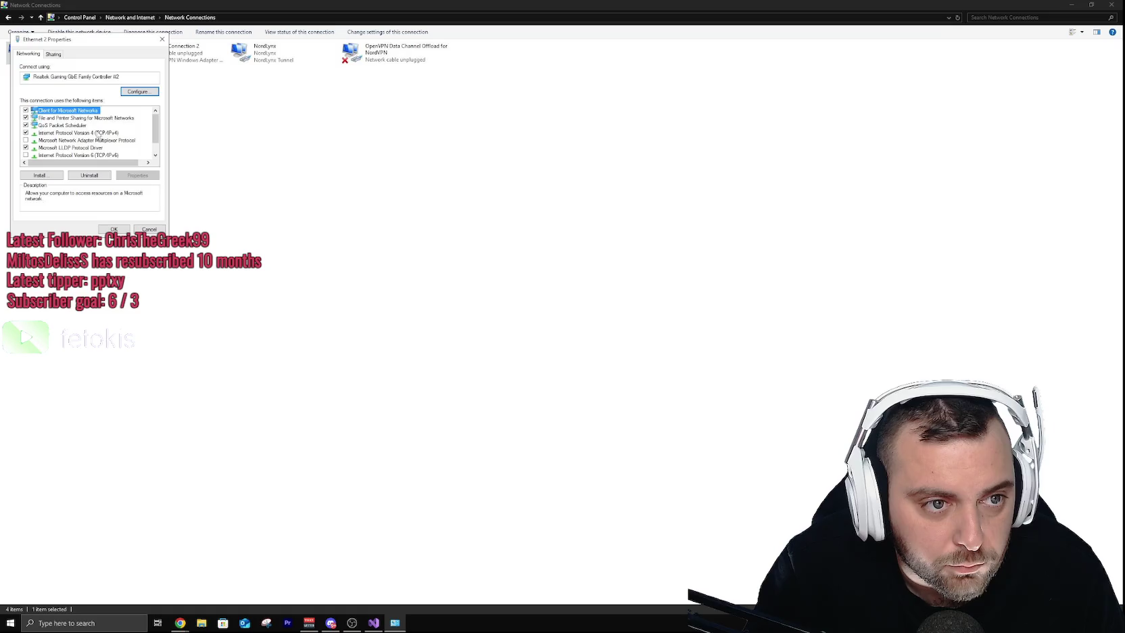
click(162, 39)
Step: Check Ethernet 2's status details, return to Network and Internet, and close Control Panel
right_click(30, 52)
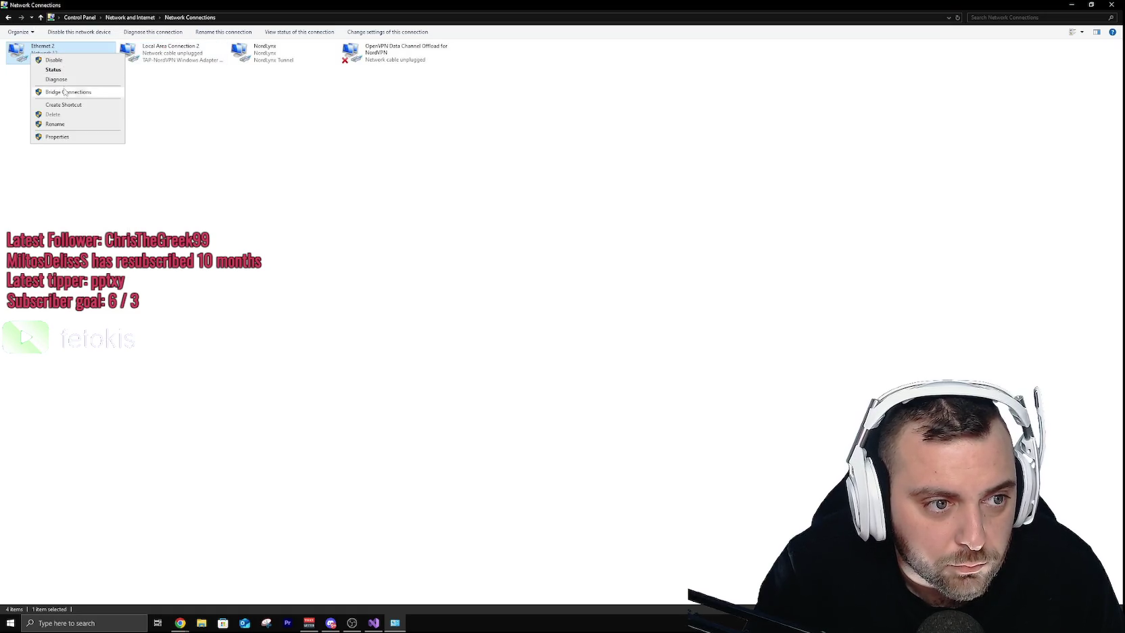
click(54, 71)
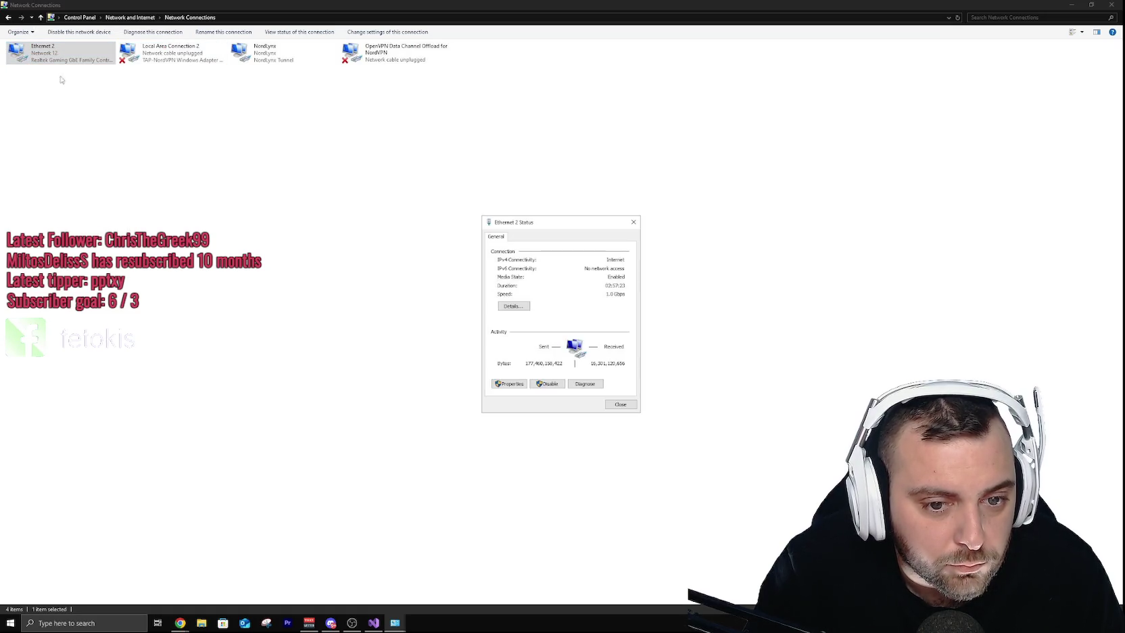
click(513, 305)
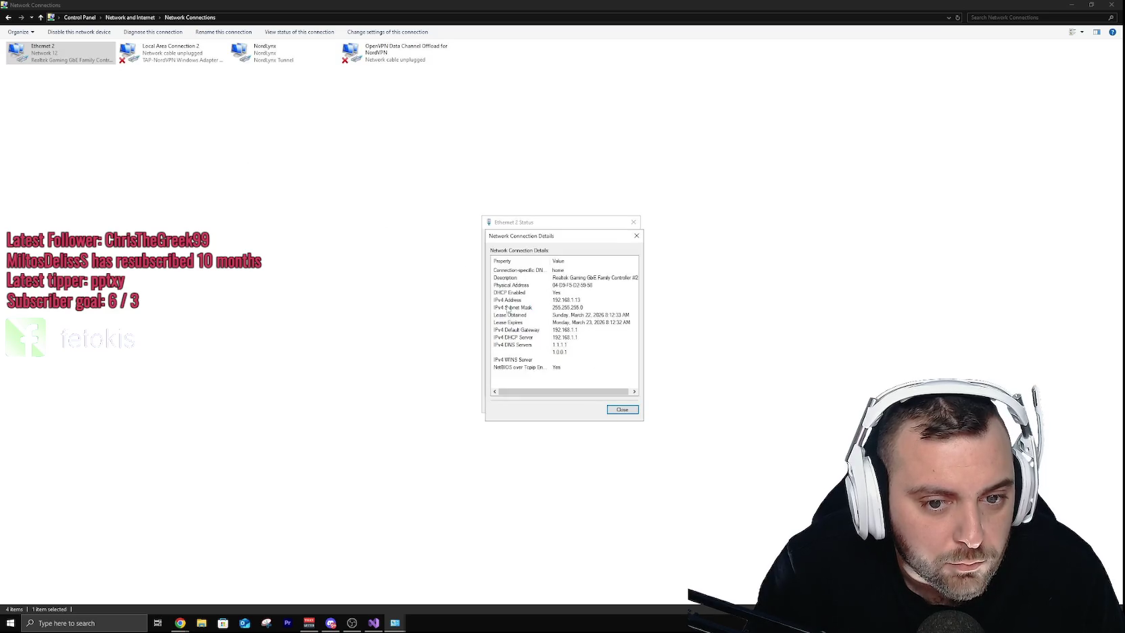
click(636, 235)
click(632, 222)
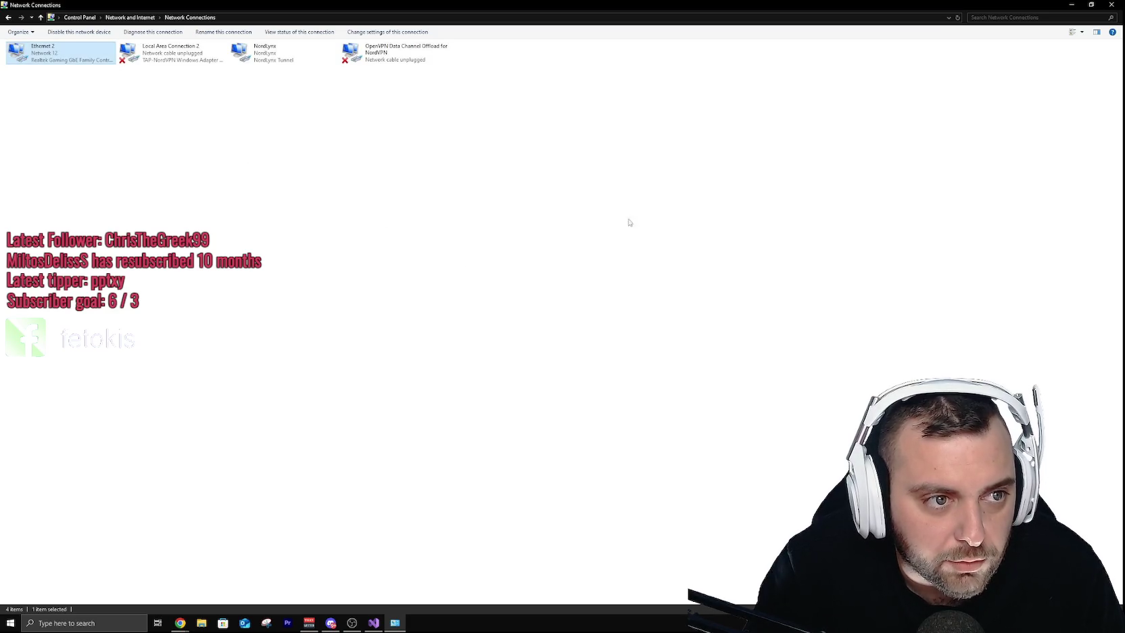
click(8, 18)
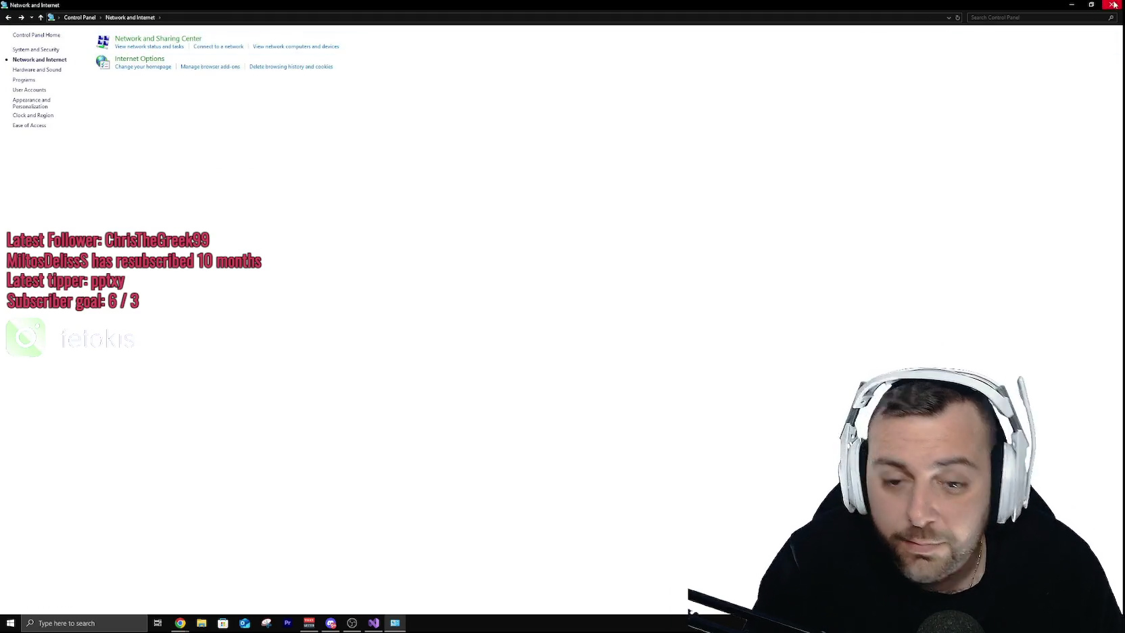
click(1111, 5)
Step: Open Computer Management from This PC's Manage option and close File Explorer
click(201, 622)
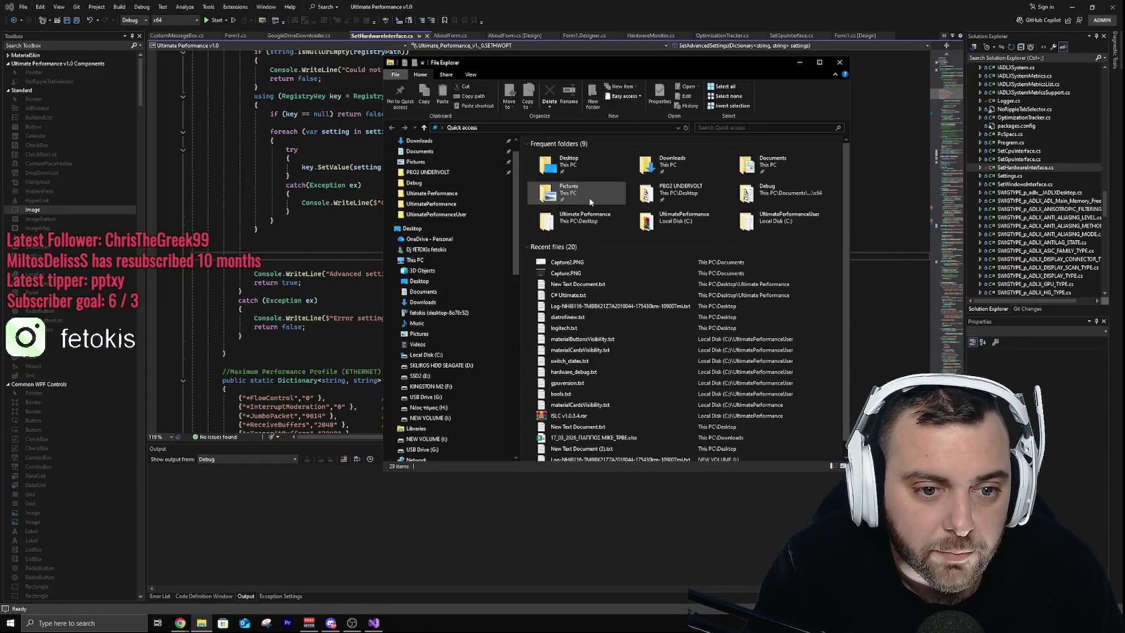
right_click(425, 250)
key(Escape)
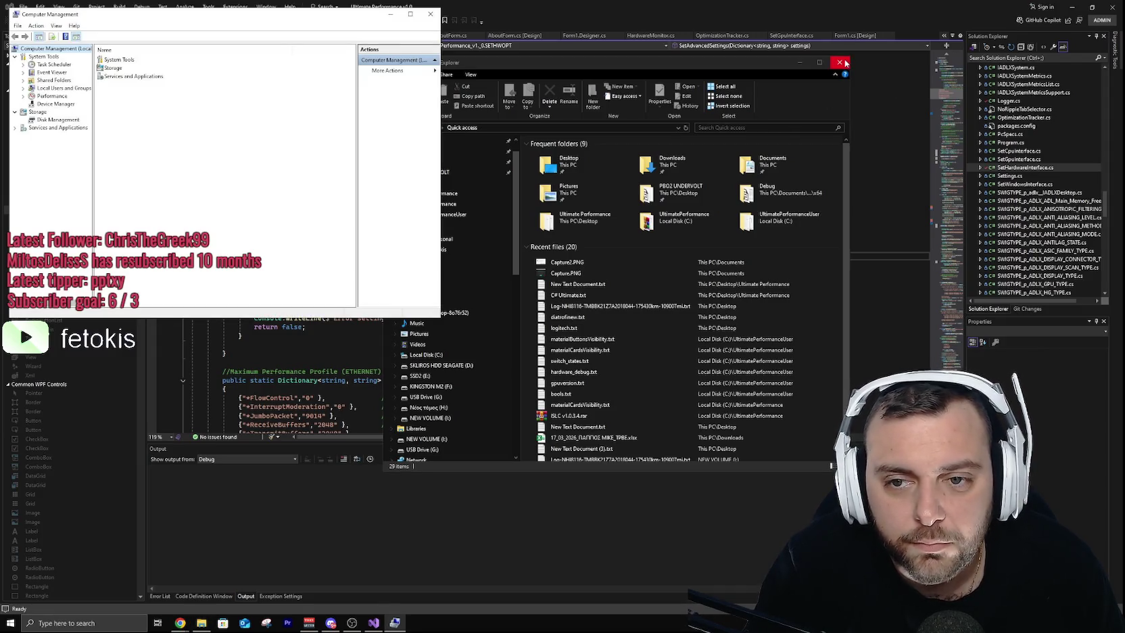
click(840, 63)
Step: Inspect Realtek Gaming GbE Family Controller #2's Power Management tab in Device Manager, then cancel
click(68, 105)
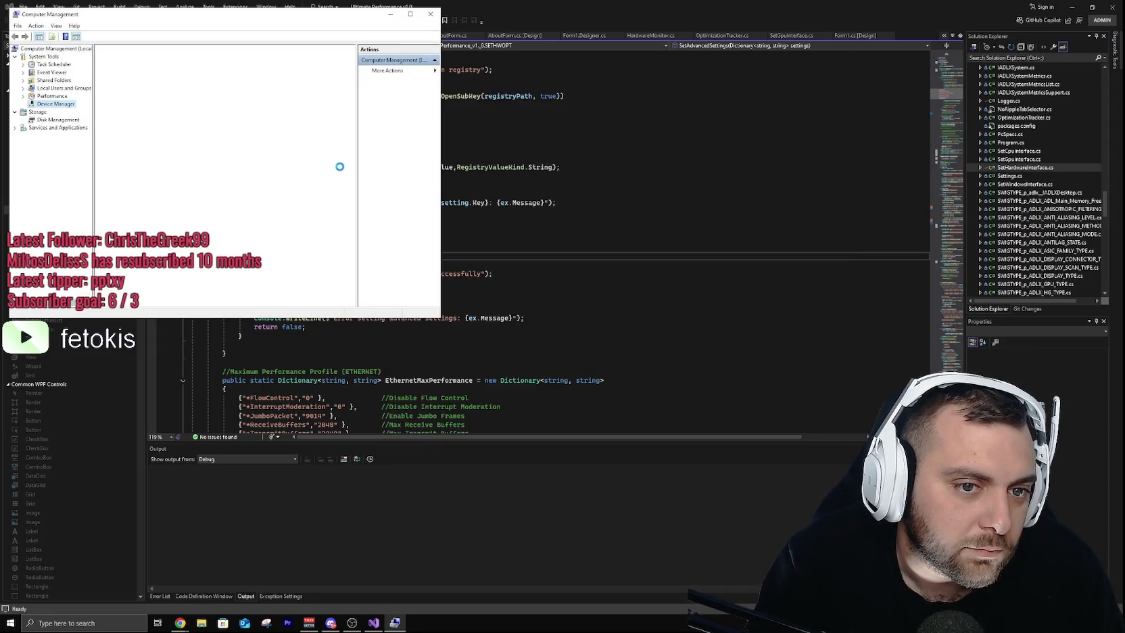
click(108, 214)
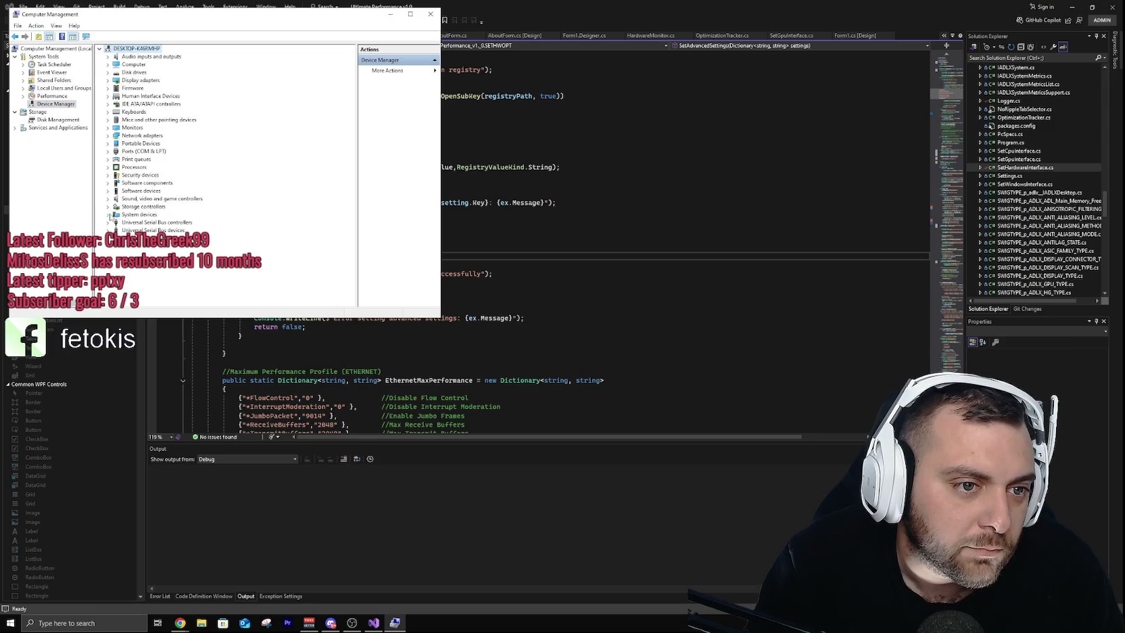
click(107, 136)
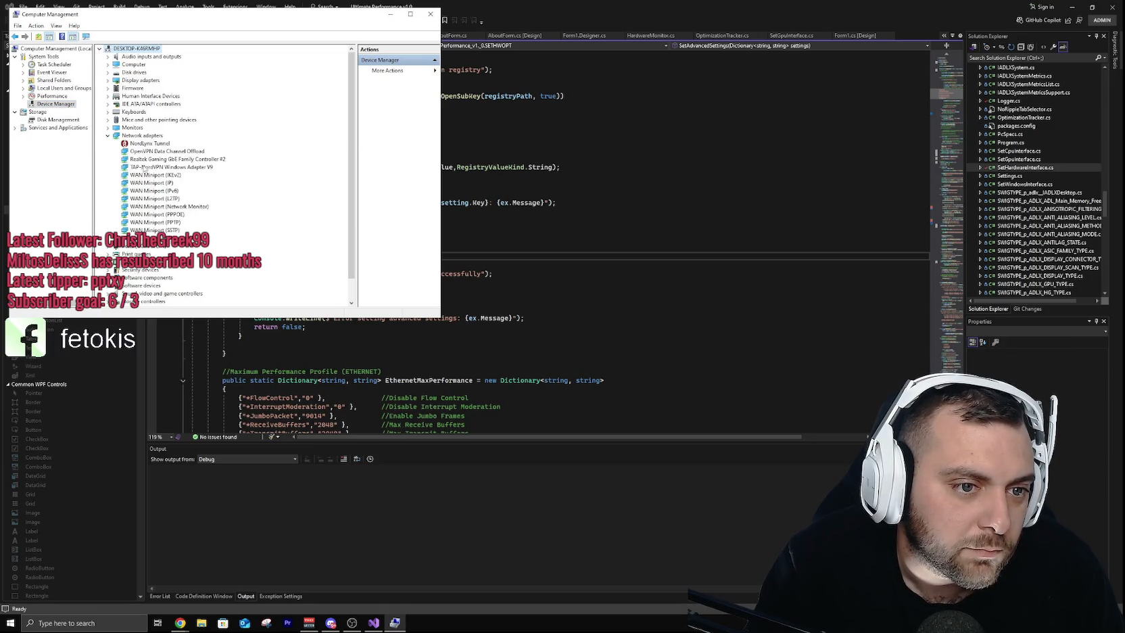
double_click(146, 160)
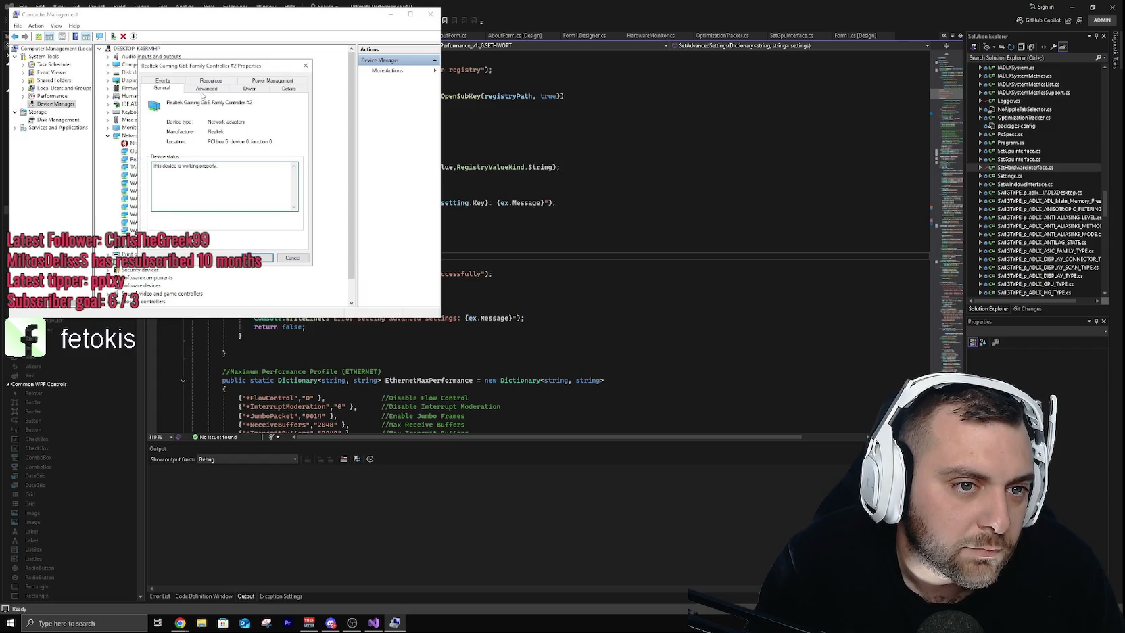
click(272, 80)
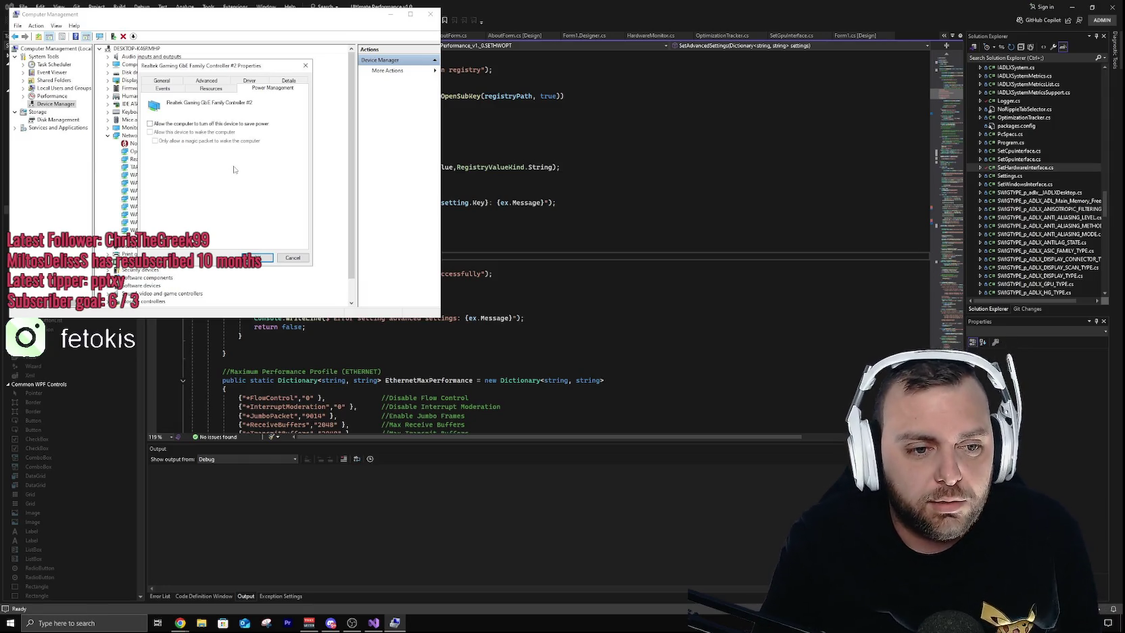
click(304, 260)
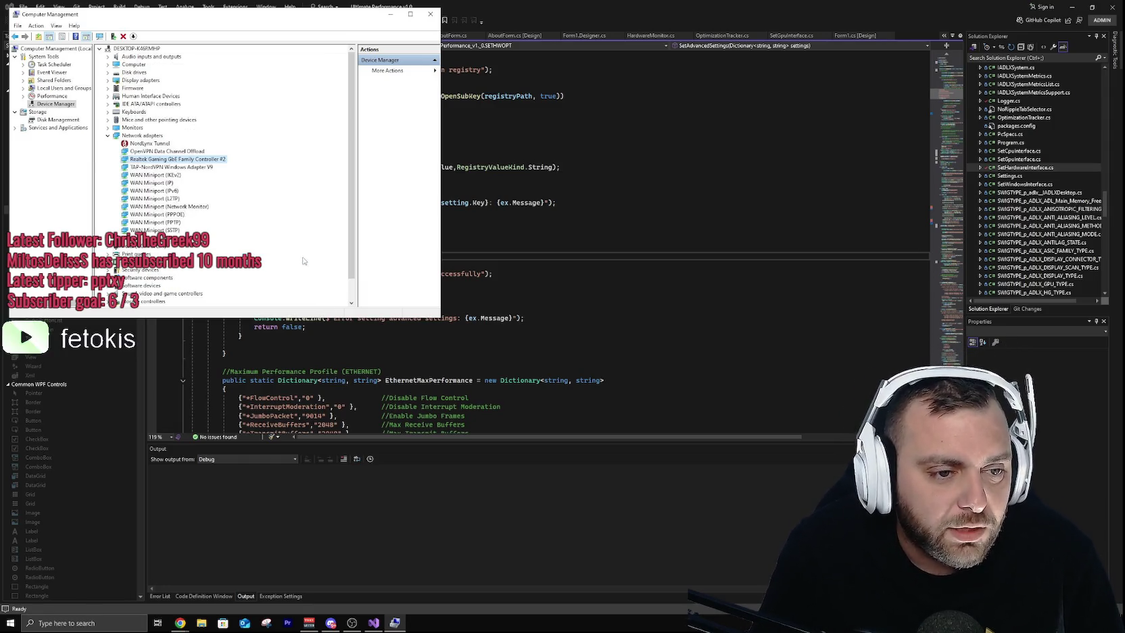
Step: Close Computer Management, save all files, and launch Ultimate Performance under the debugger with F5
click(431, 15)
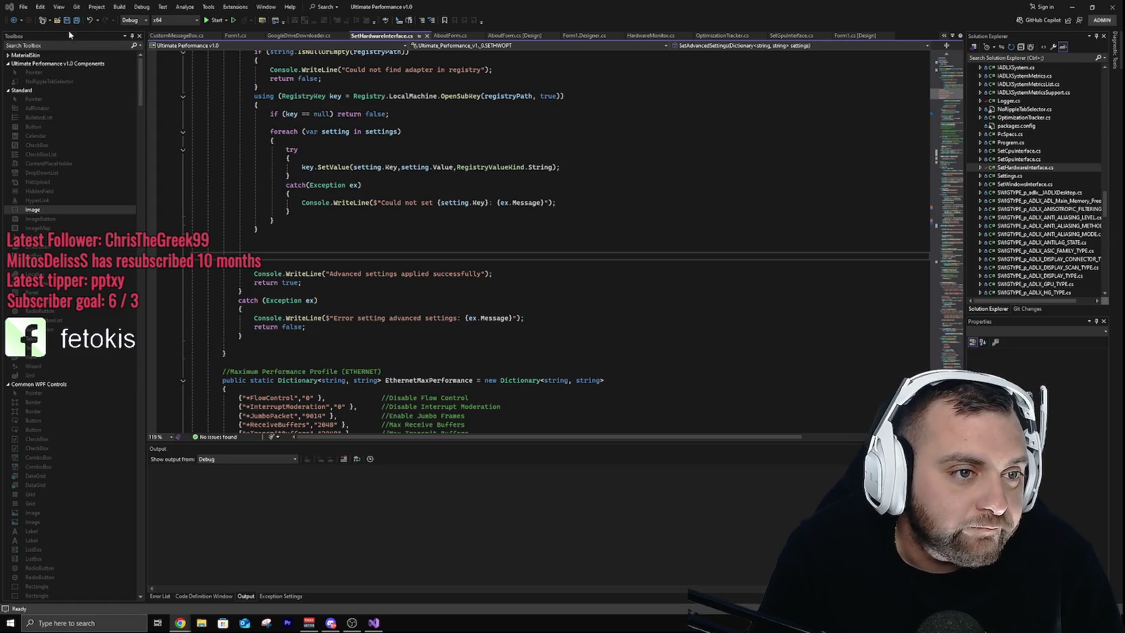
click(77, 21)
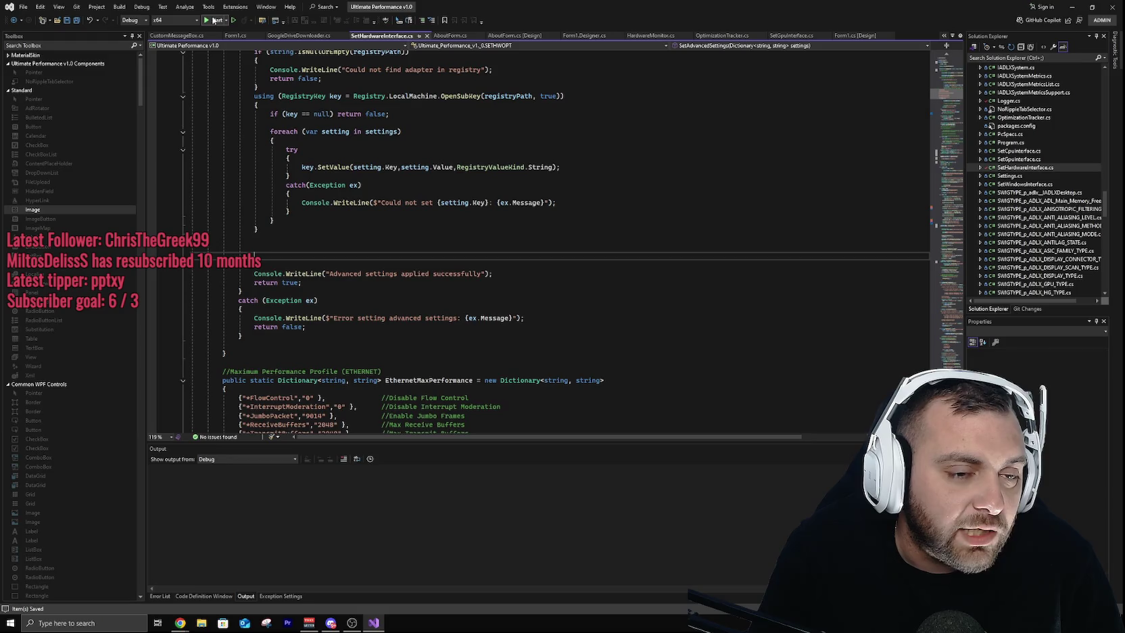
key(F5)
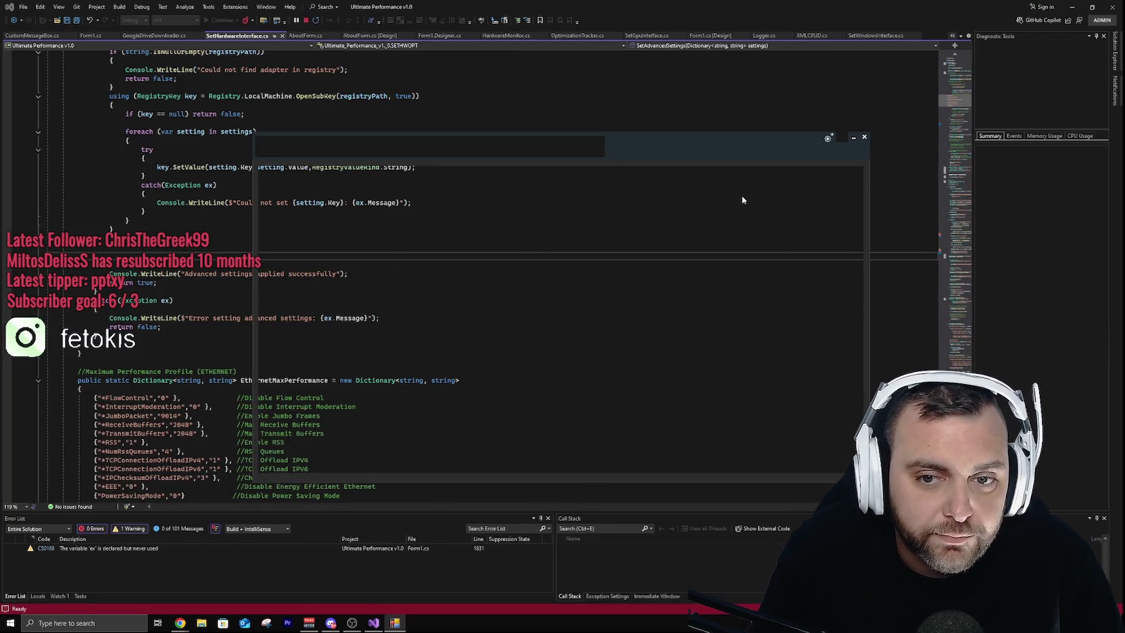
drag(676, 155, 635, 106)
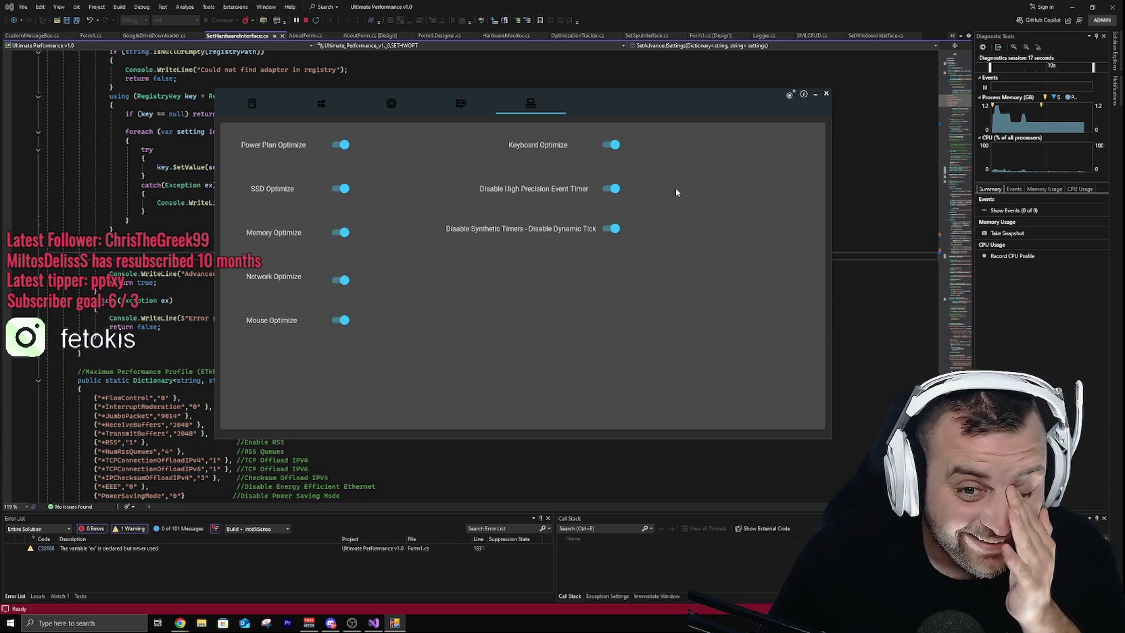
Step: Toggle Keyboard Optimize off and on, then browse the GPU, CPU, Windows, home and peripherals pages
click(610, 145)
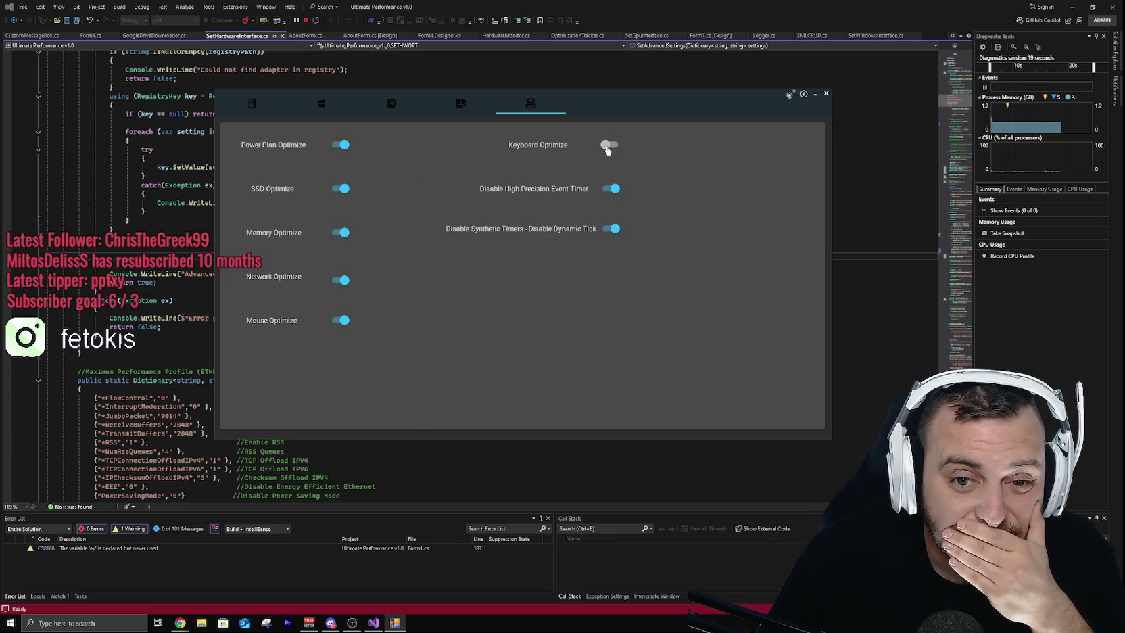
click(607, 147)
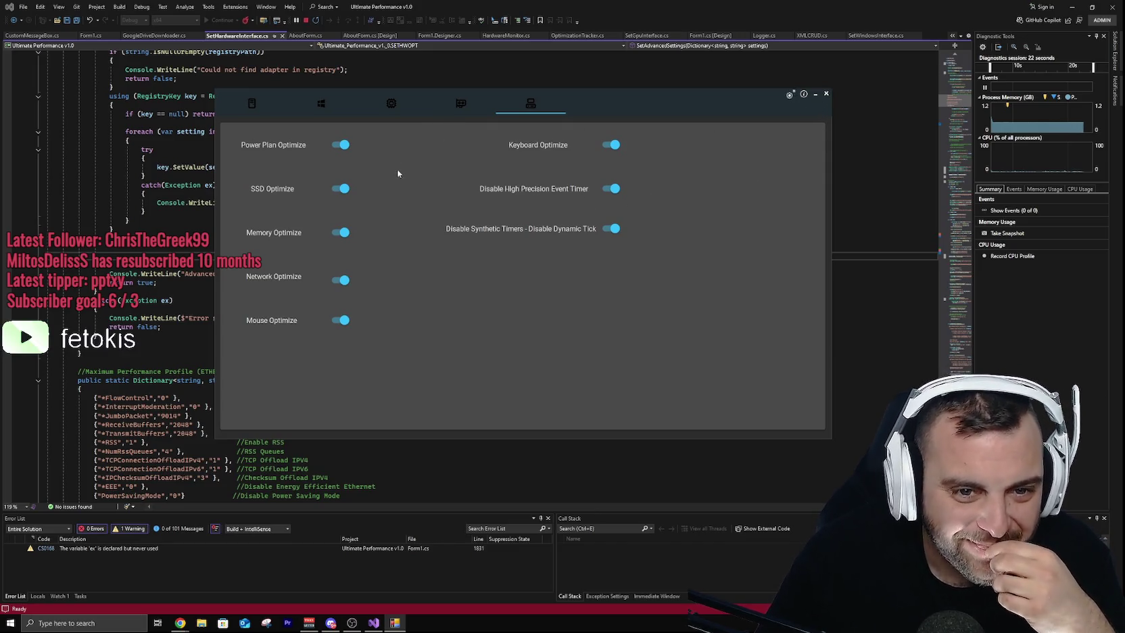
click(460, 107)
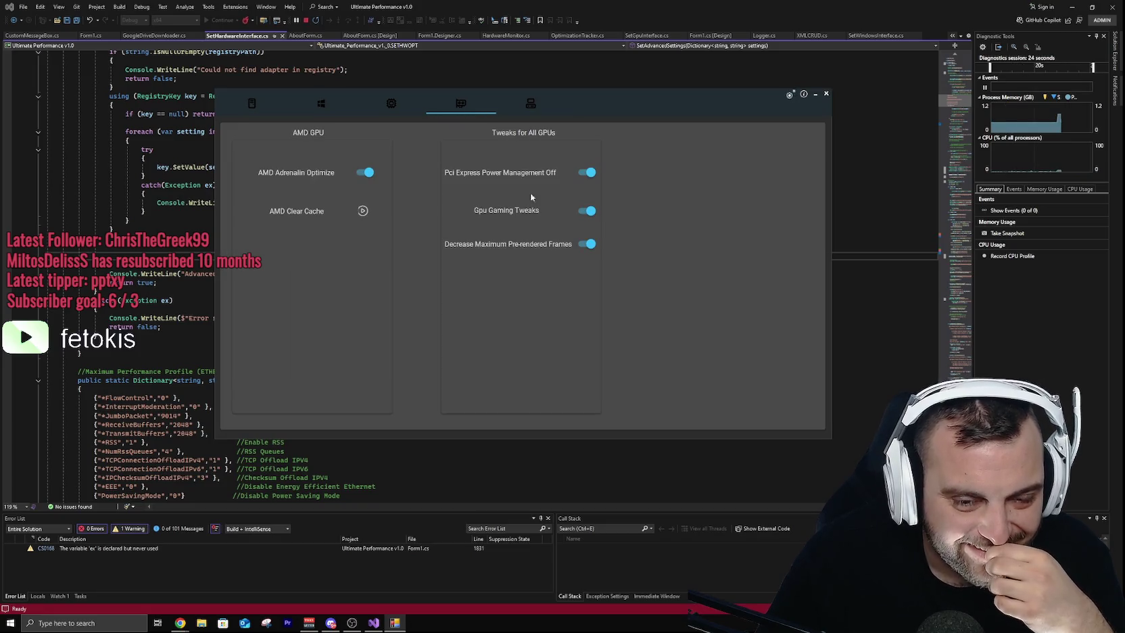
click(531, 105)
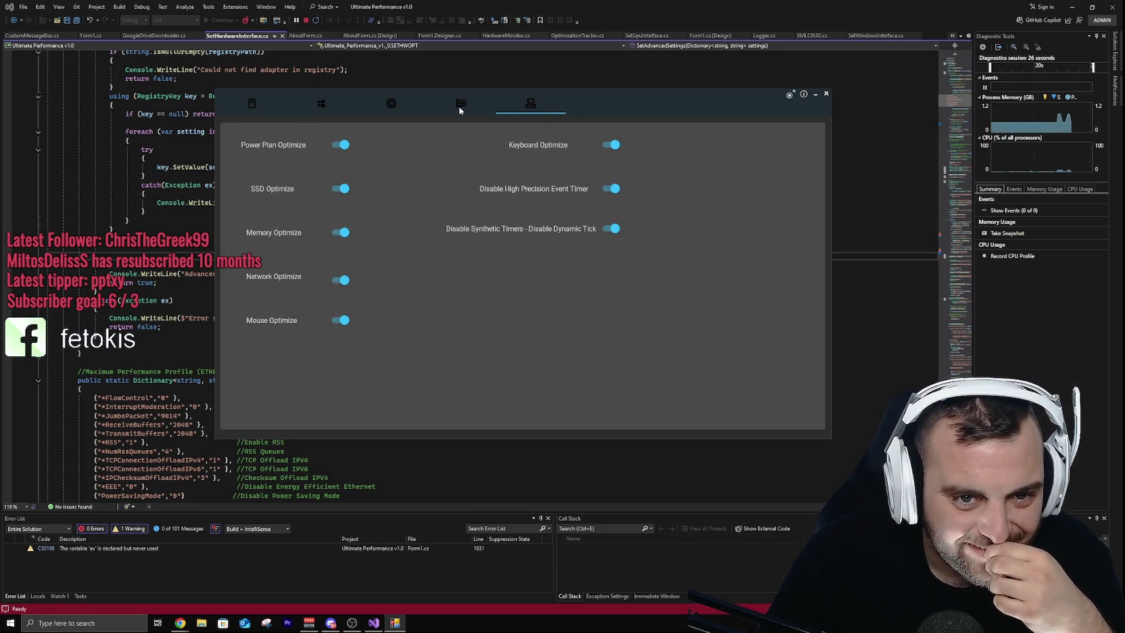
key(Left)
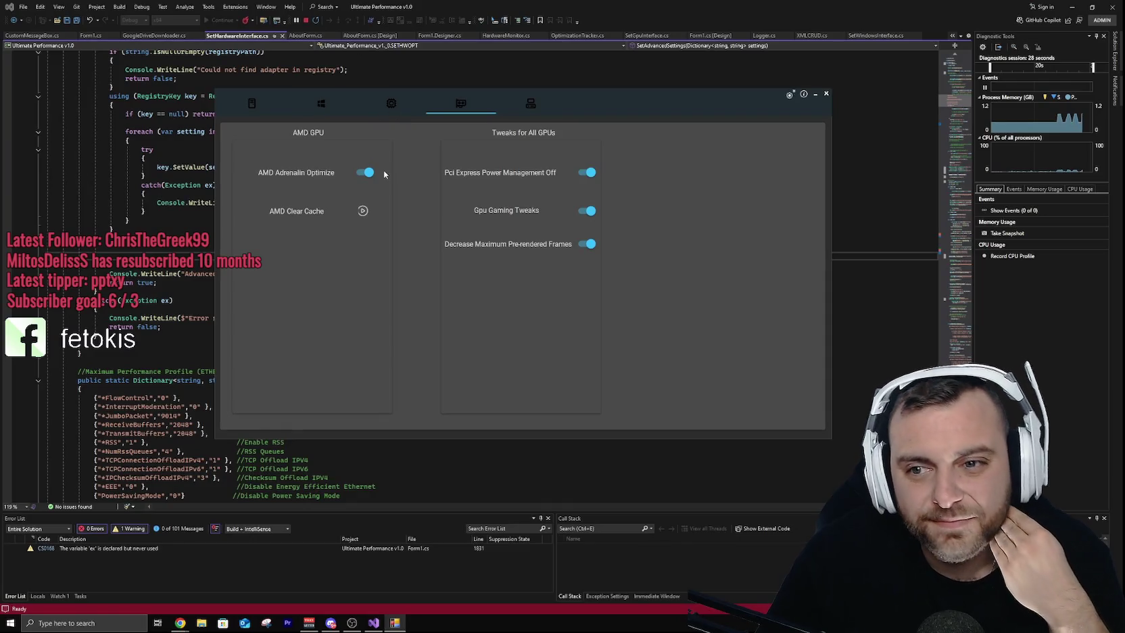
key(Left)
click(321, 102)
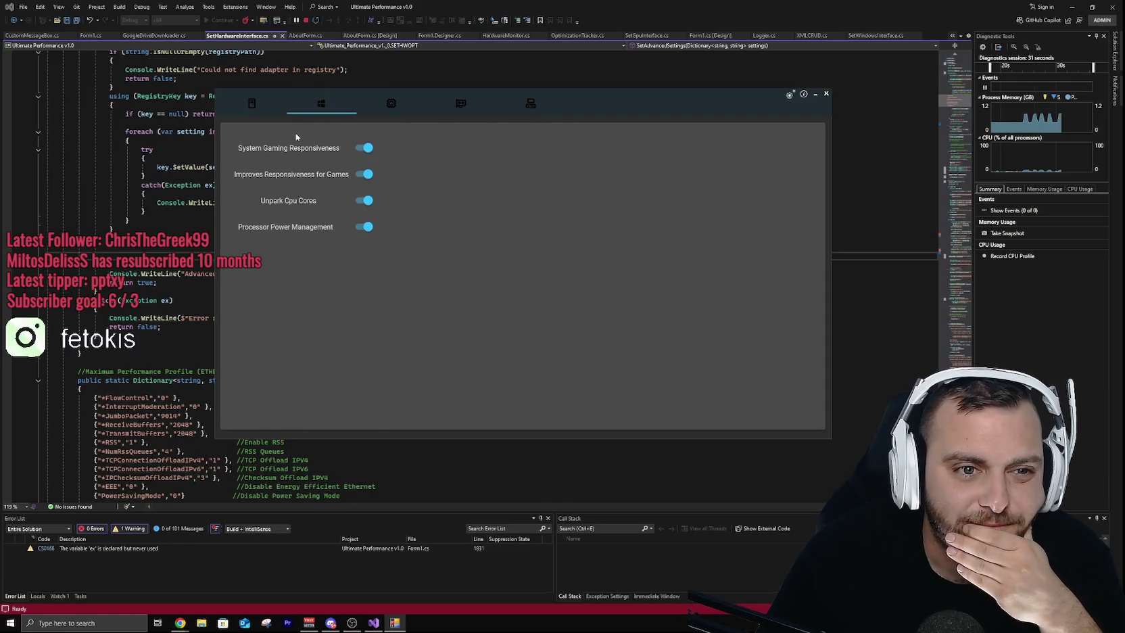
key(Left)
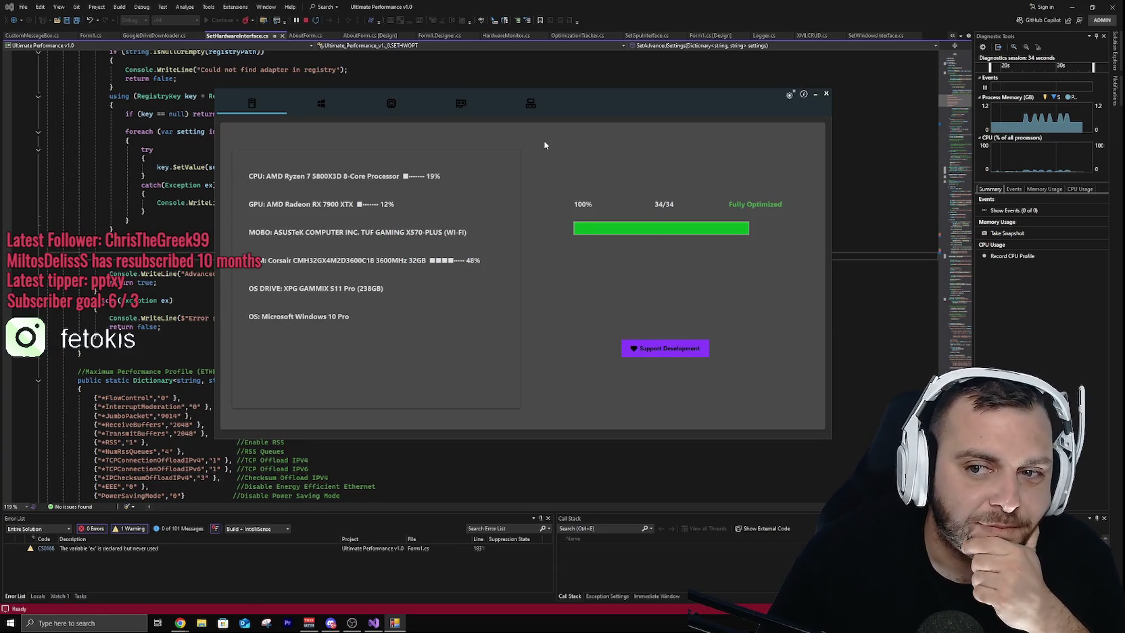
click(531, 102)
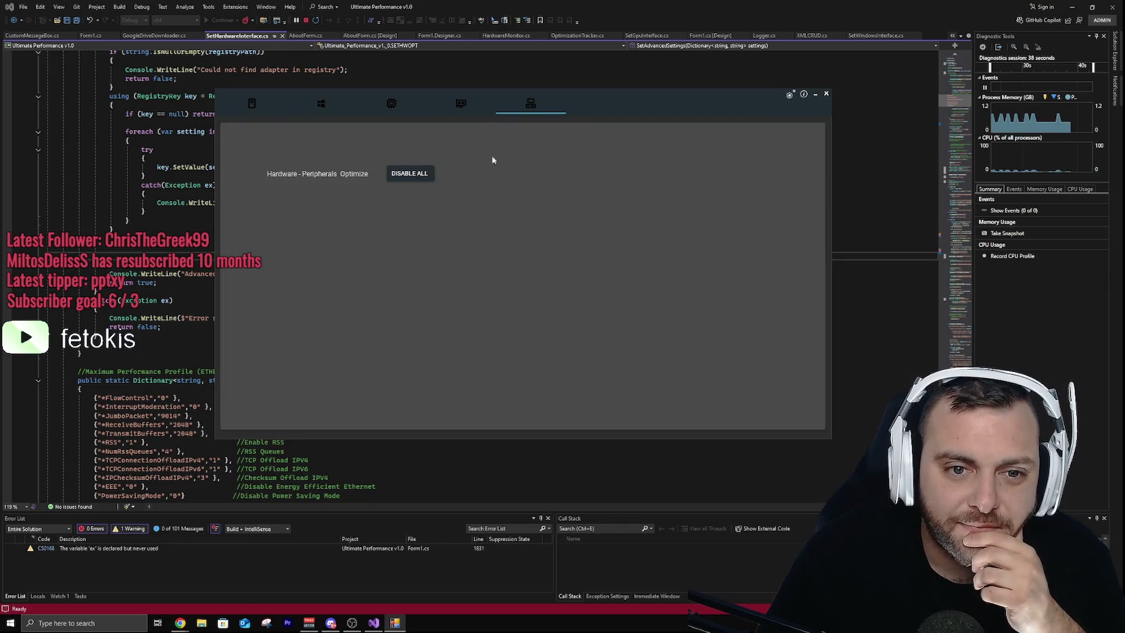
Step: Browse the app's GPU, CPU and home pages
click(460, 105)
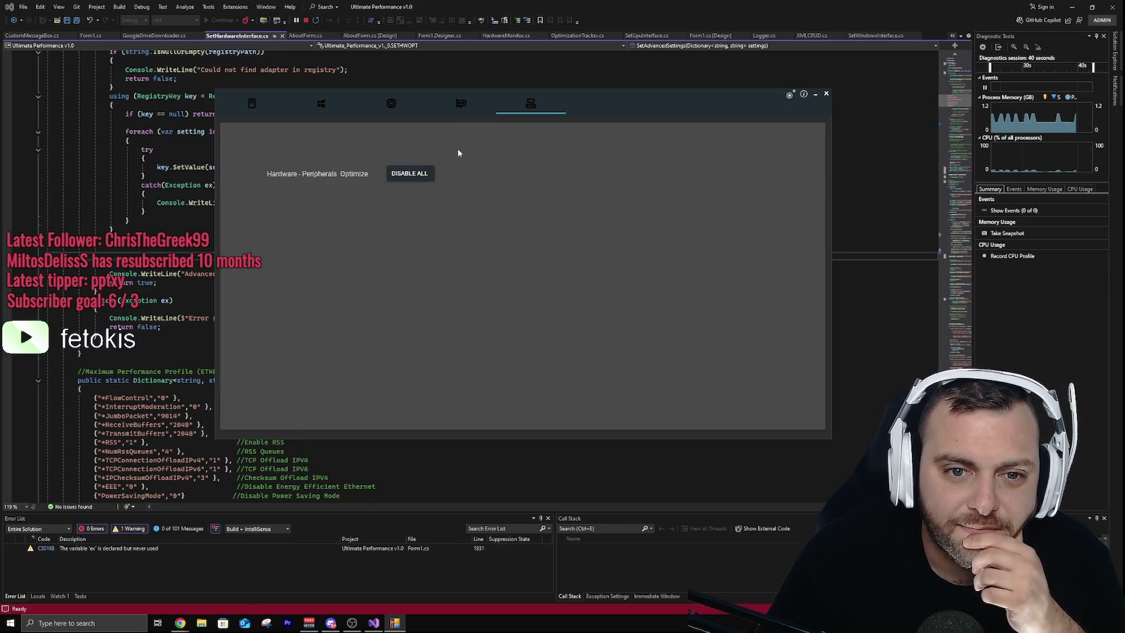
click(394, 105)
click(252, 105)
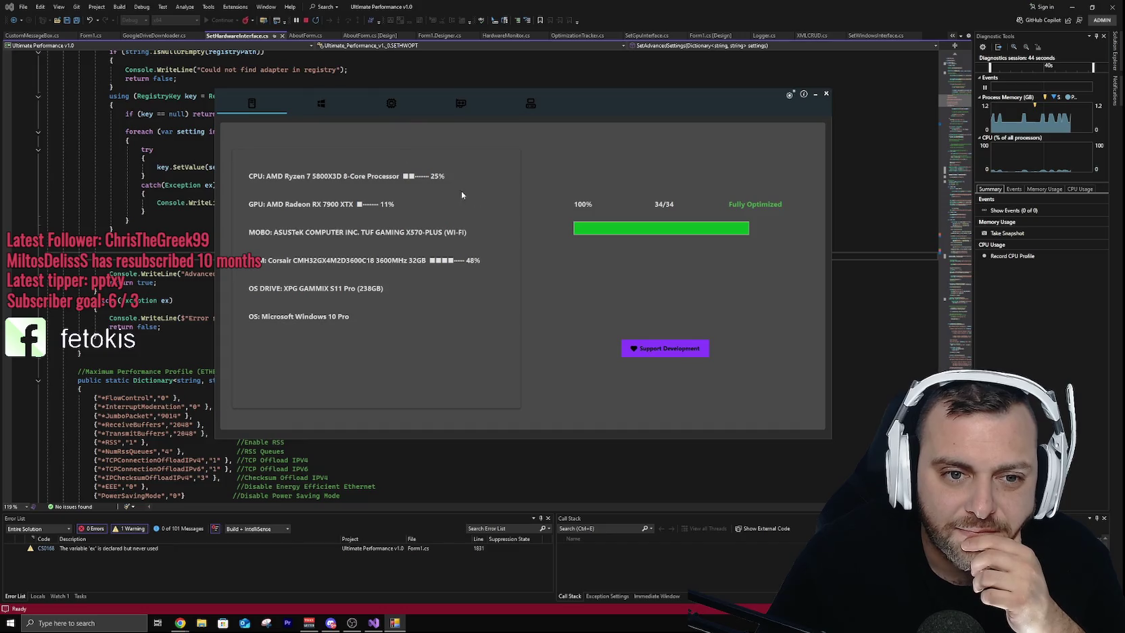
click(391, 103)
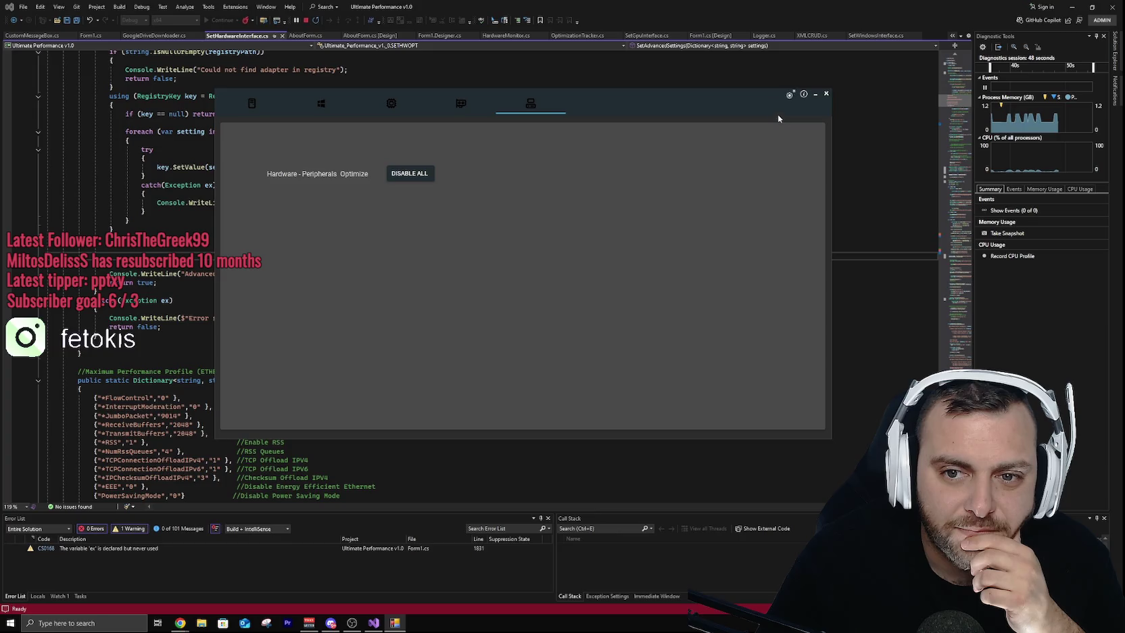
Step: Use DISABLE ALL then ENABLE ALL on the peripherals page, and close the app
click(790, 96)
click(343, 322)
click(789, 95)
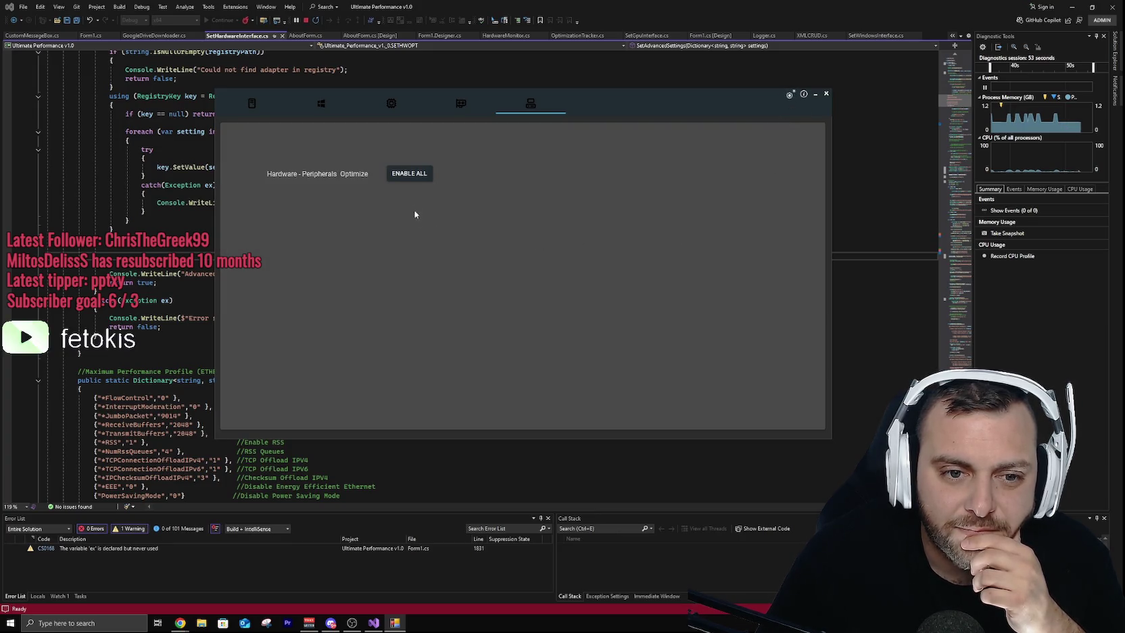
click(409, 173)
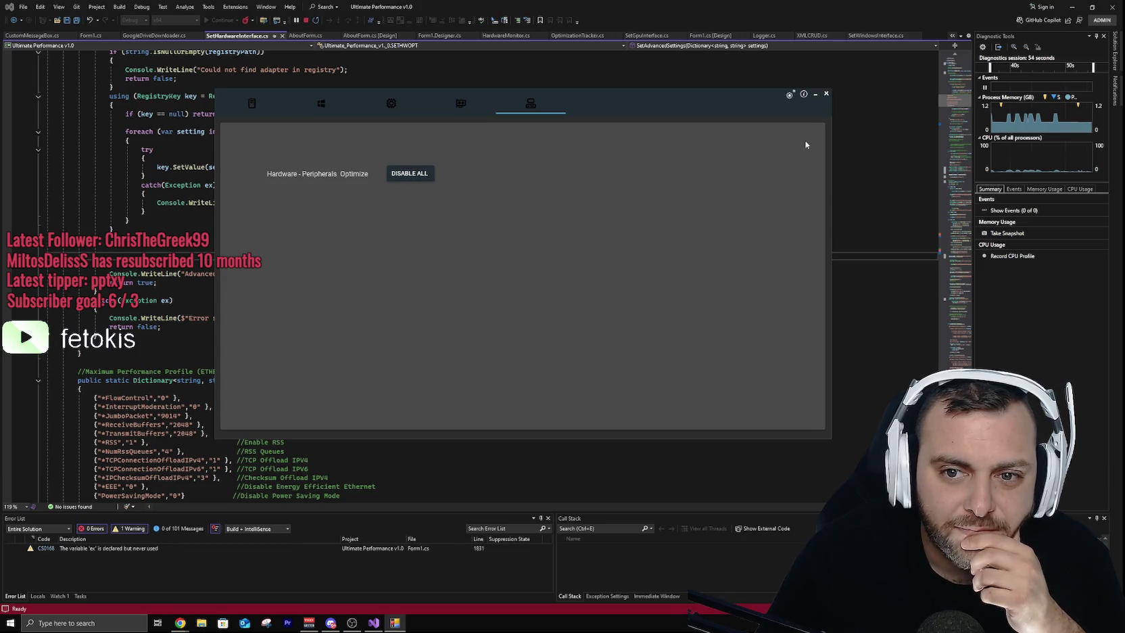
click(789, 95)
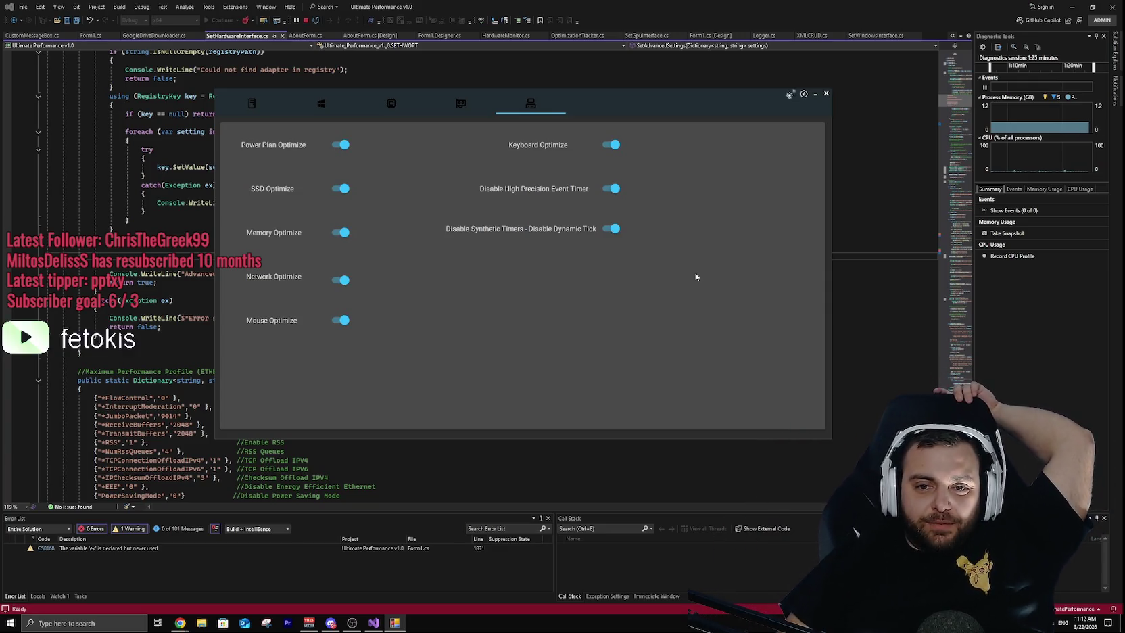
click(826, 94)
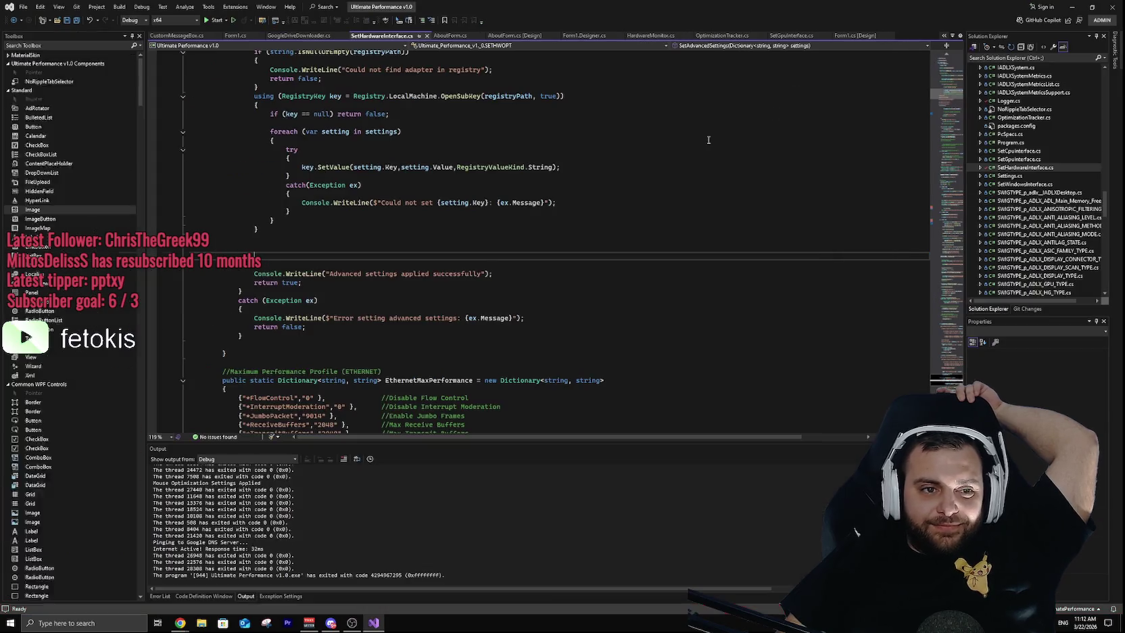
Step: Bring Discord to the front and open the server's #broadcasts channel
click(331, 622)
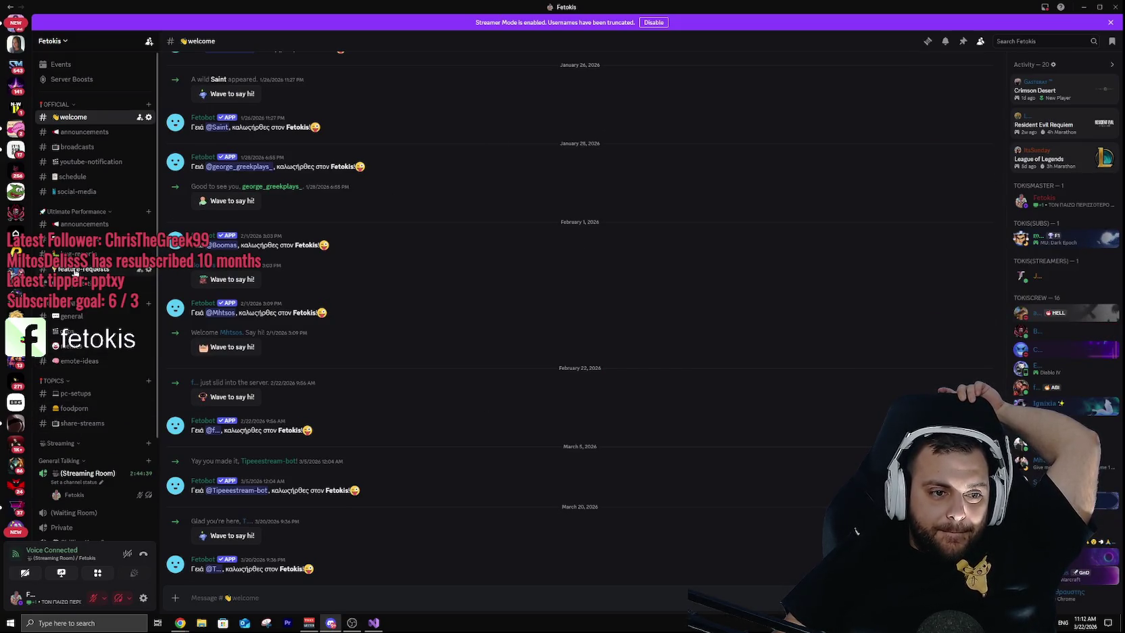
click(76, 146)
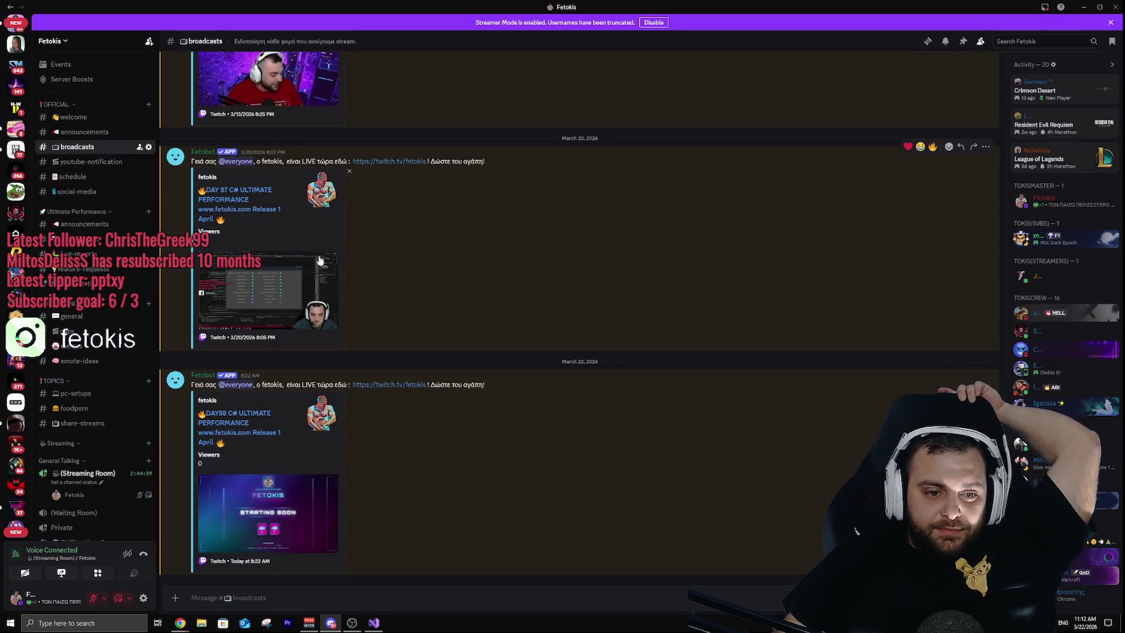
scroll(835, 476, up, 2)
scroll(797, 466, down, 2)
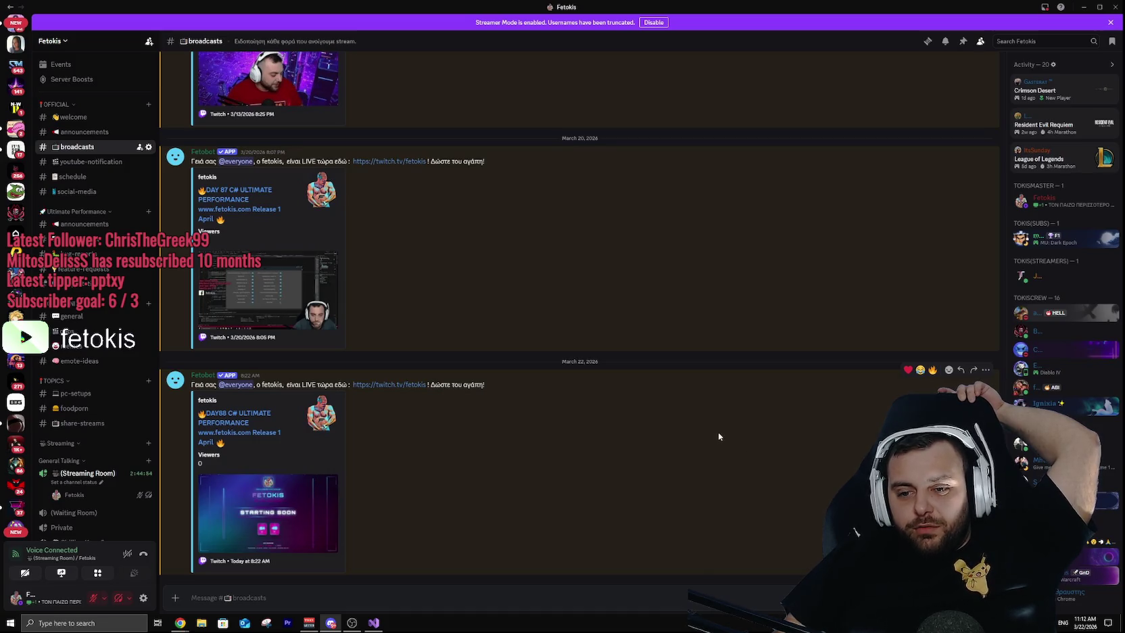
Step: Scroll back through #broadcasts to the August 2–4, 2024 Twitch stream announcements
scroll(970, 206, up, 10)
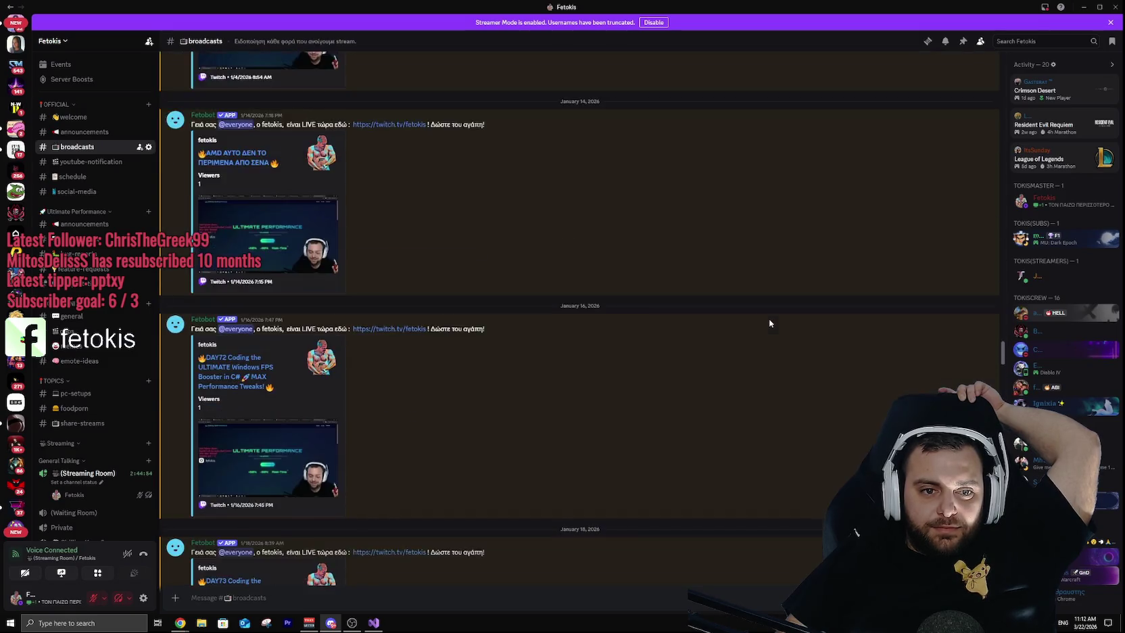
scroll(769, 323, up, 10)
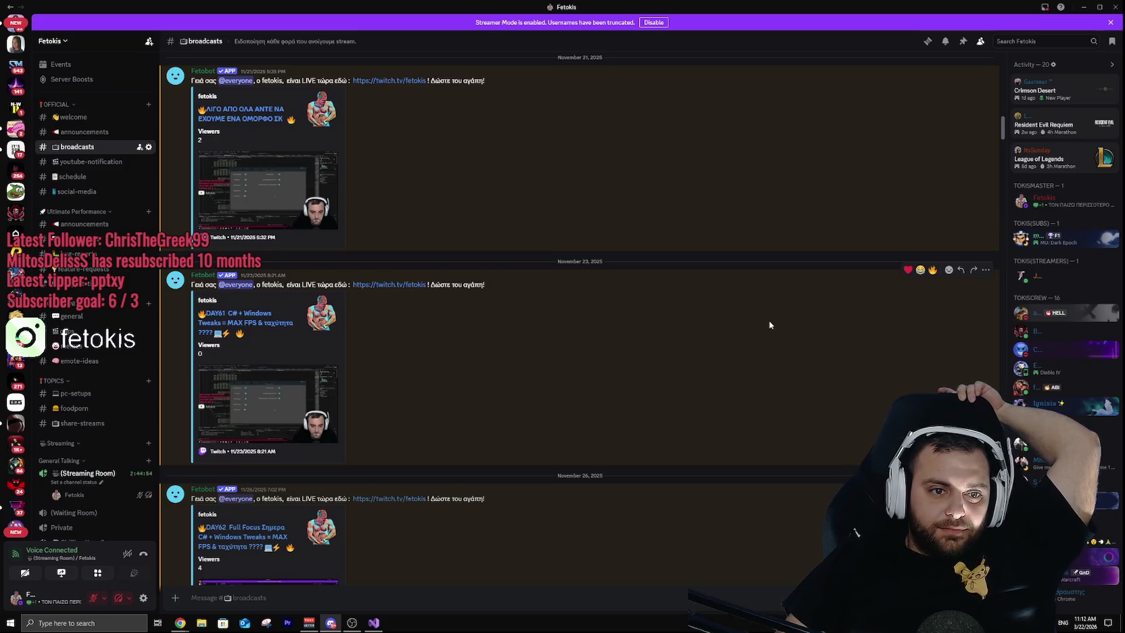
scroll(770, 319, up, 5)
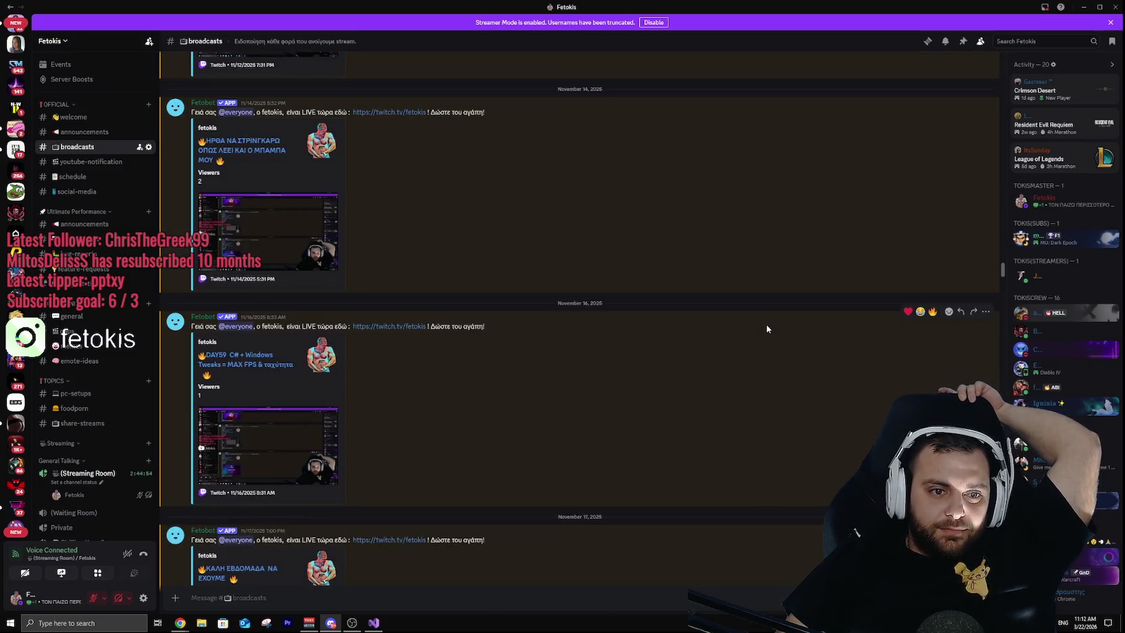
scroll(765, 328, up, 2)
scroll(765, 328, up, 3)
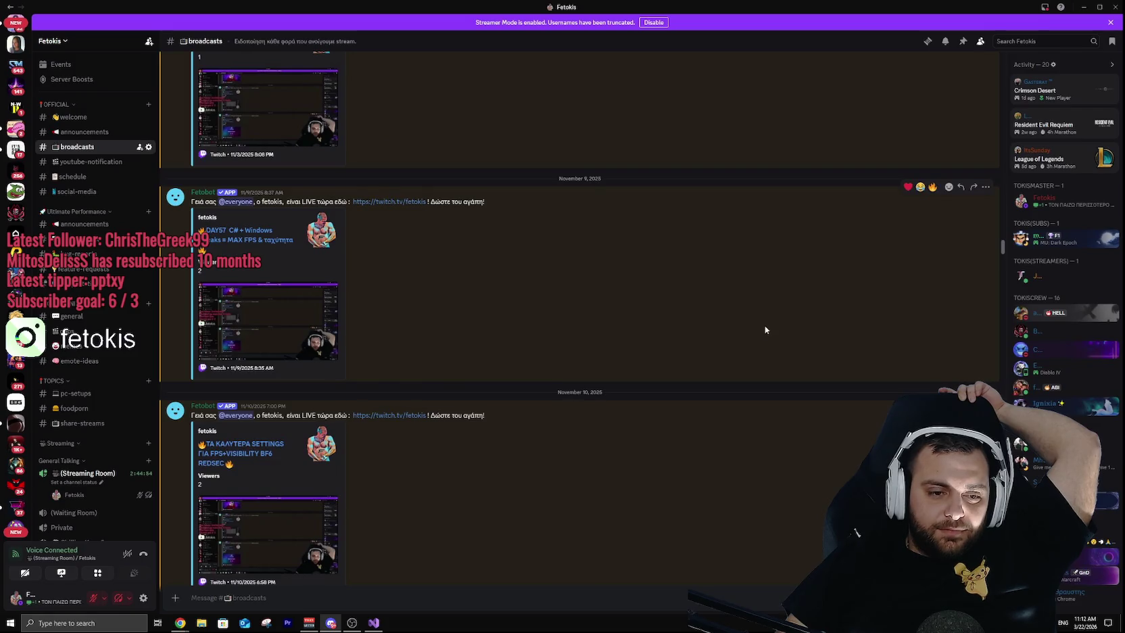
scroll(762, 328, up, 10)
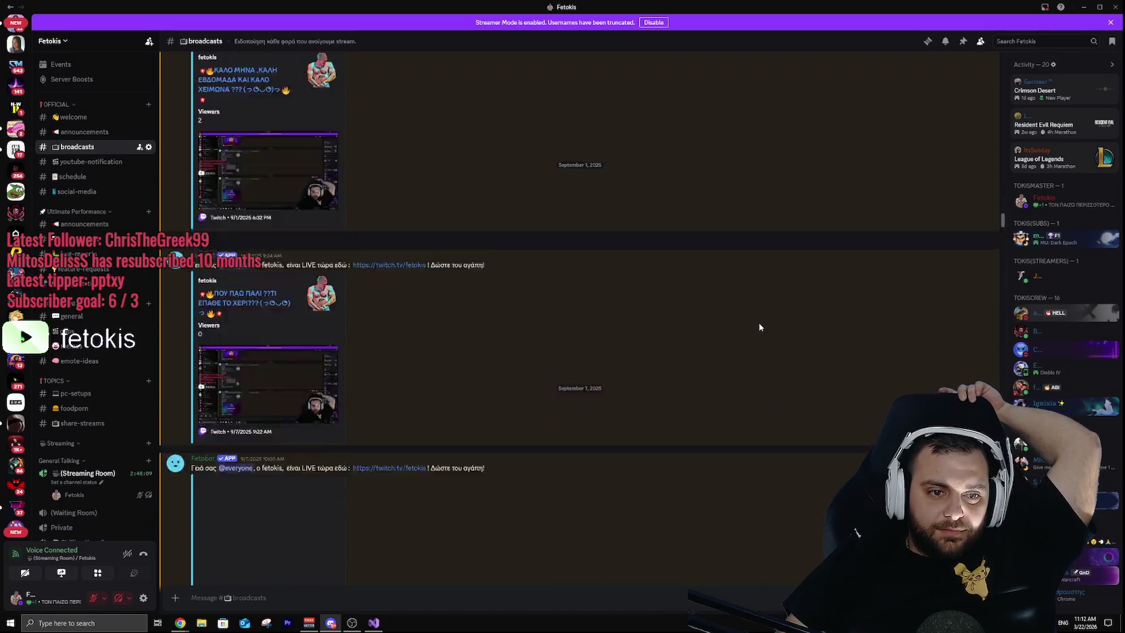
scroll(757, 327, up, 10)
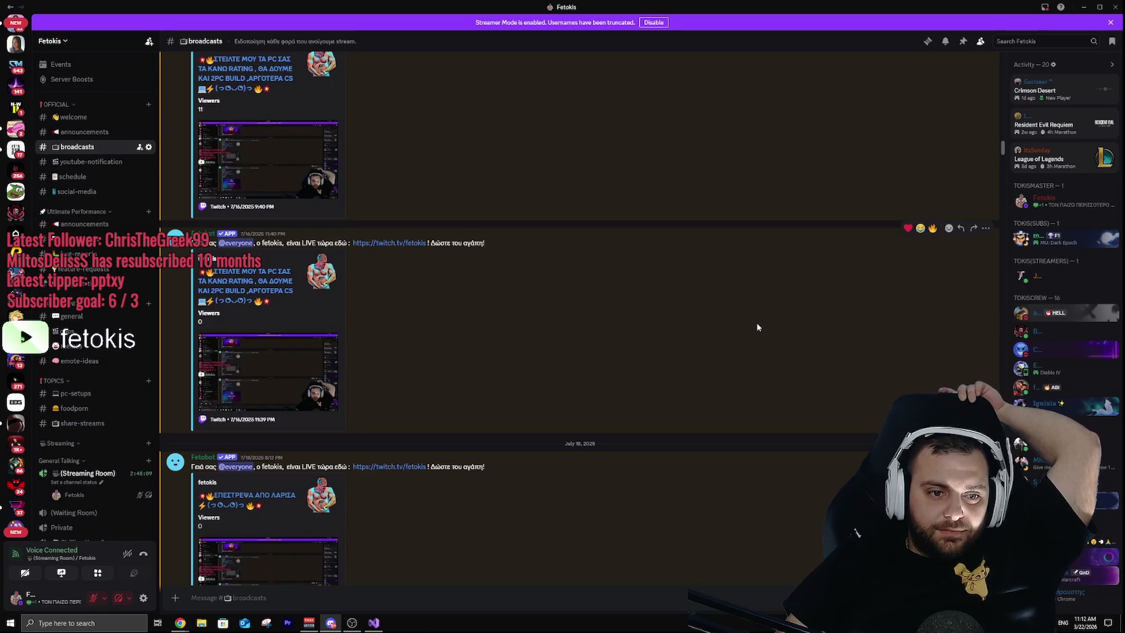
scroll(757, 326, up, 10)
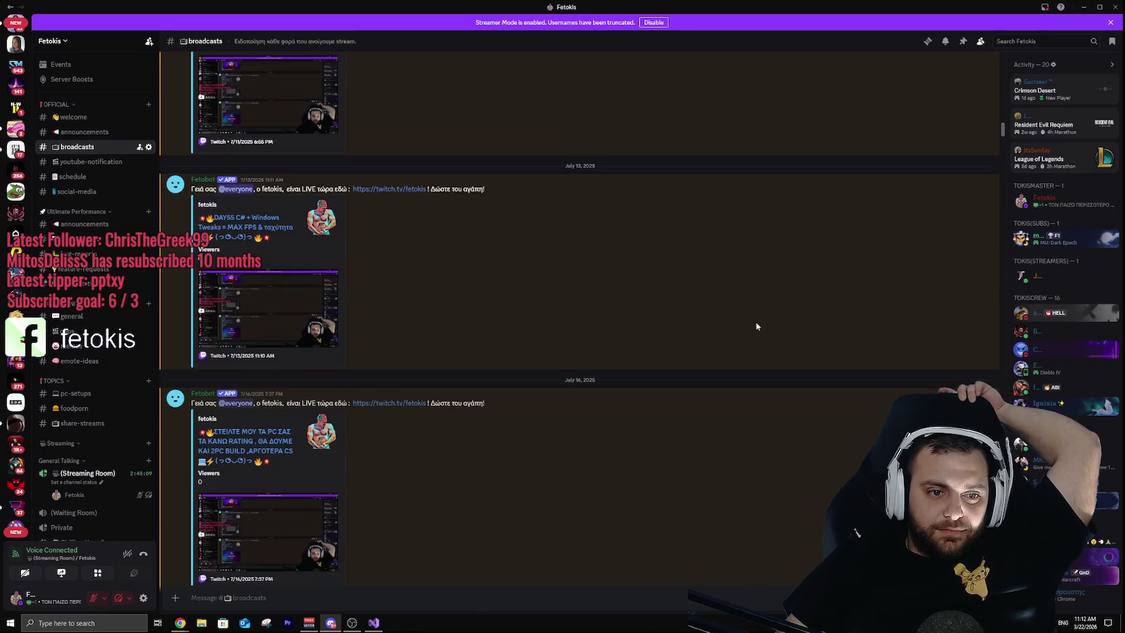
scroll(754, 321, up, 10)
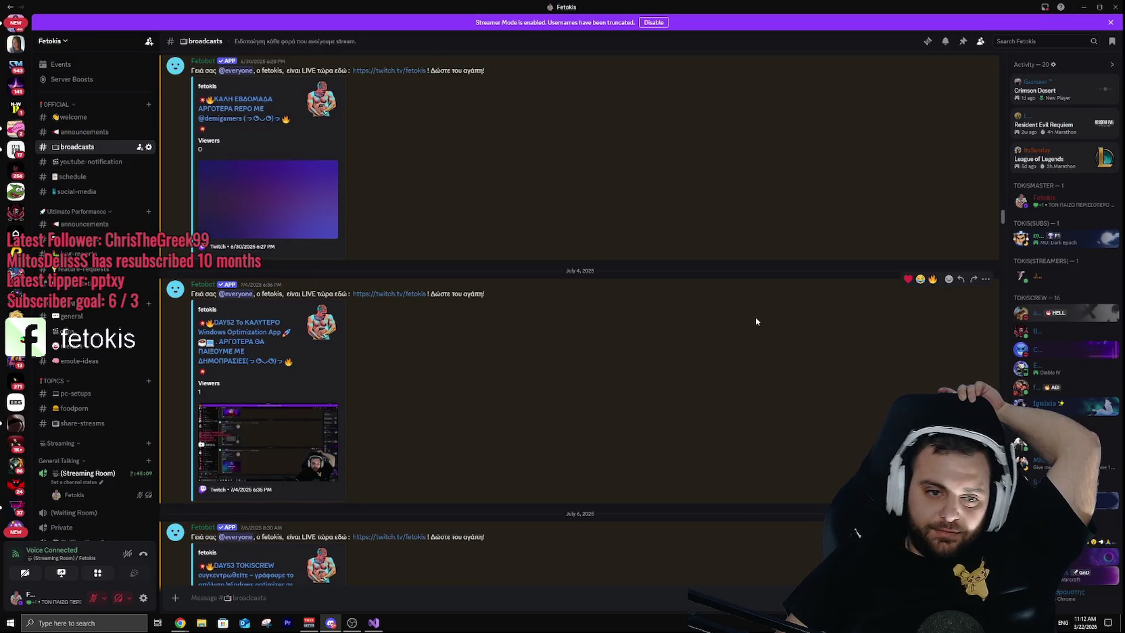
scroll(752, 326, up, 10)
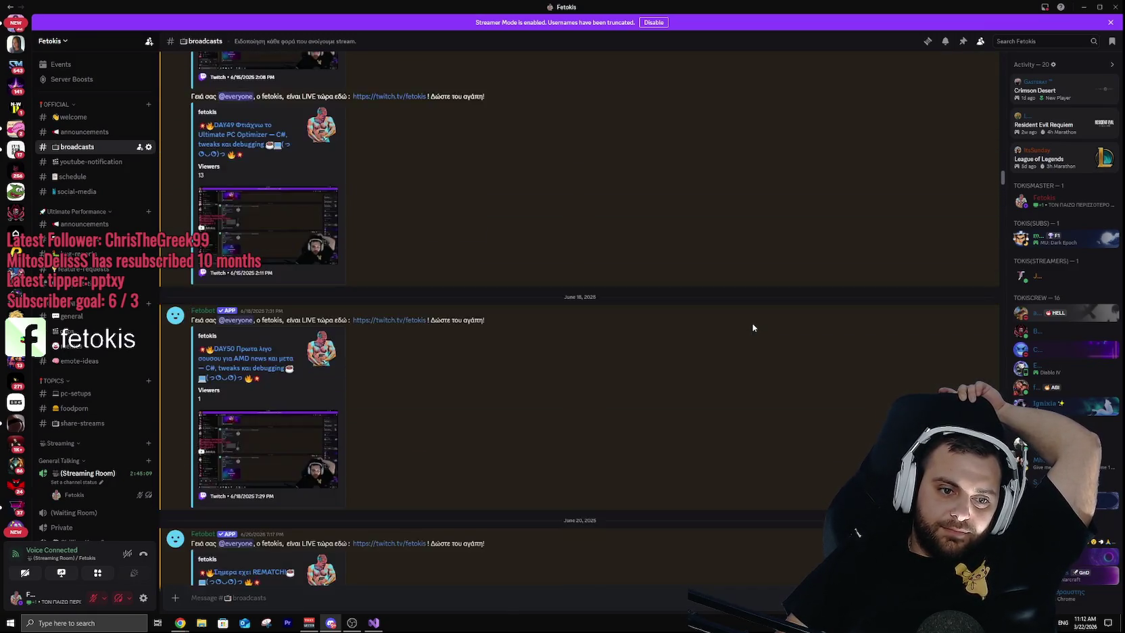
scroll(749, 328, up, 10)
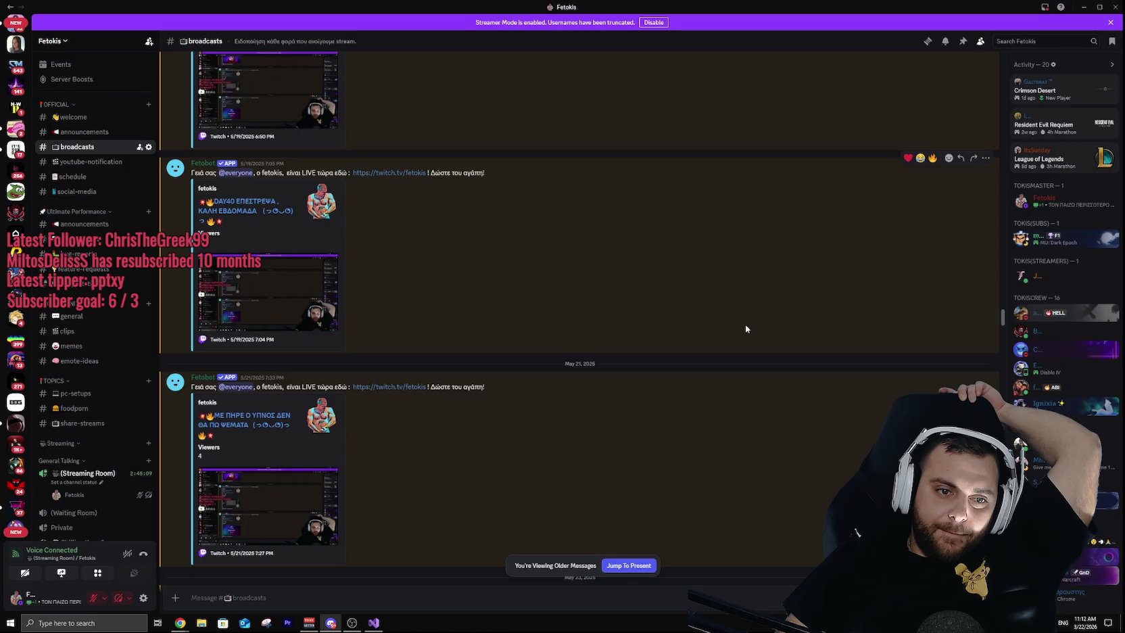
scroll(746, 329, up, 5)
scroll(745, 329, up, 10)
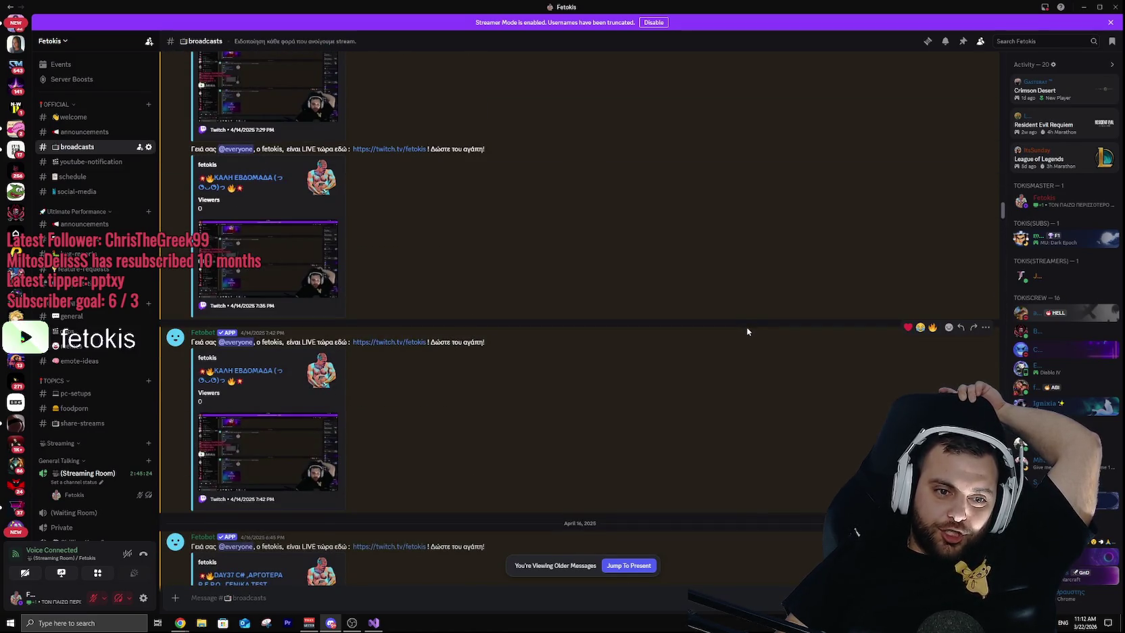
scroll(745, 328, up, 8)
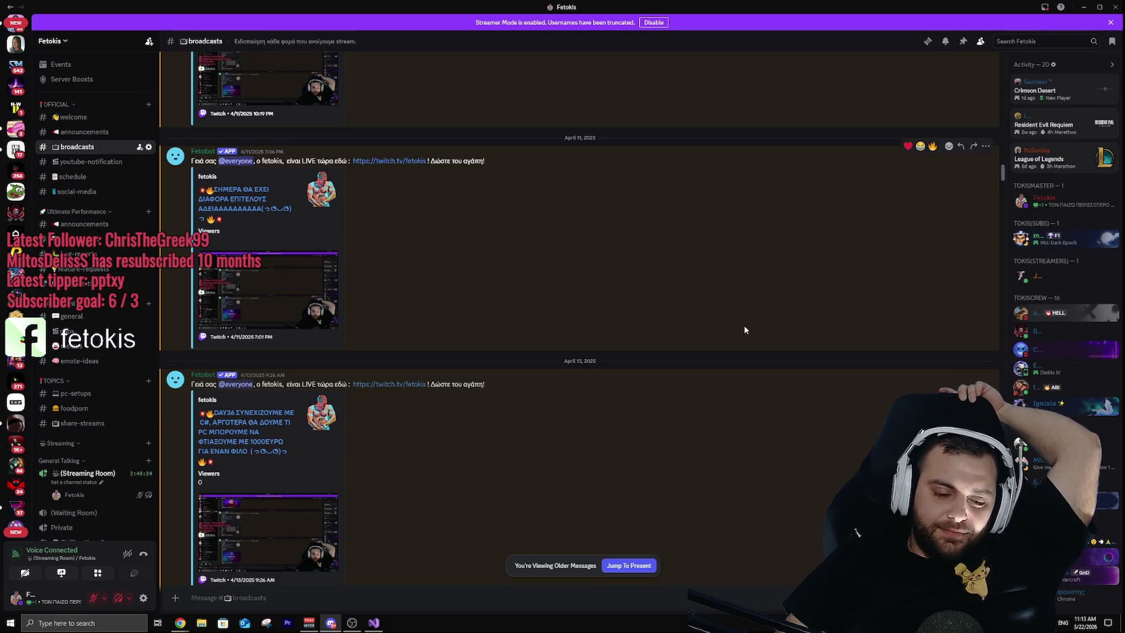
scroll(744, 329, up, 6)
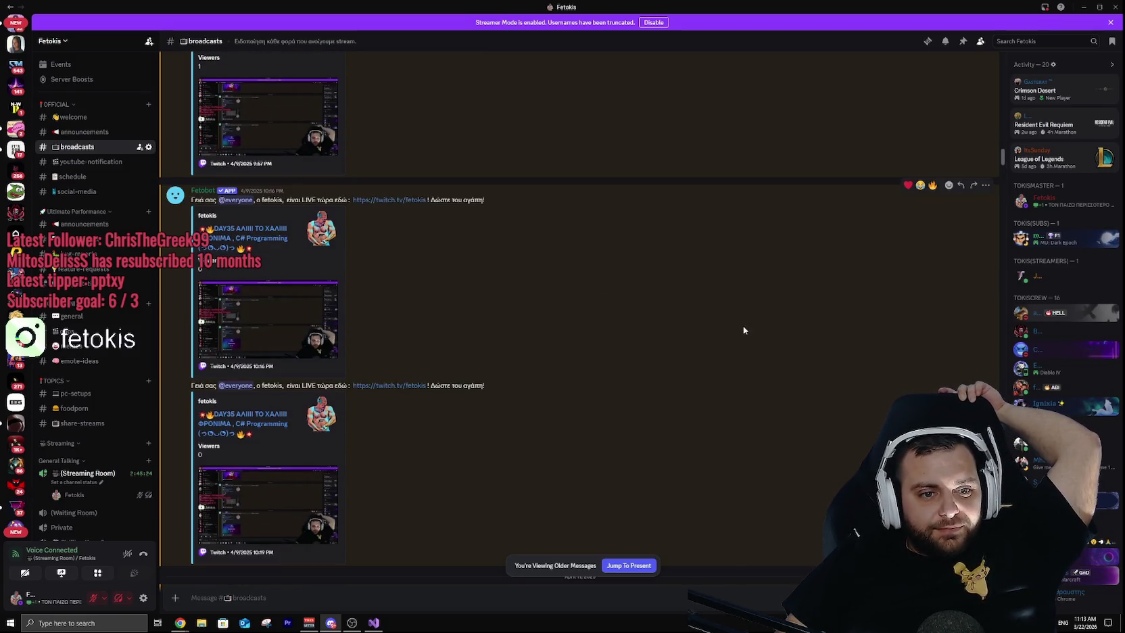
scroll(618, 309, up, 2)
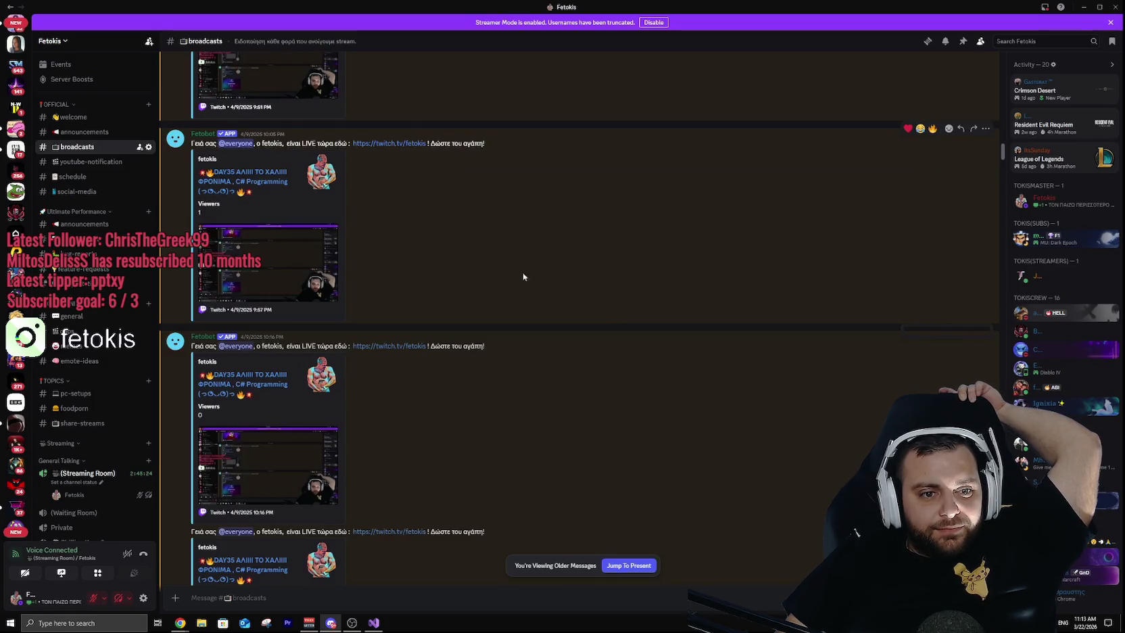
scroll(469, 242, up, 7)
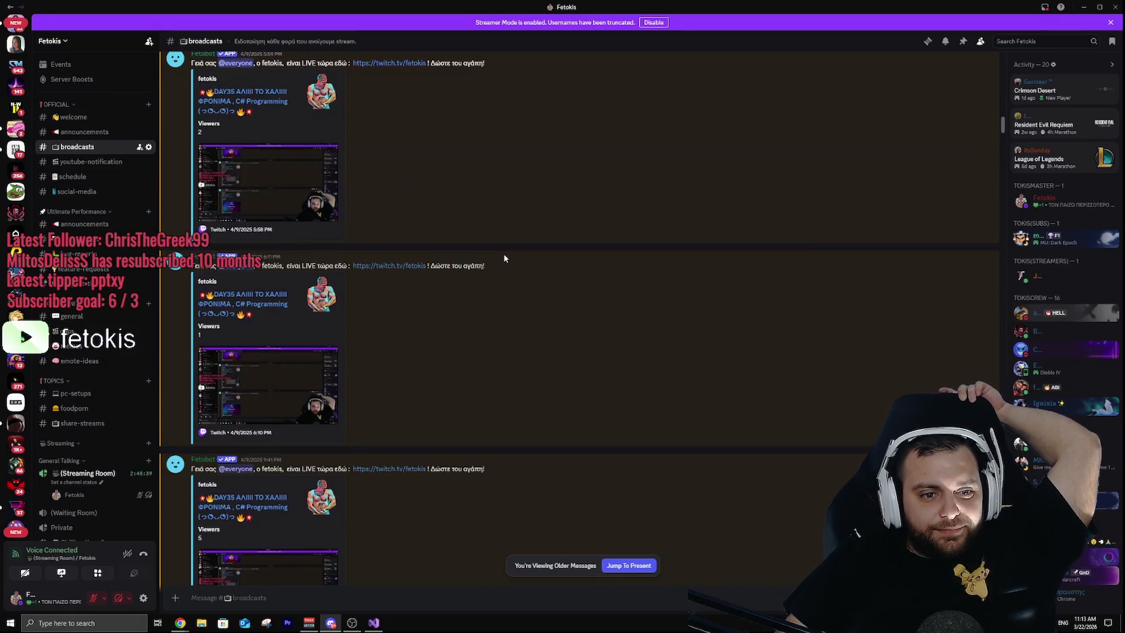
scroll(549, 268, up, 6)
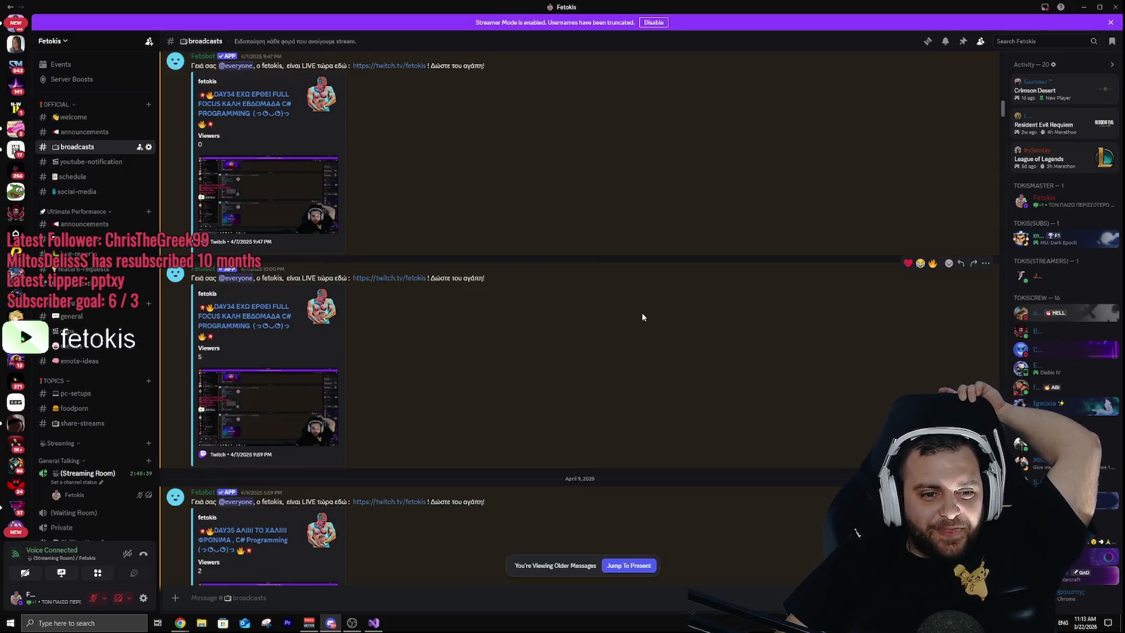
scroll(675, 324, up, 5)
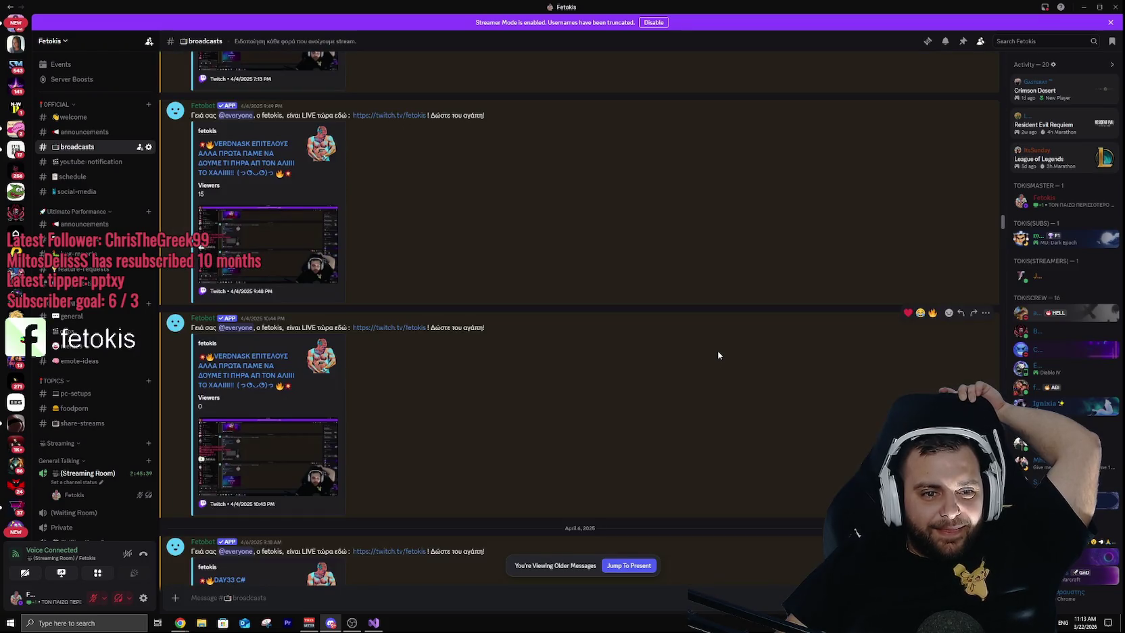
scroll(717, 356, up, 3)
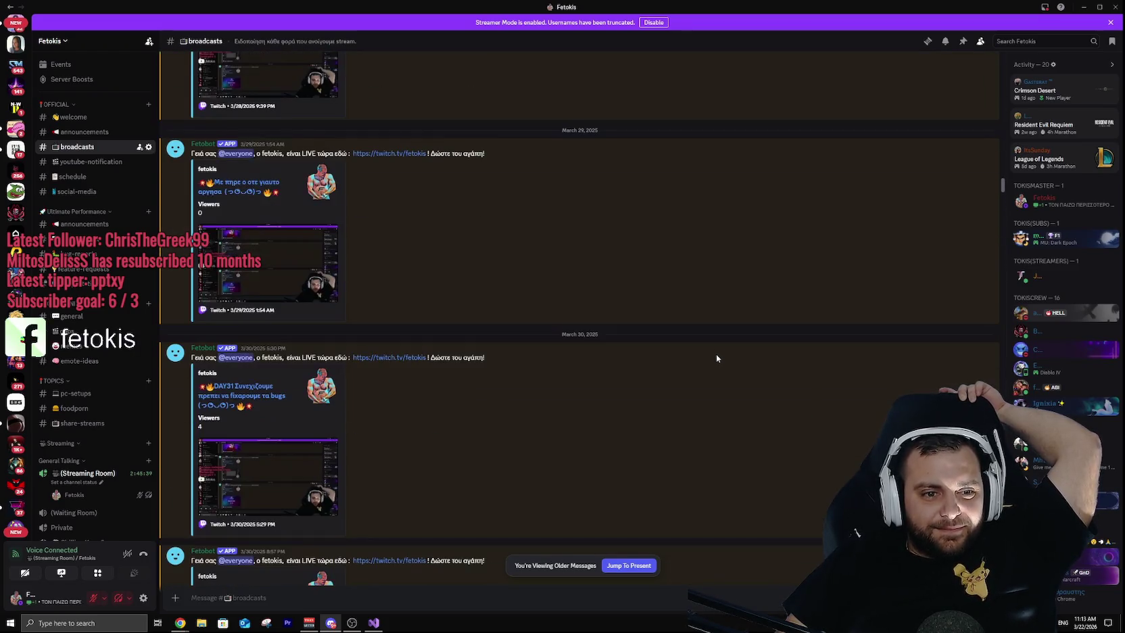
scroll(717, 356, up, 5)
scroll(715, 355, up, 5)
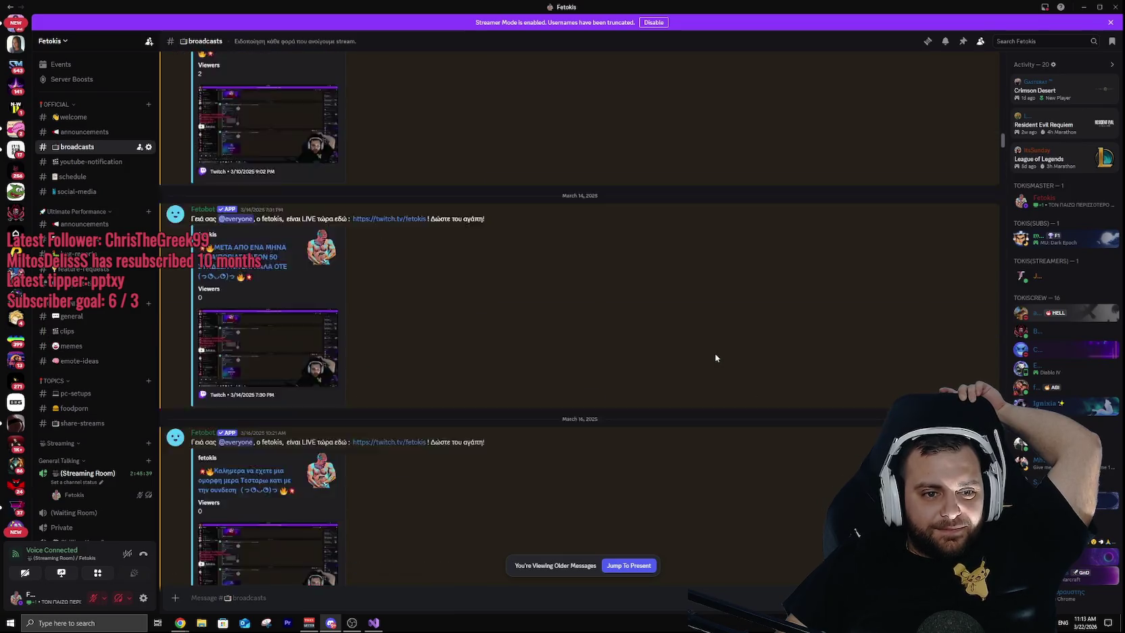
scroll(713, 352, up, 3)
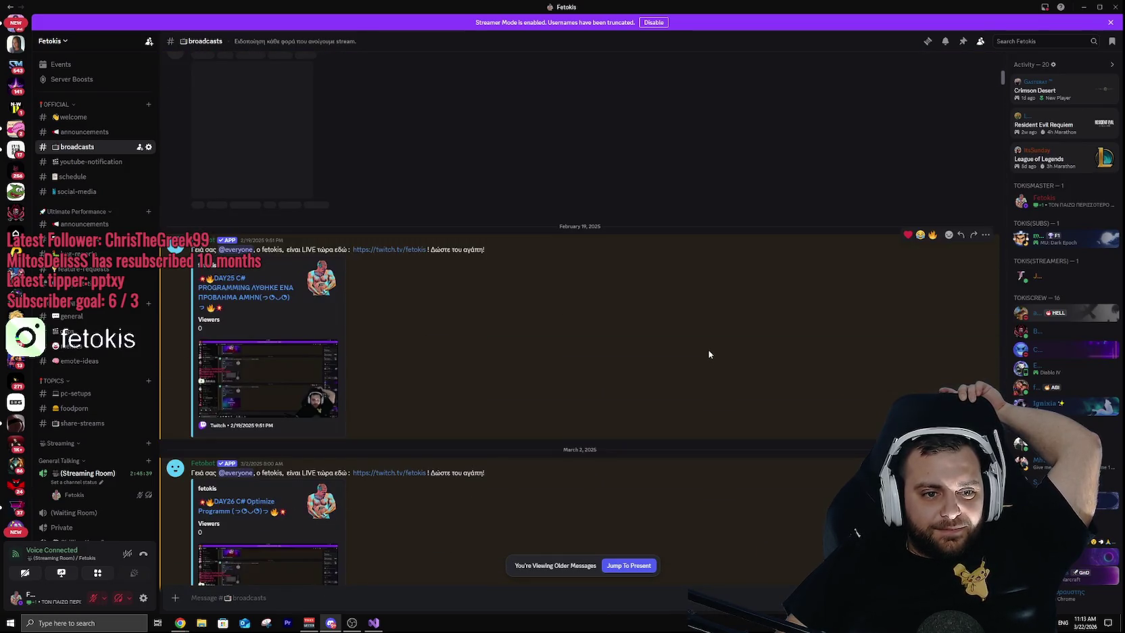
scroll(707, 353, up, 5)
scroll(706, 352, up, 5)
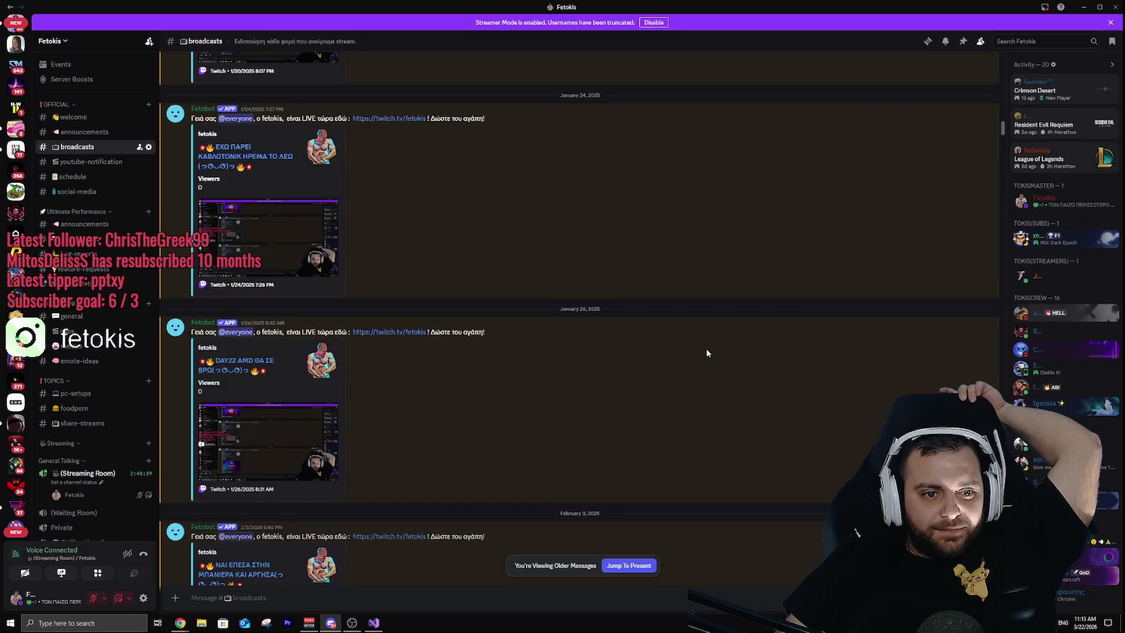
scroll(707, 352, up, 3)
scroll(706, 353, up, 3)
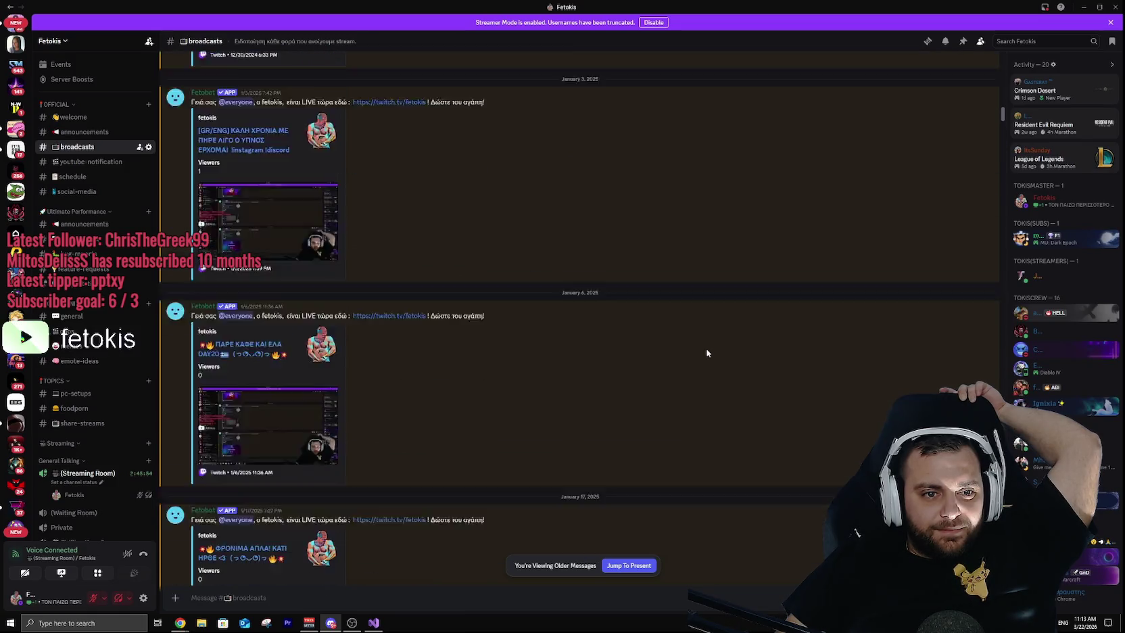
scroll(705, 352, up, 5)
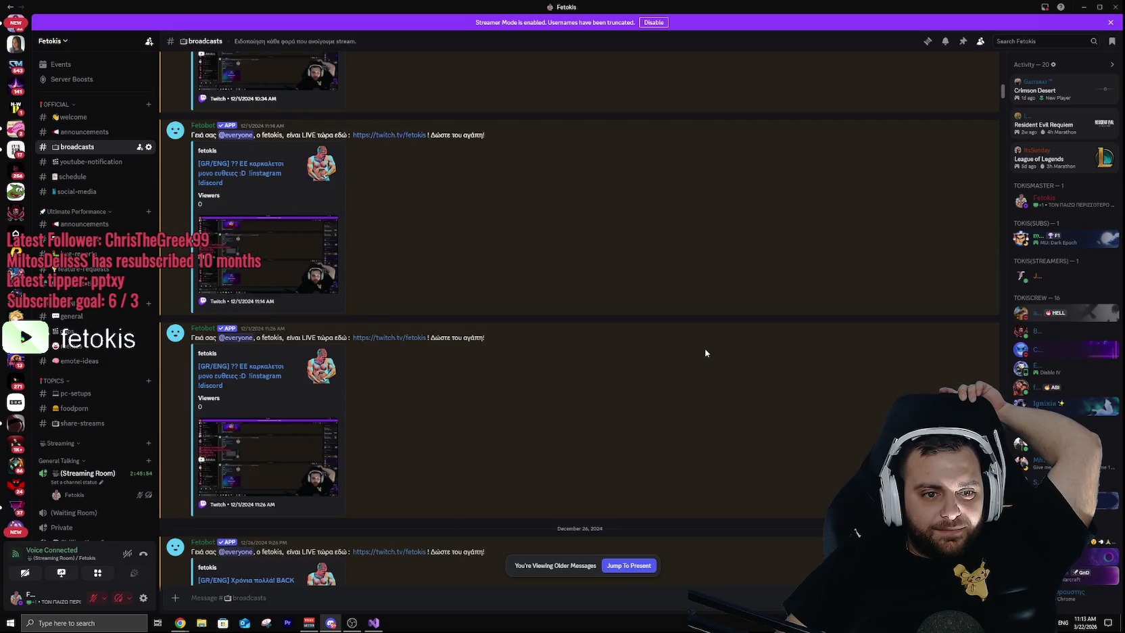
scroll(705, 352, up, 5)
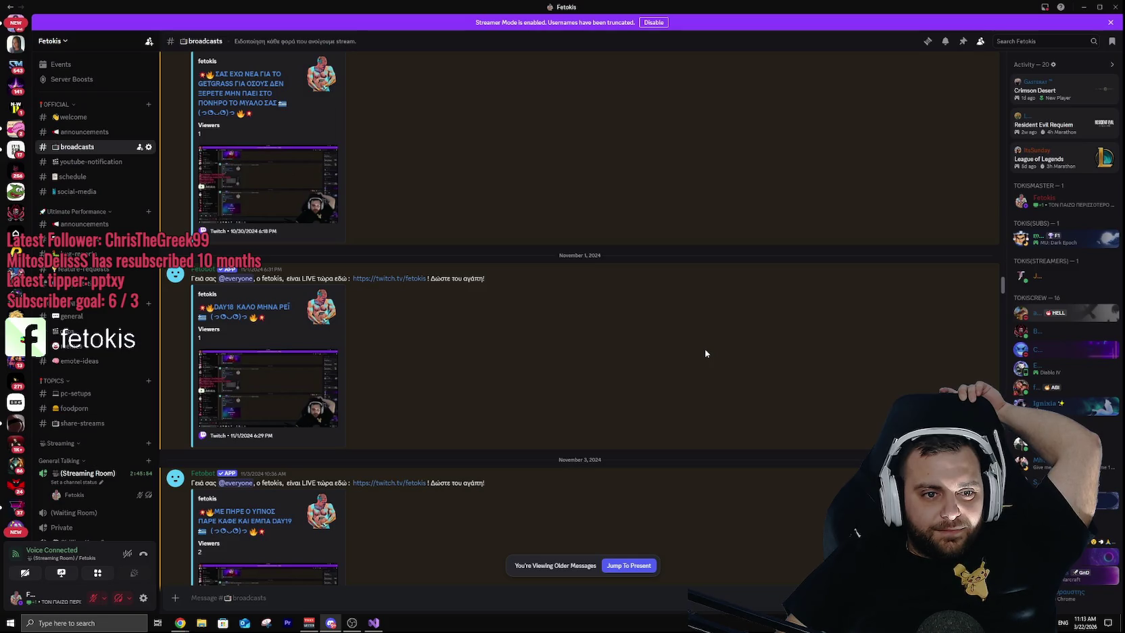
scroll(705, 352, up, 2)
scroll(705, 352, up, 3)
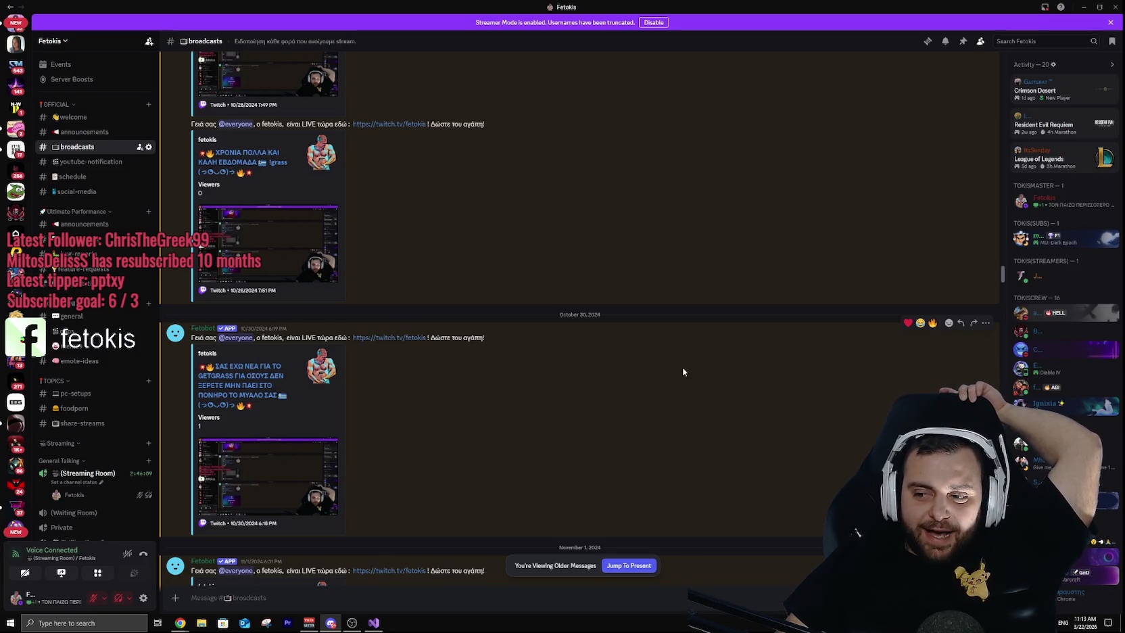
scroll(582, 363, up, 3)
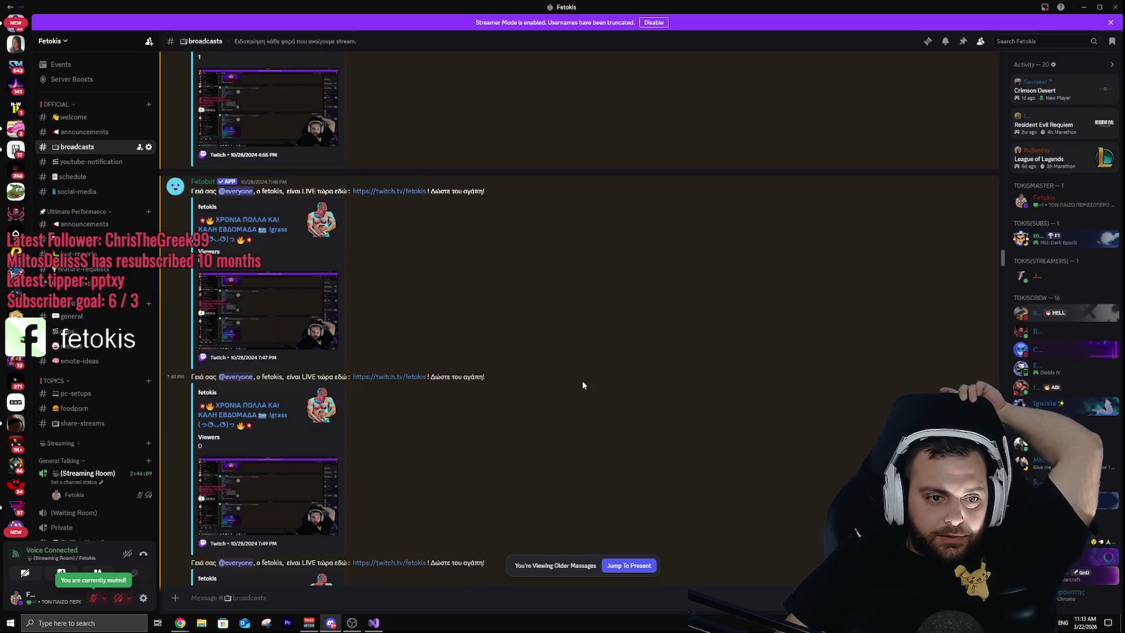
scroll(585, 371, up, 3)
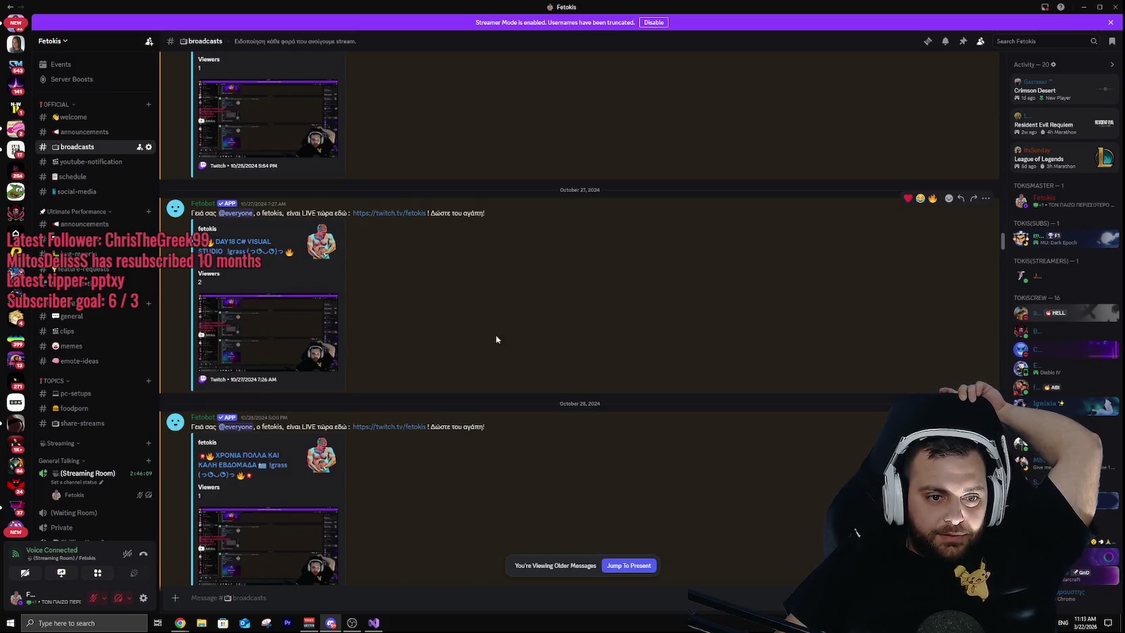
scroll(389, 316, up, 5)
scroll(389, 319, up, 10)
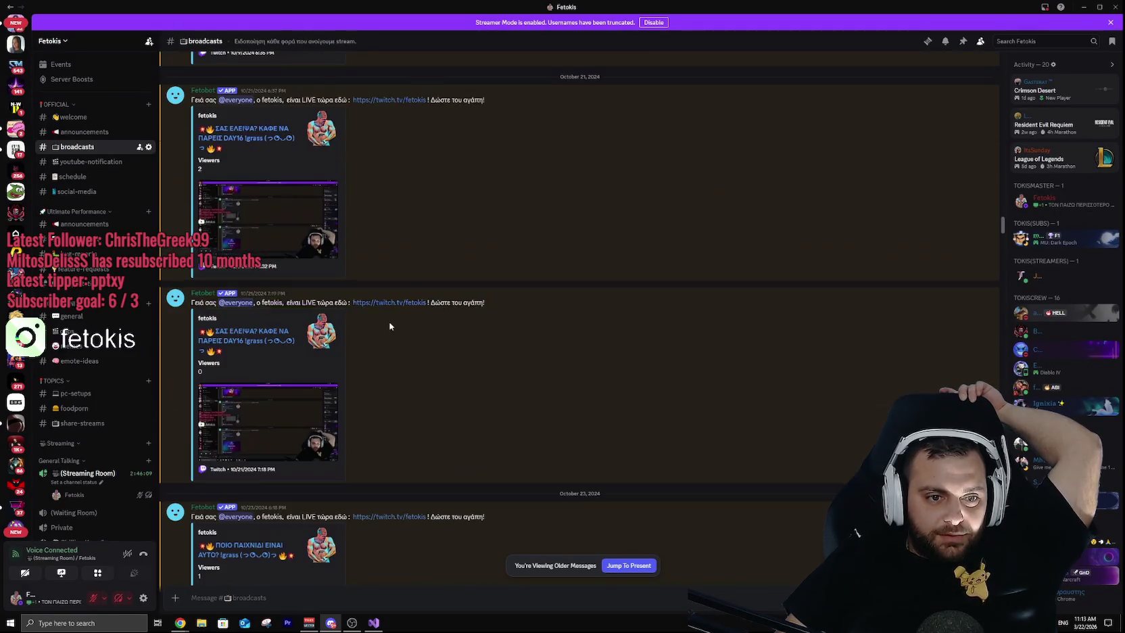
scroll(459, 352, up, 5)
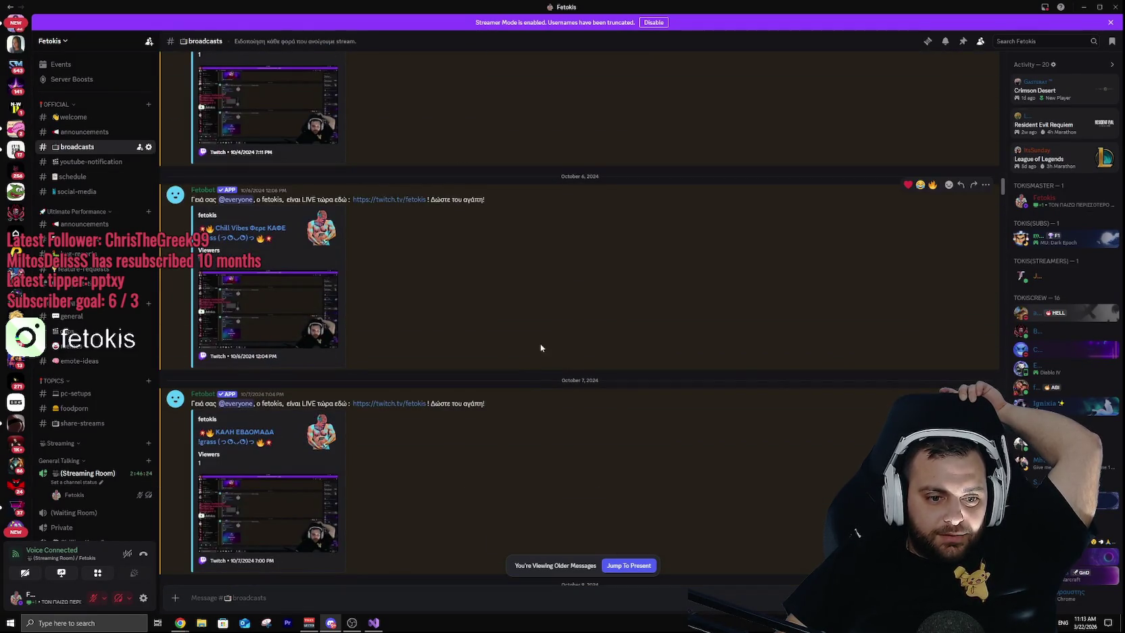
scroll(538, 353, up, 5)
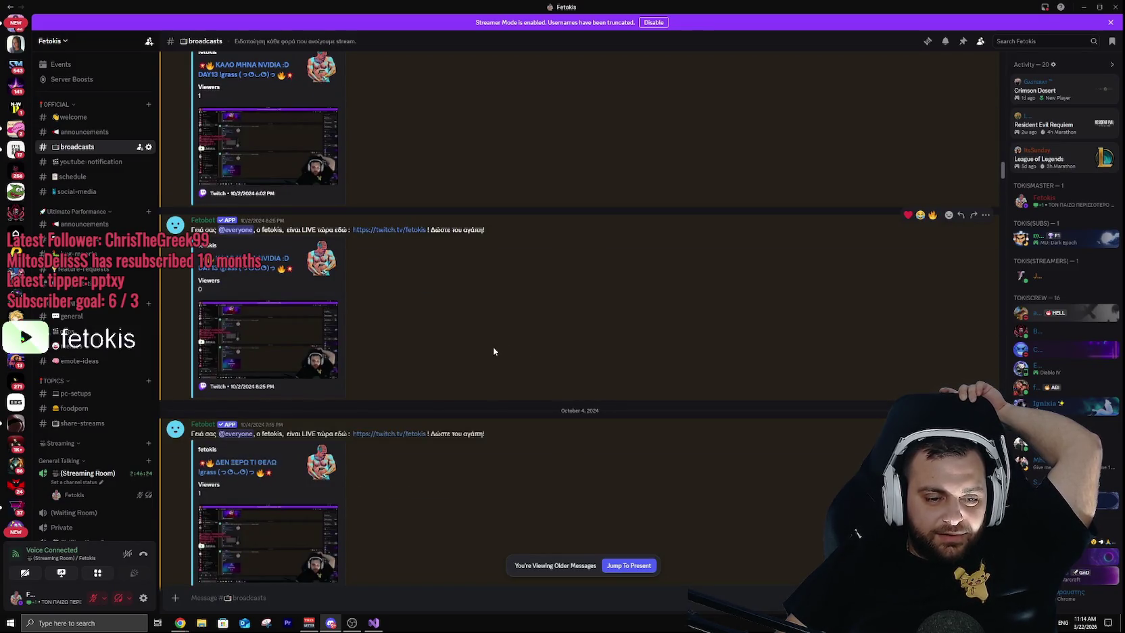
scroll(494, 346, up, 5)
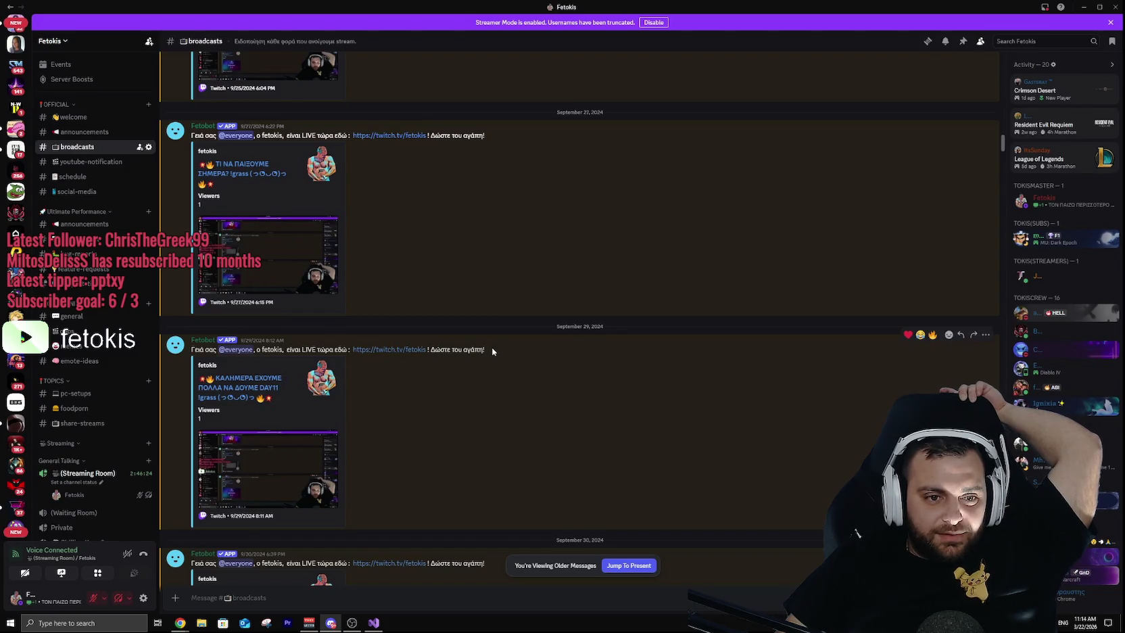
scroll(492, 348, up, 5)
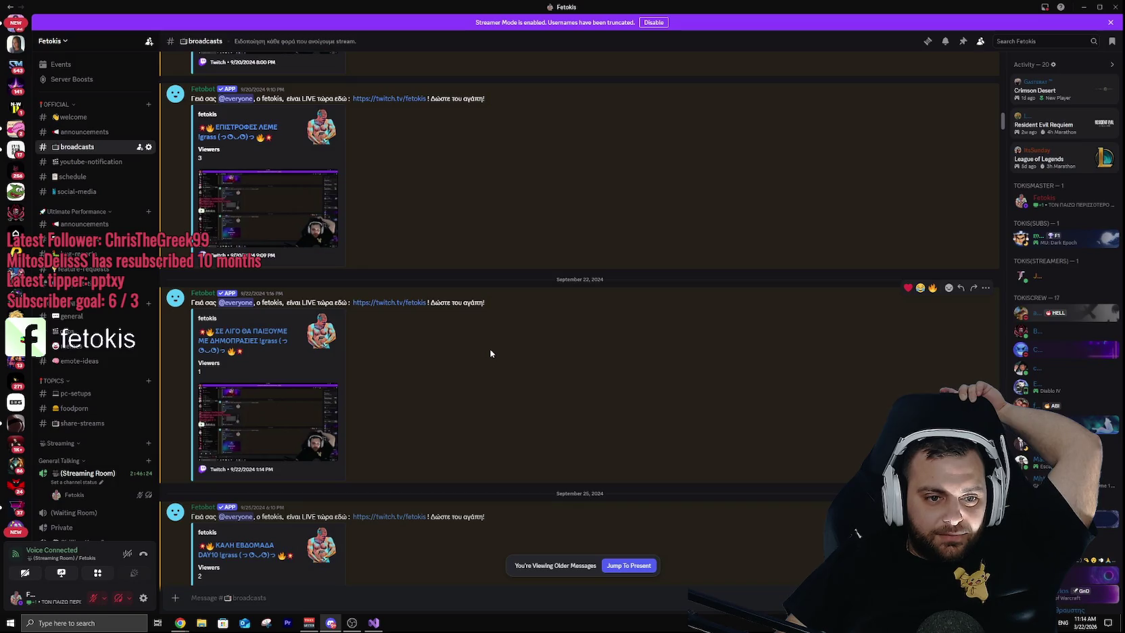
scroll(490, 353, up, 5)
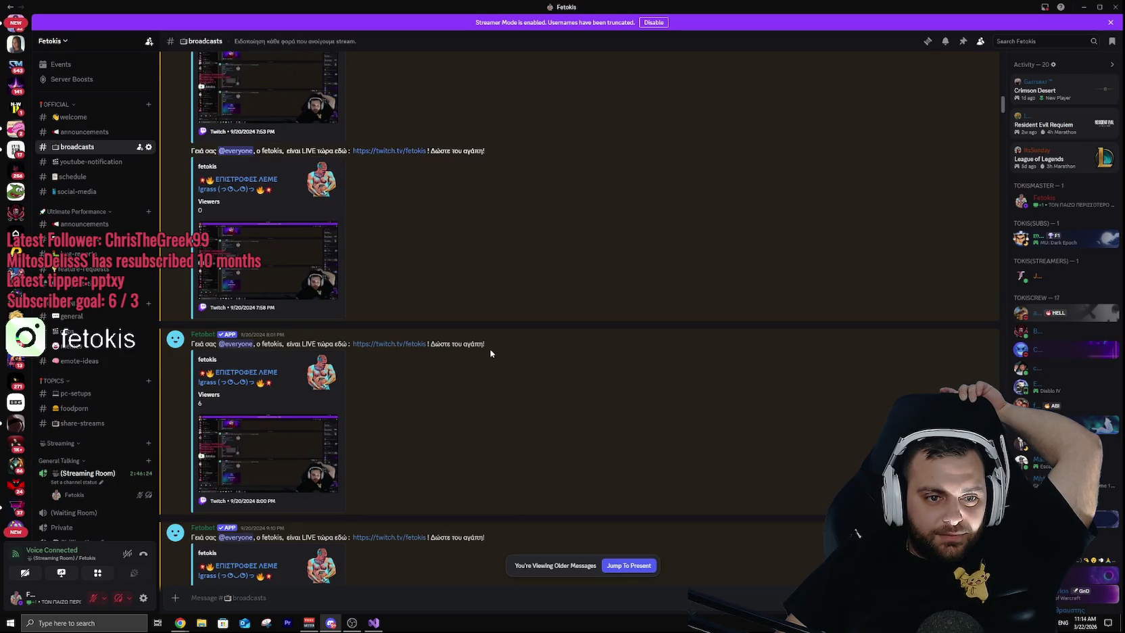
scroll(491, 352, up, 3)
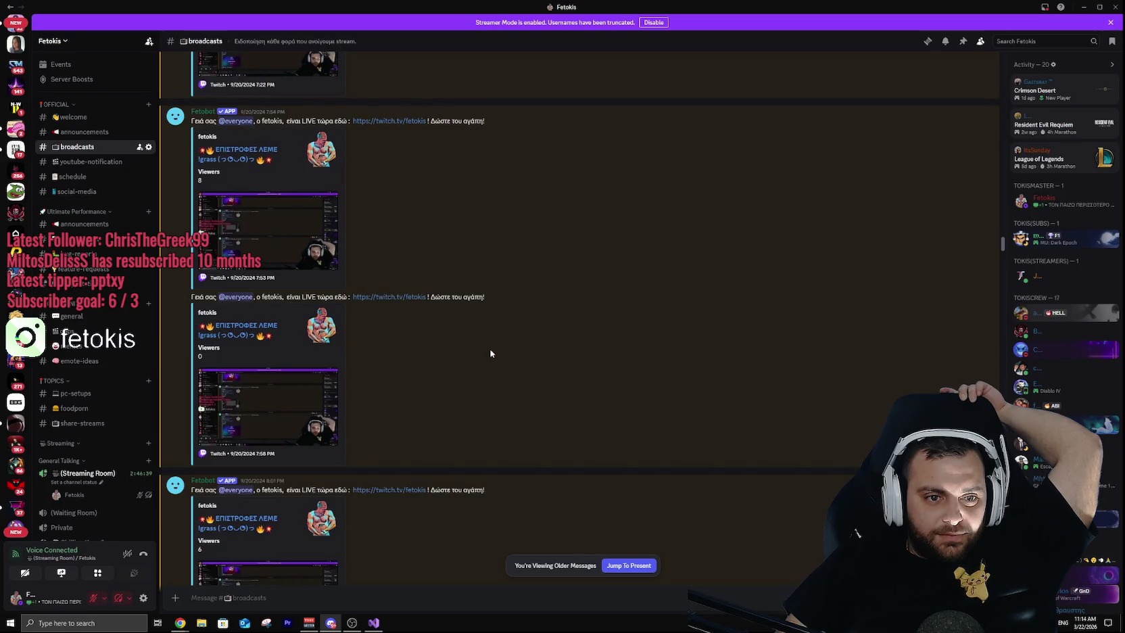
scroll(491, 352, up, 3)
scroll(491, 352, up, 2)
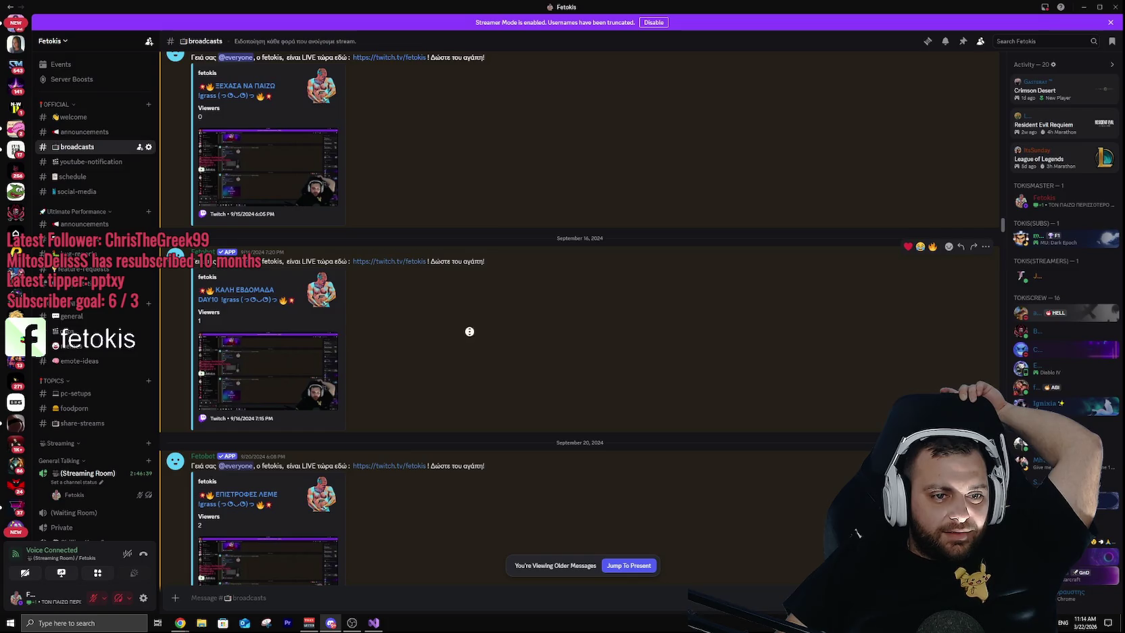
scroll(469, 333, up, 8)
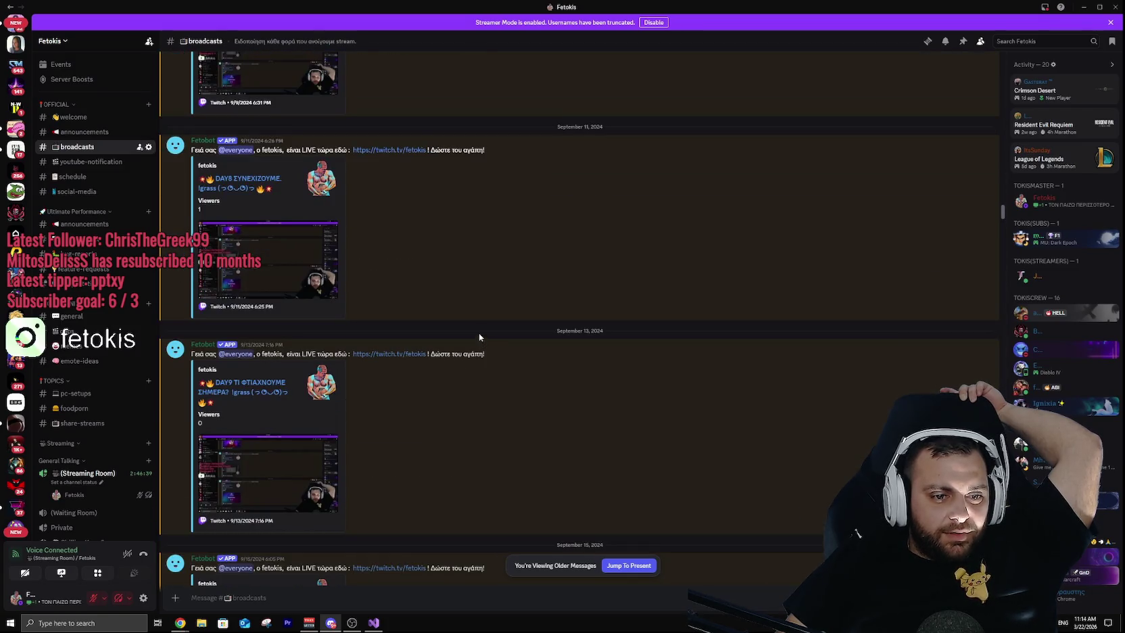
scroll(449, 355, up, 5)
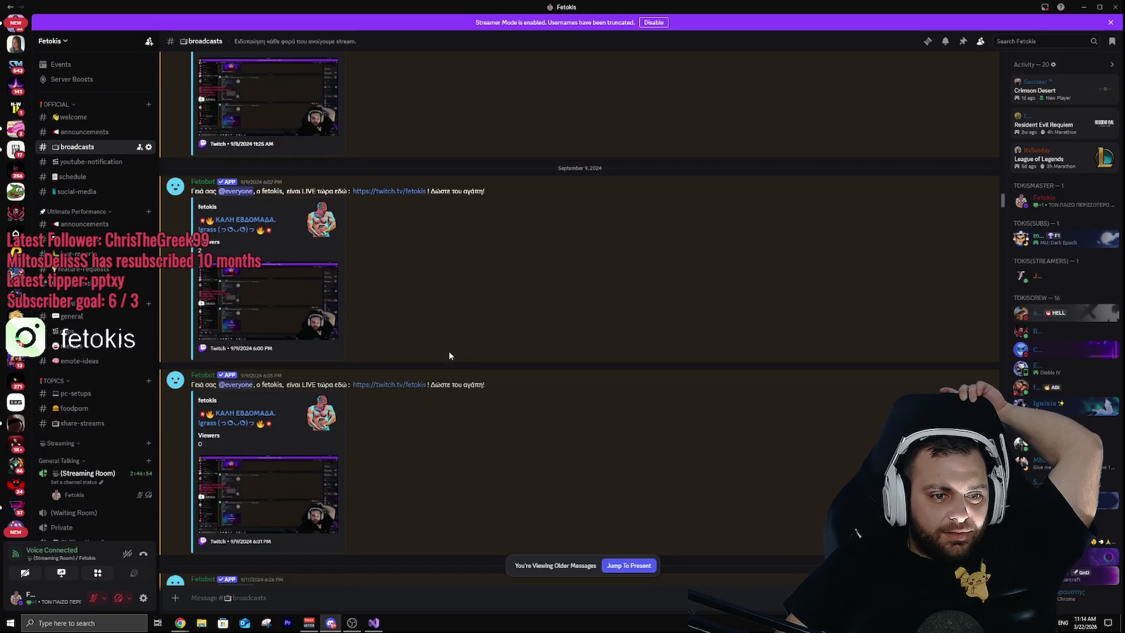
scroll(447, 352, up, 7)
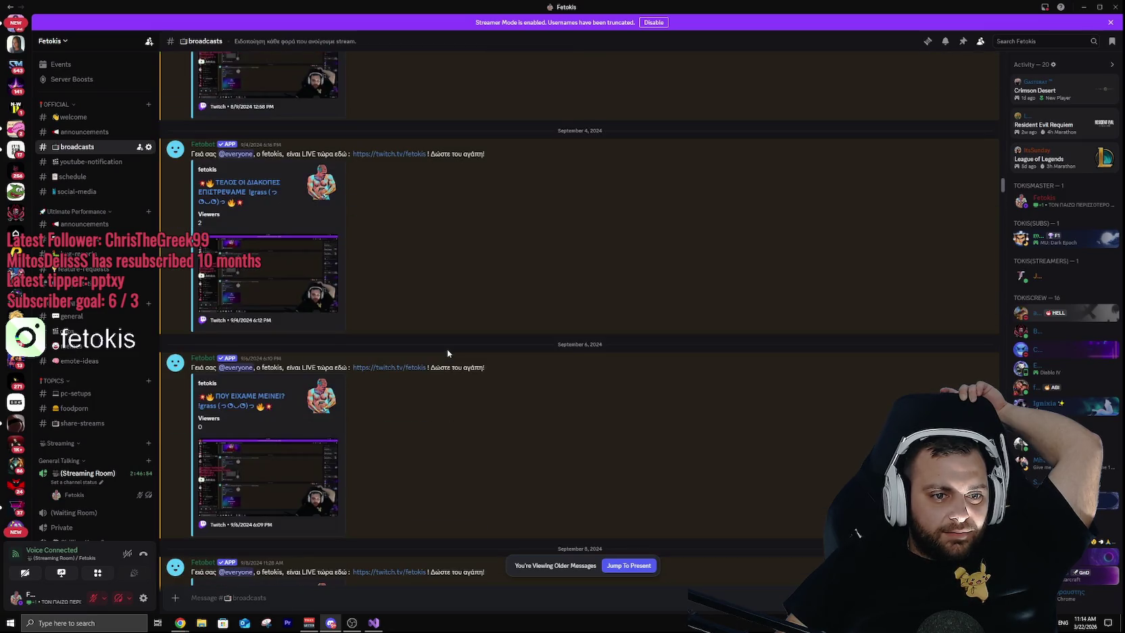
scroll(447, 352, up, 2)
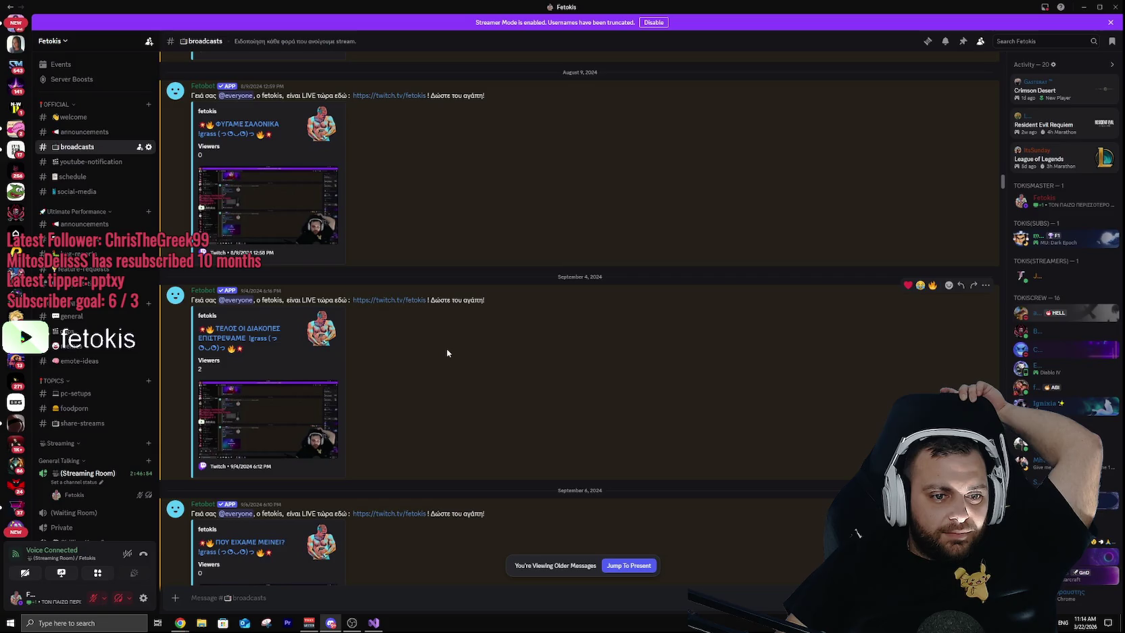
scroll(444, 351, up, 2)
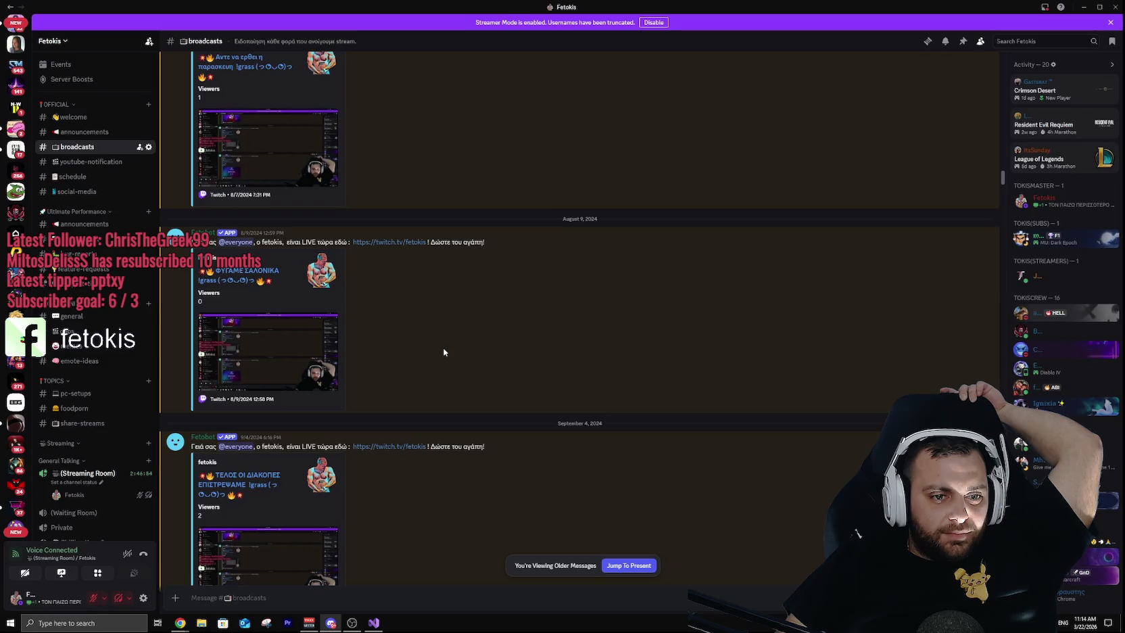
scroll(419, 343, up, 4)
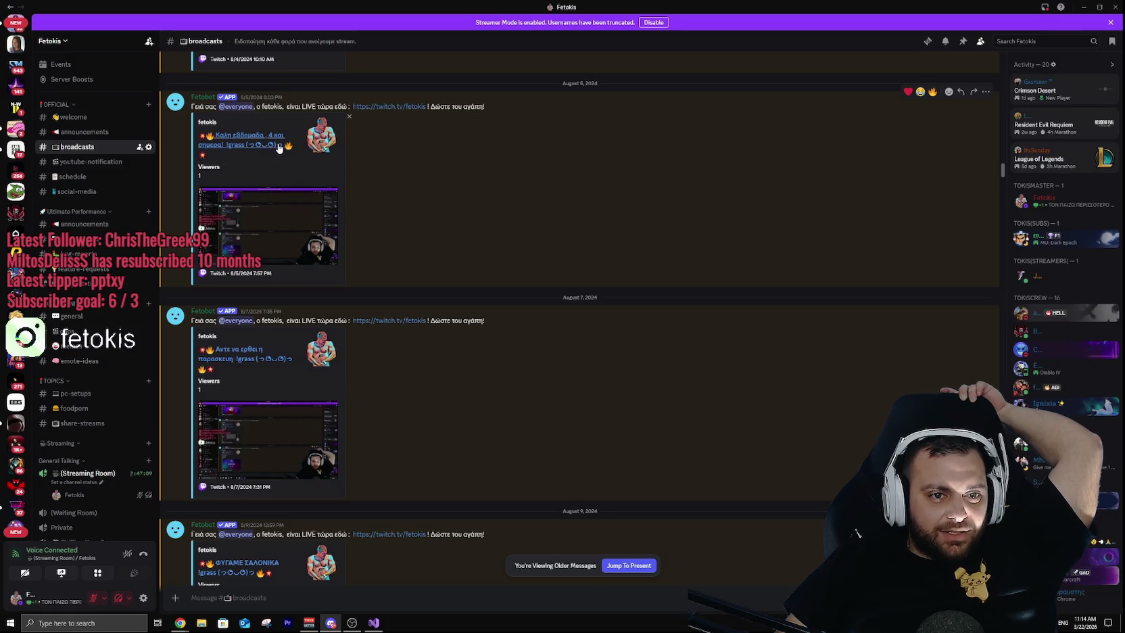
scroll(432, 230, up, 2)
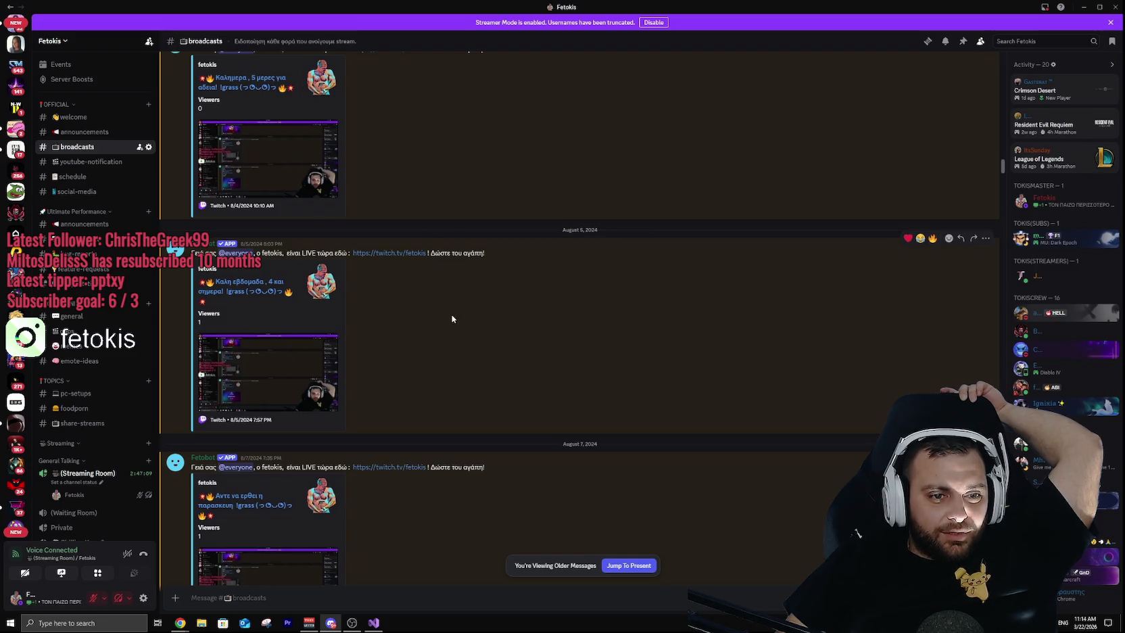
scroll(449, 318, up, 4)
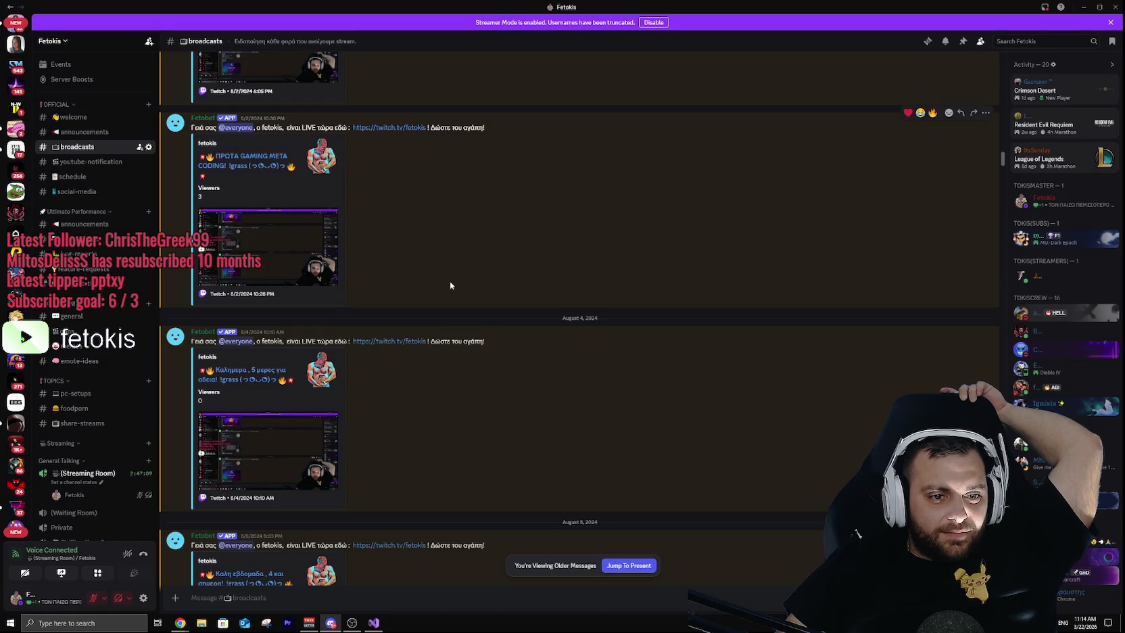
scroll(450, 284, up, 2)
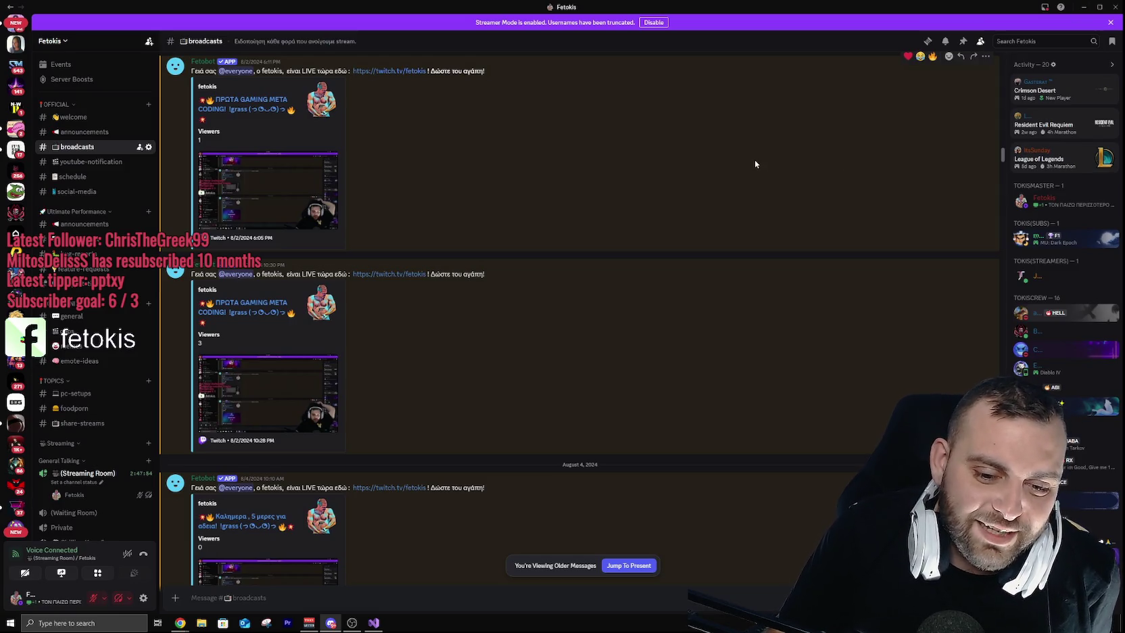
scroll(608, 324, up, 4)
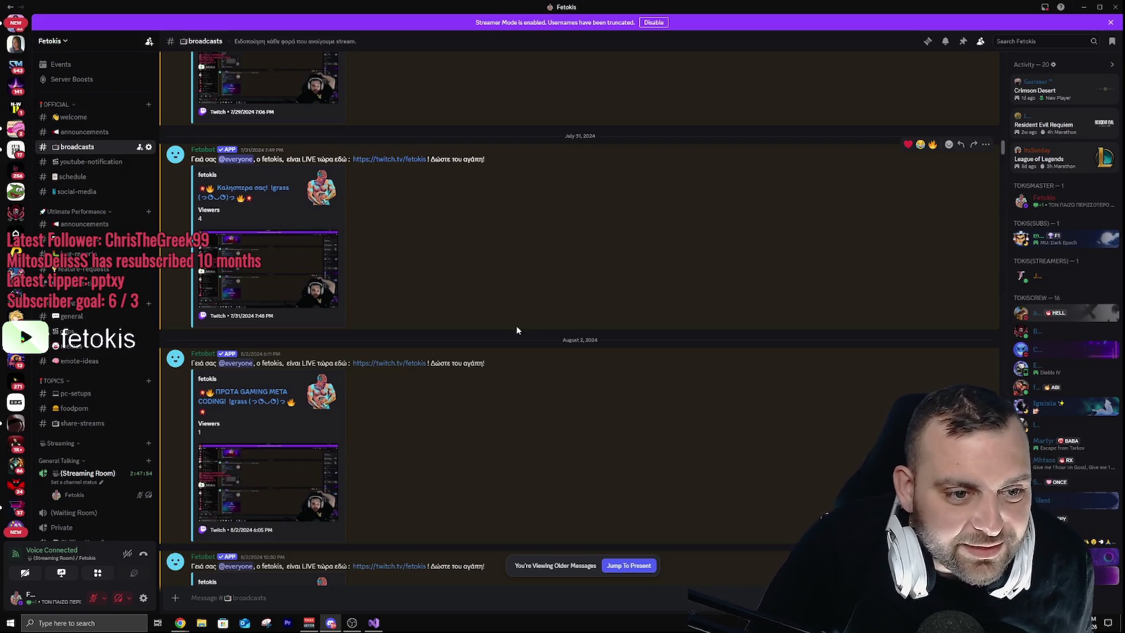
Step: Scroll further back through July 2024 to Fetobot's July 7–8 go-live announcements
scroll(548, 454, up, 2)
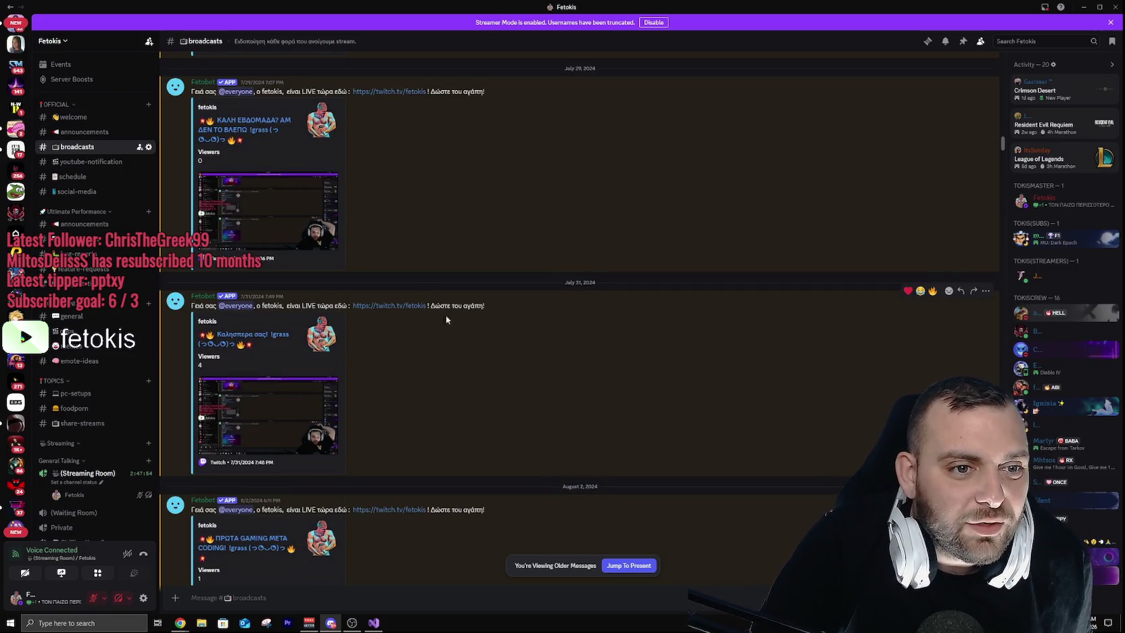
scroll(479, 234, up, 4)
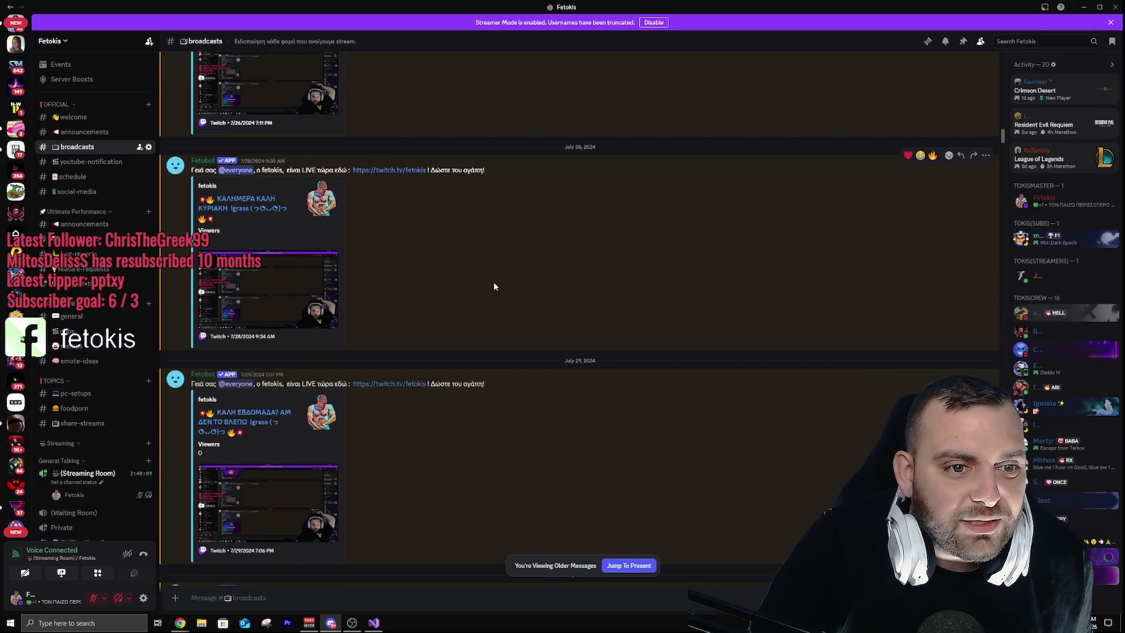
scroll(498, 290, up, 2)
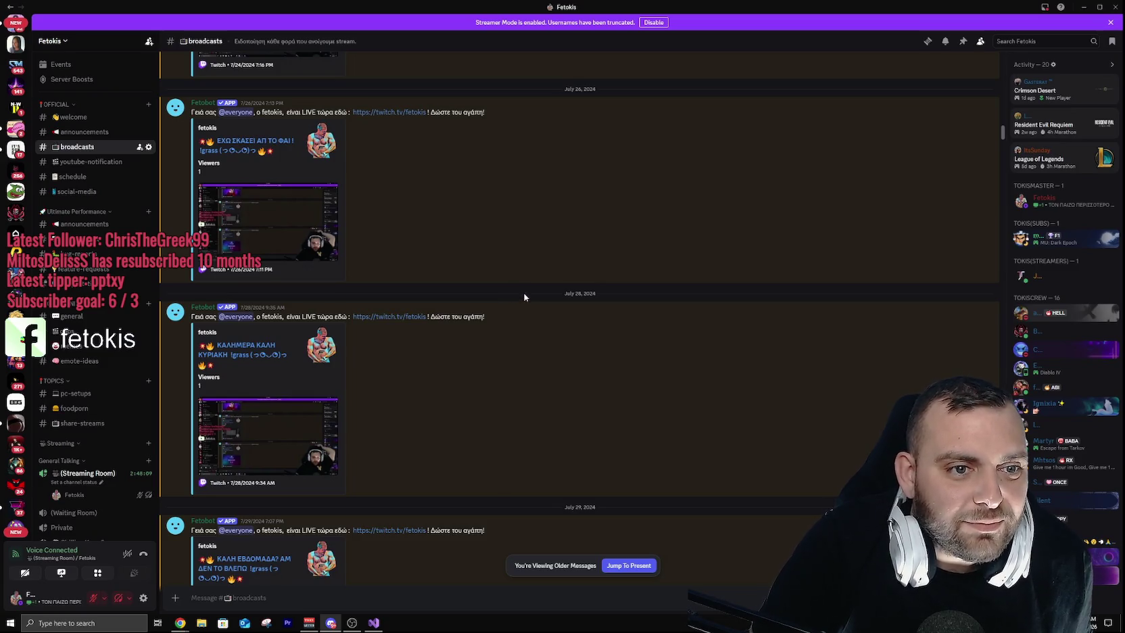
scroll(523, 295, up, 2)
scroll(528, 298, up, 4)
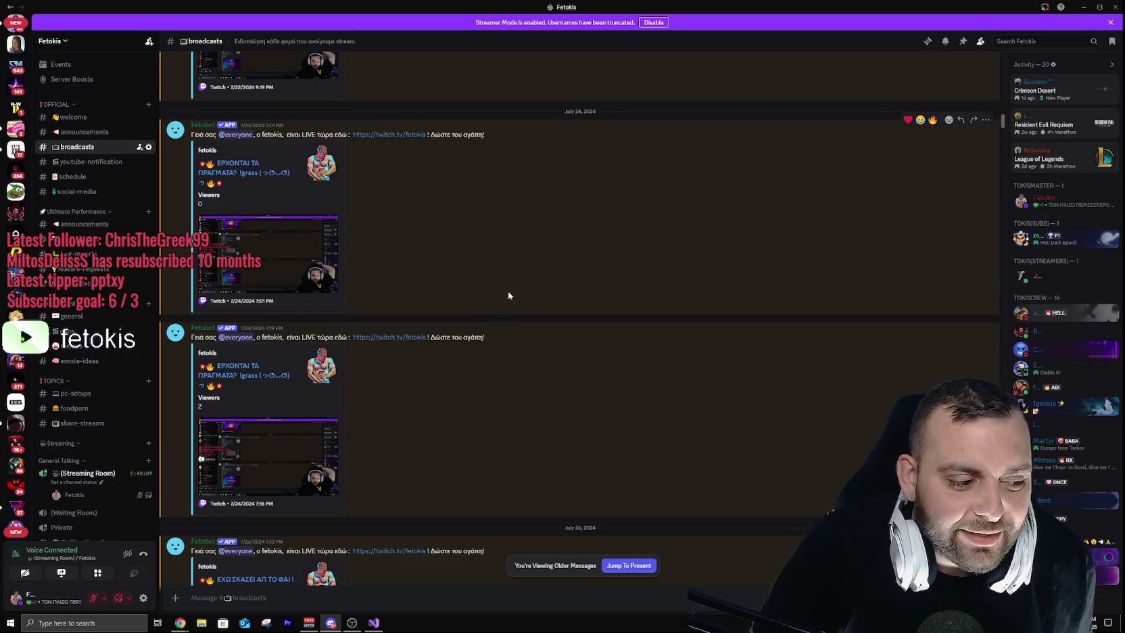
scroll(513, 285, up, 2)
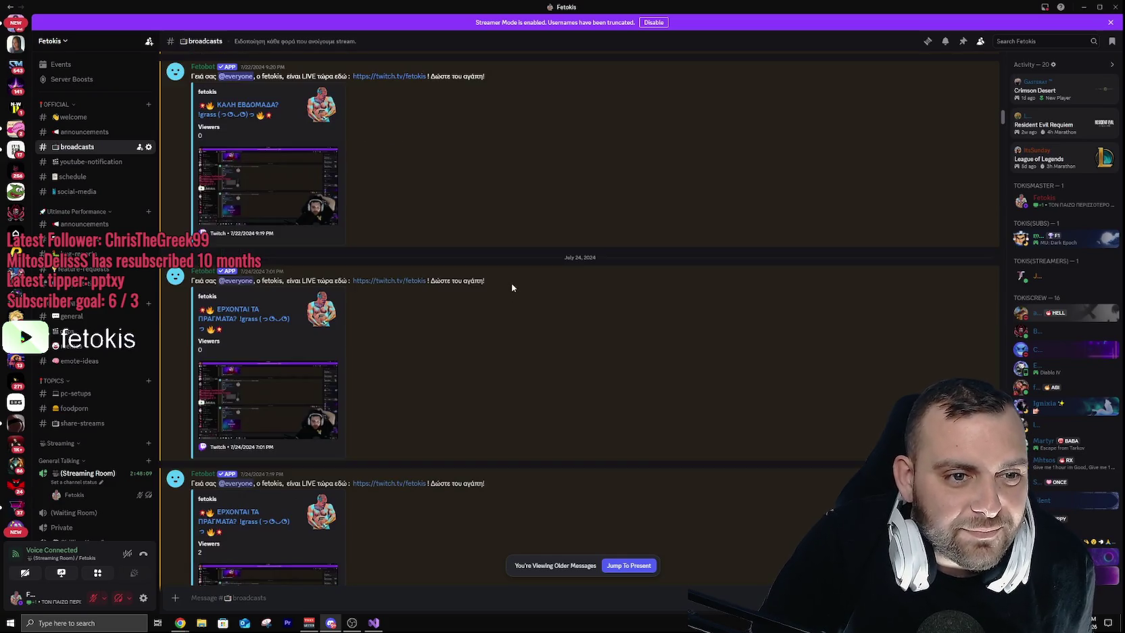
scroll(512, 284, up, 2)
scroll(512, 282, up, 4)
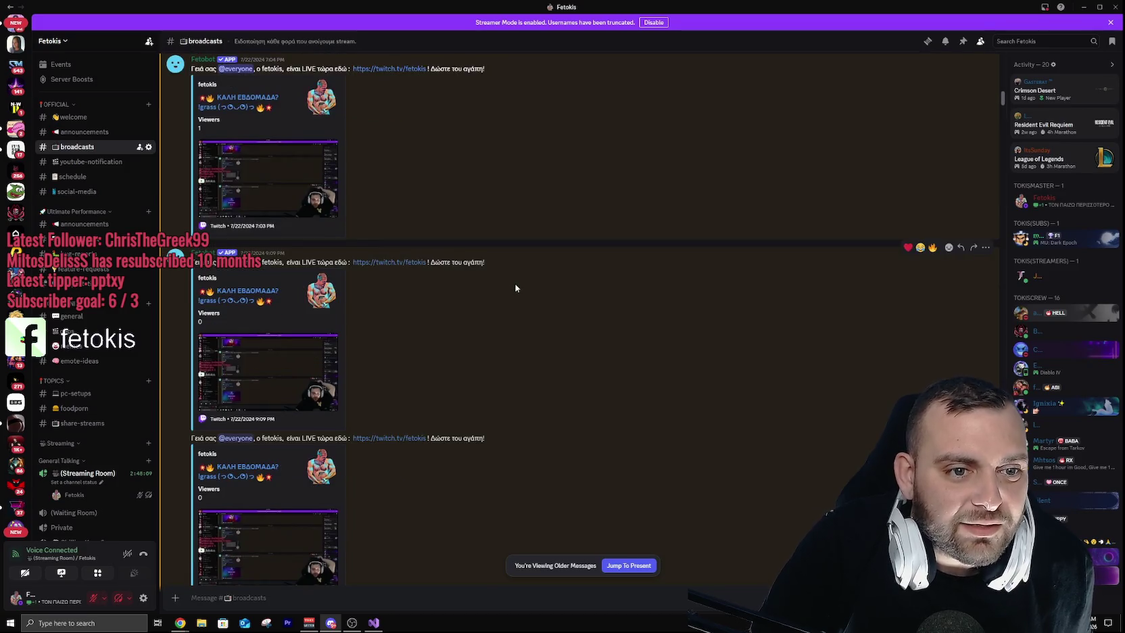
scroll(515, 288, up, 2)
scroll(514, 285, up, 2)
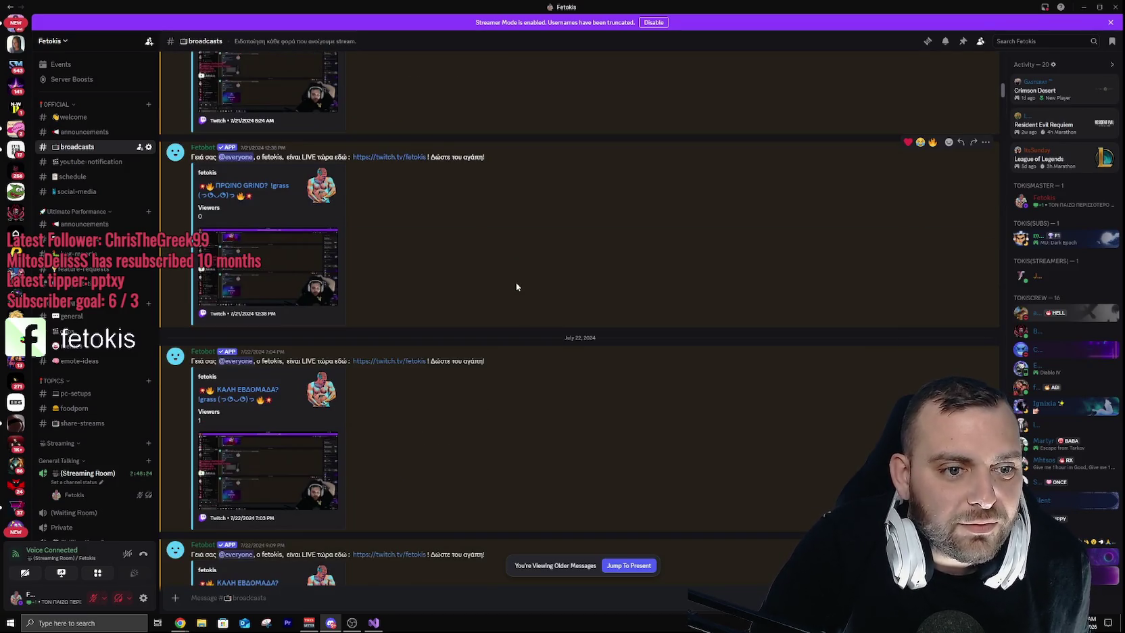
scroll(514, 289, up, 2)
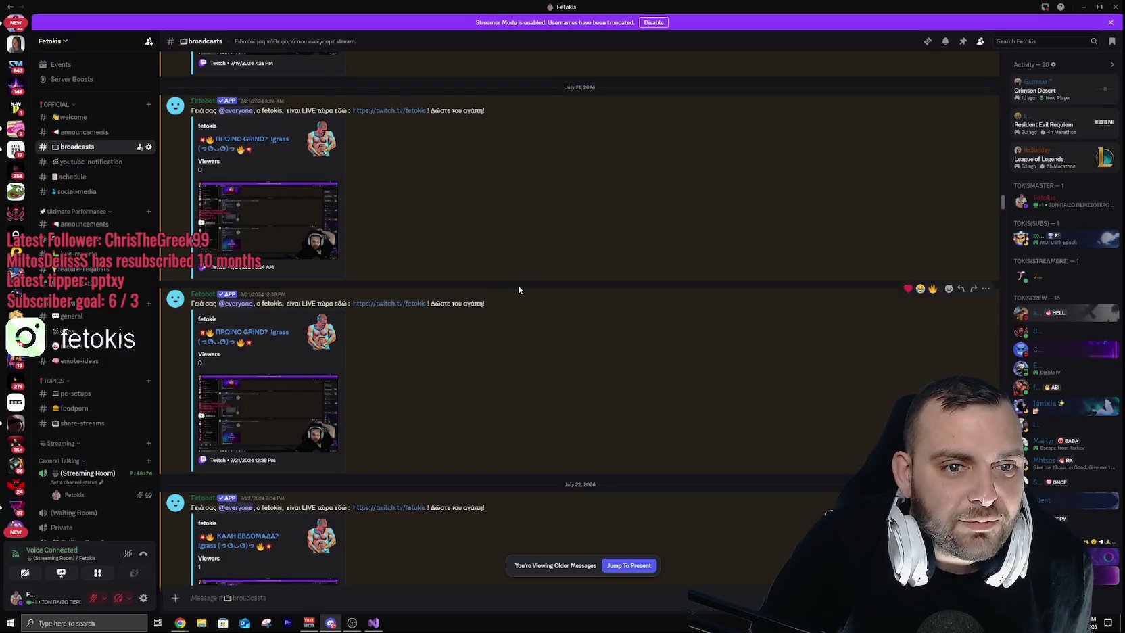
scroll(516, 291, up, 2)
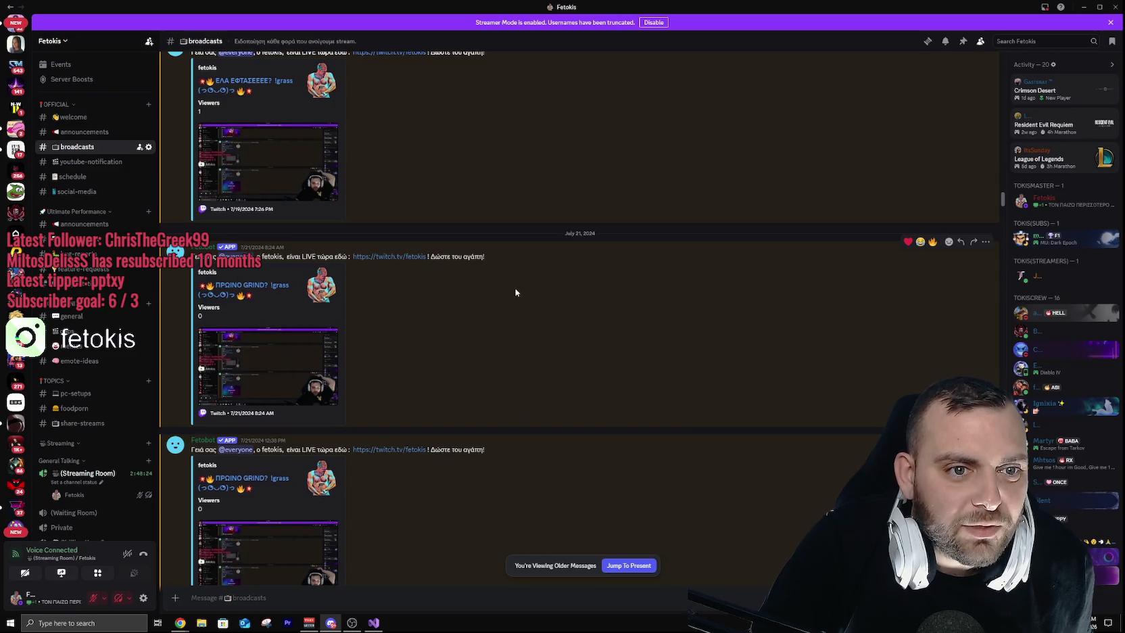
scroll(517, 291, up, 6)
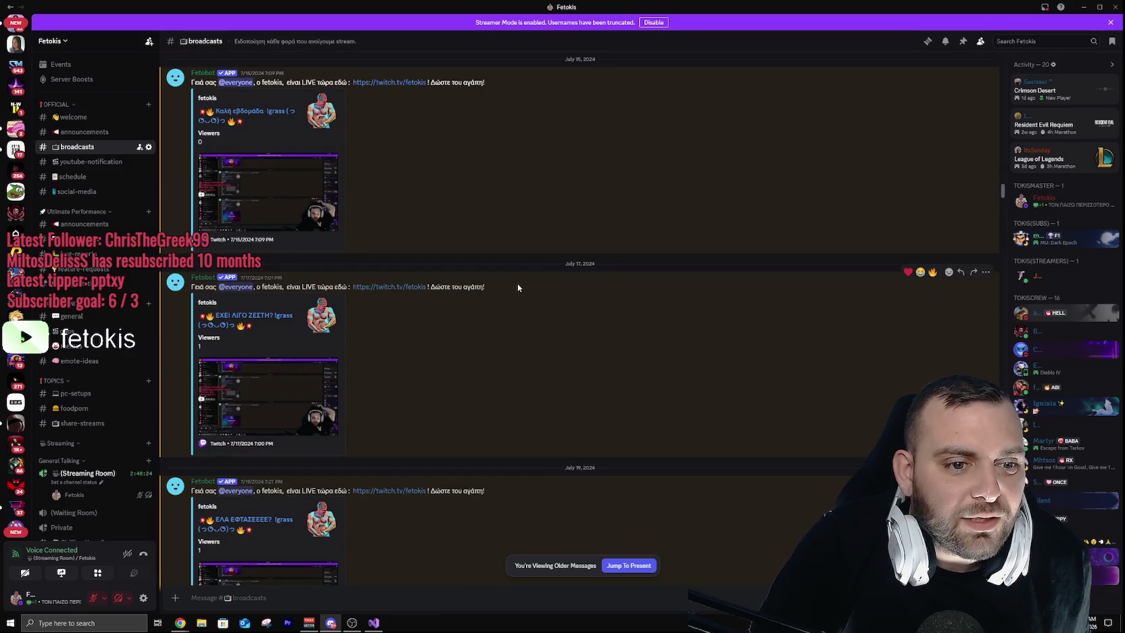
scroll(519, 290, up, 8)
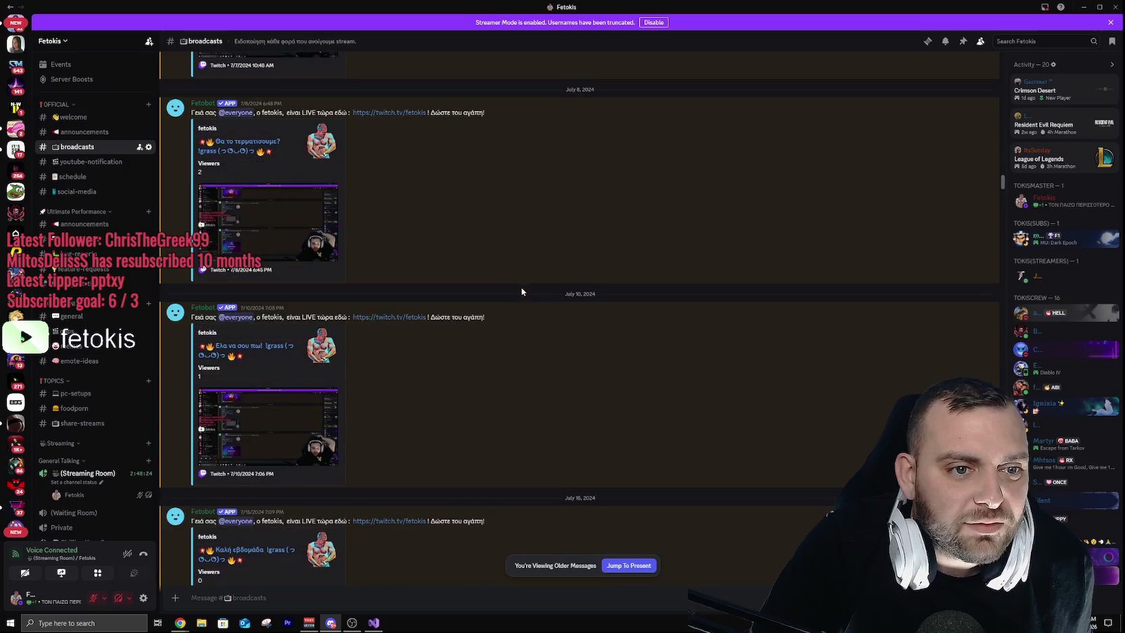
scroll(520, 289, down, 2)
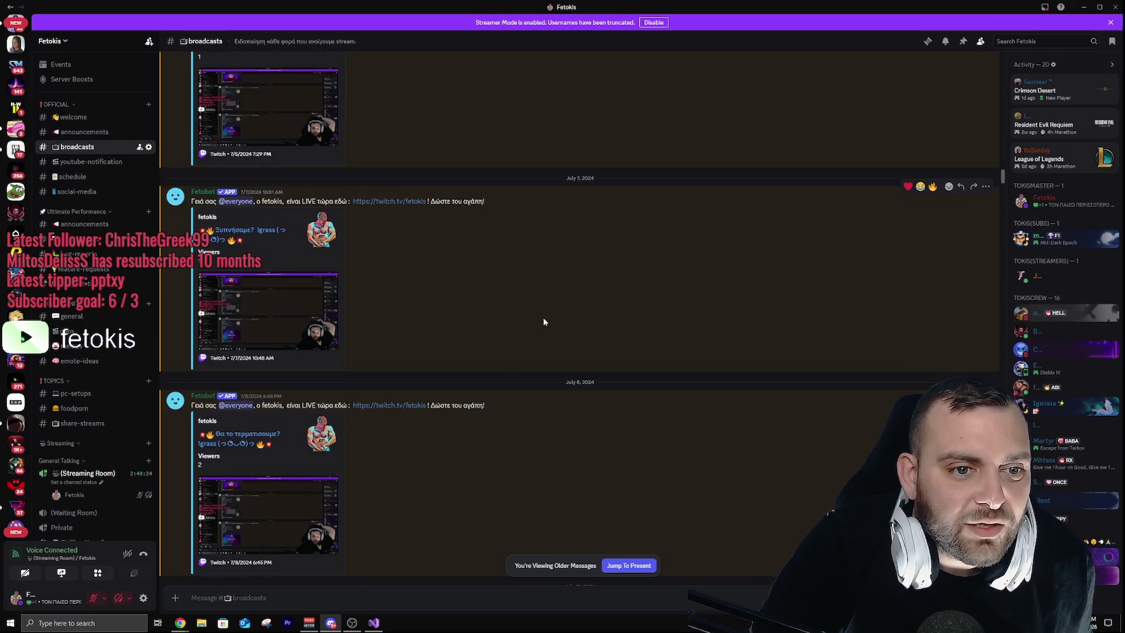
scroll(543, 317, down, 15)
Step: Jump back to the March 22, 2026 announcement and check February and March in the taskbar calendar
click(635, 566)
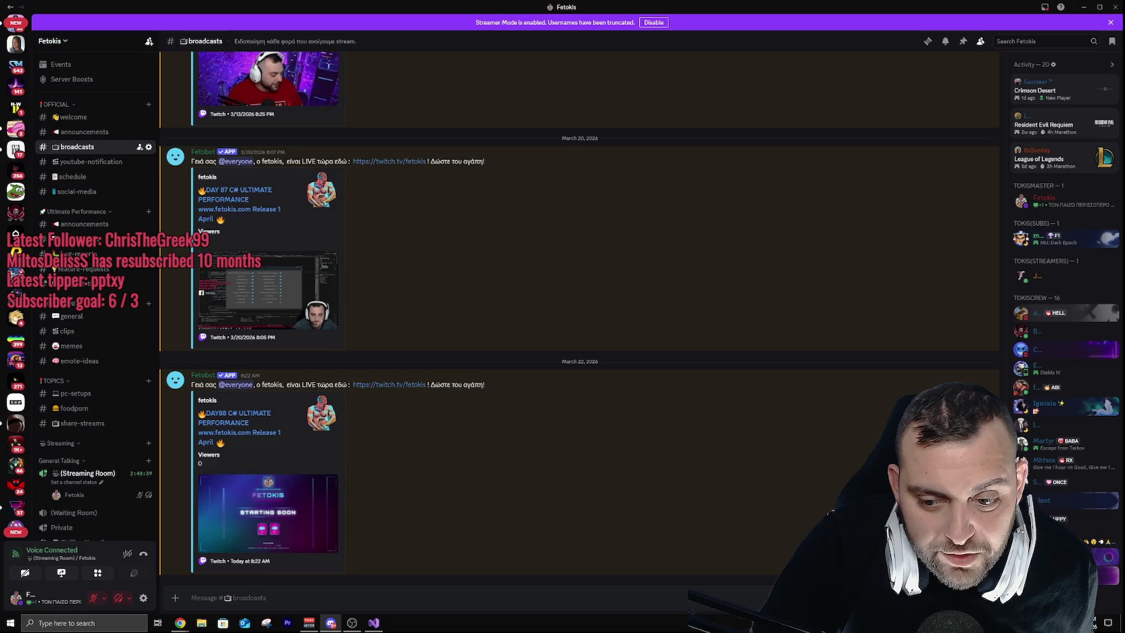
click(1098, 623)
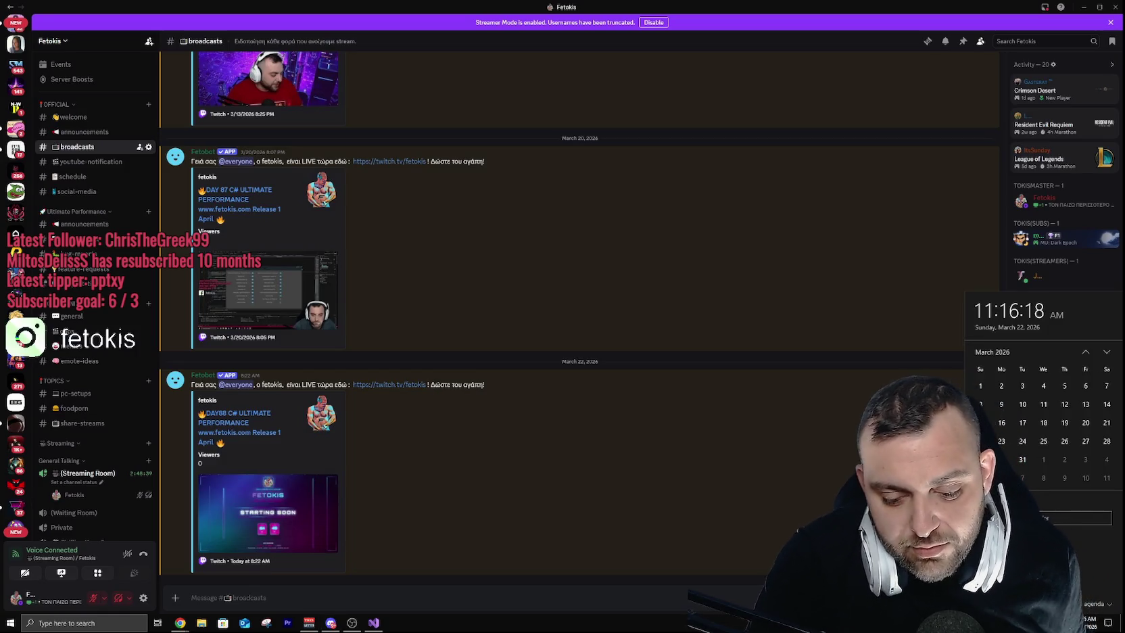
click(1085, 352)
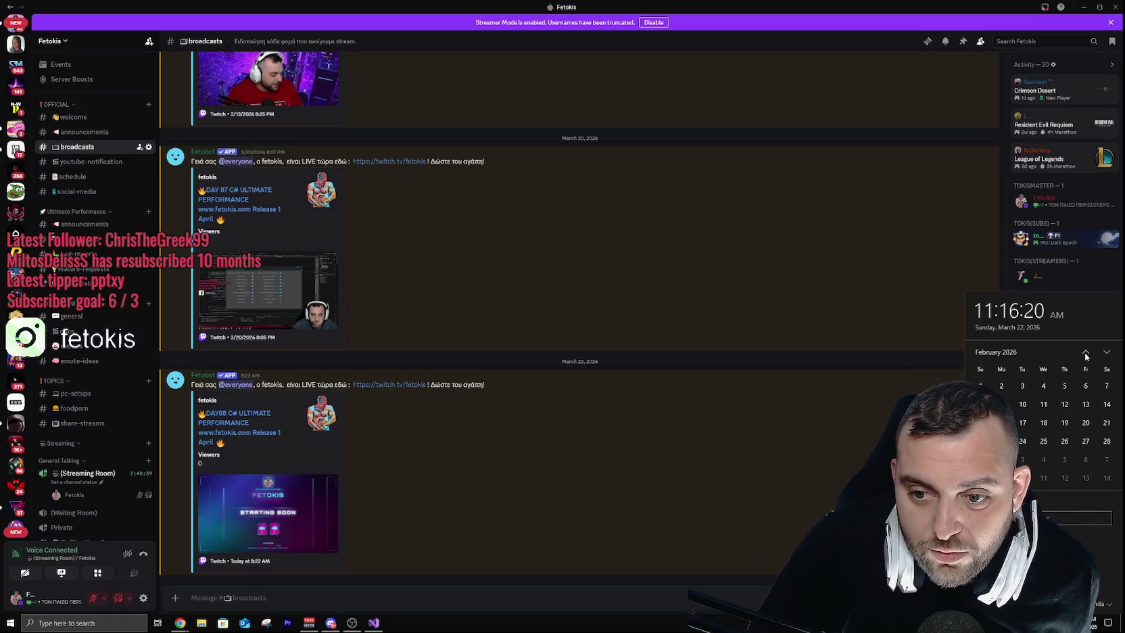
click(1013, 328)
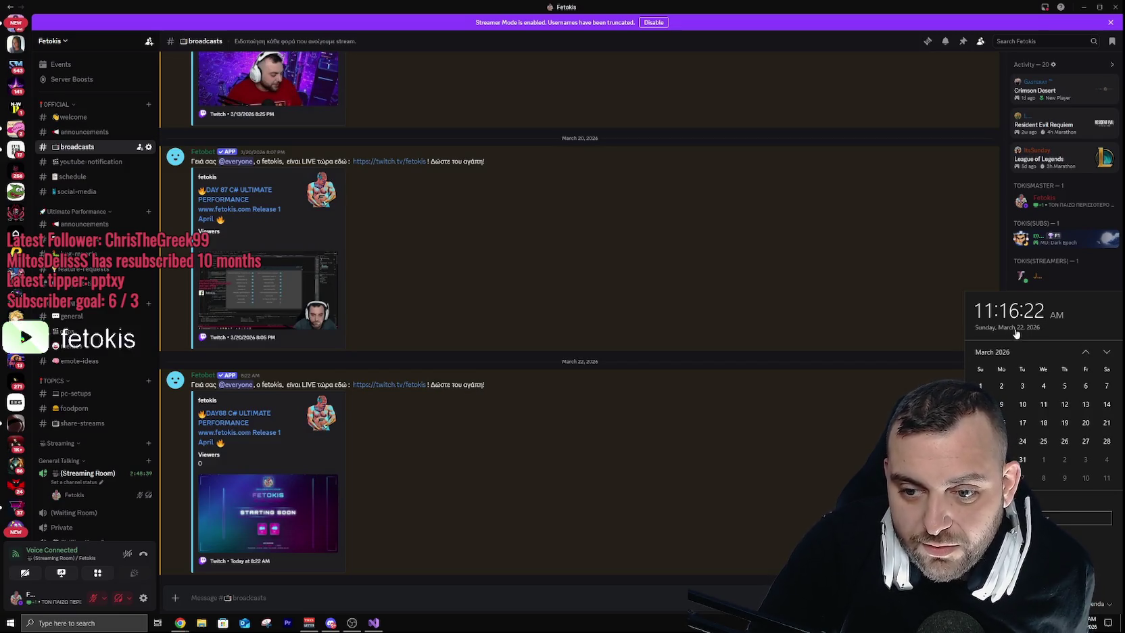
click(800, 450)
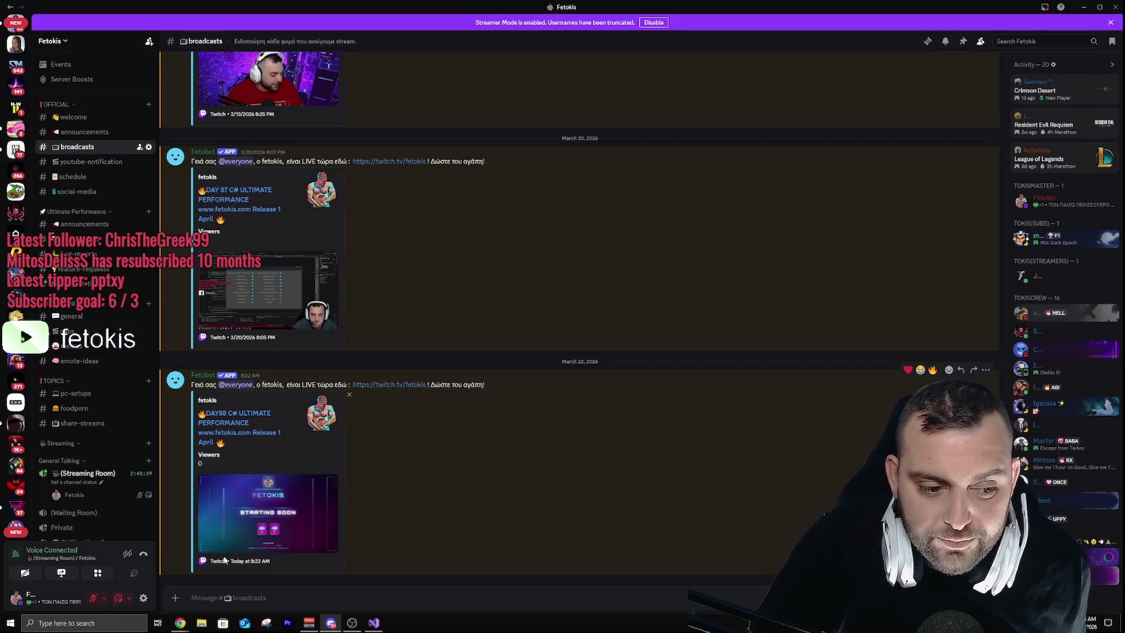
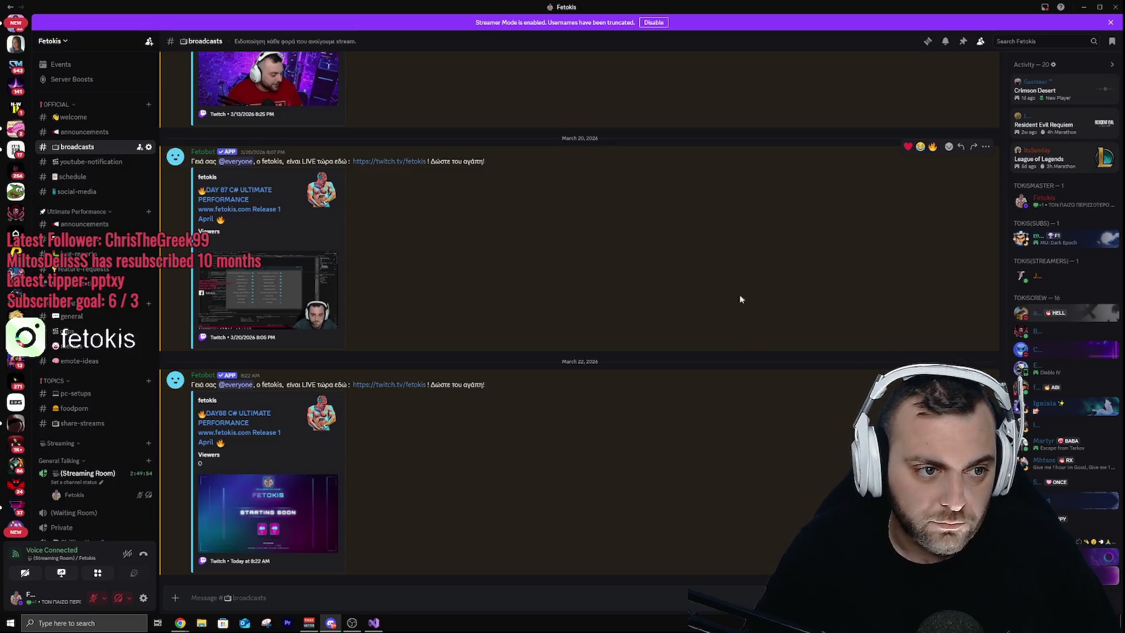
Step: Close the open Discord direct message and switch back to Visual Studio
scroll(14, 61, up, 5)
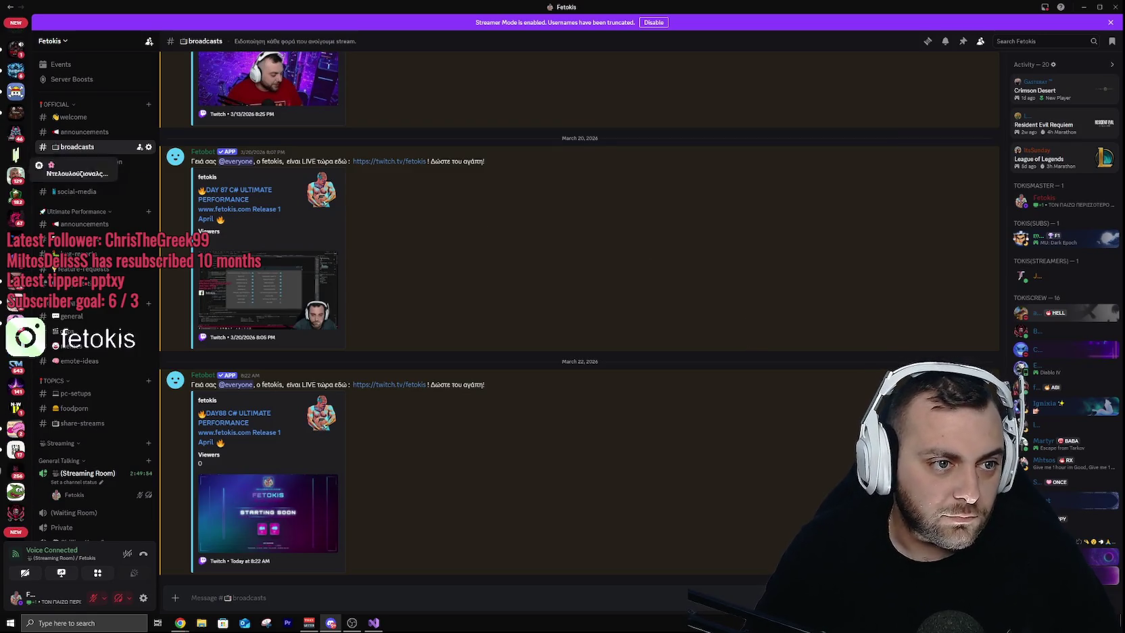
click(16, 25)
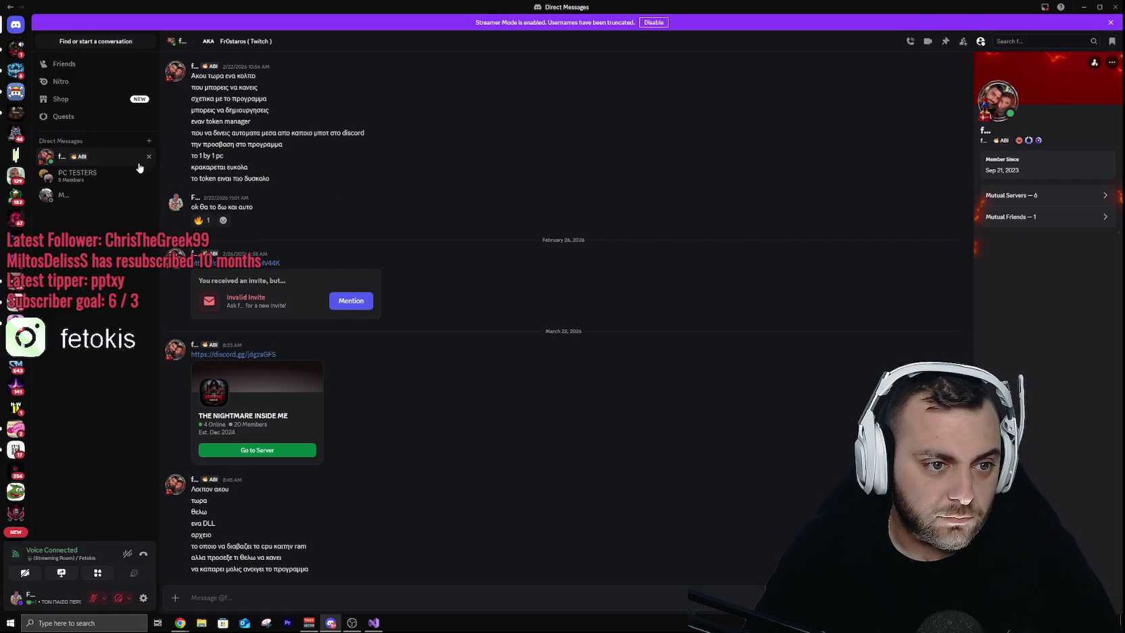
click(148, 156)
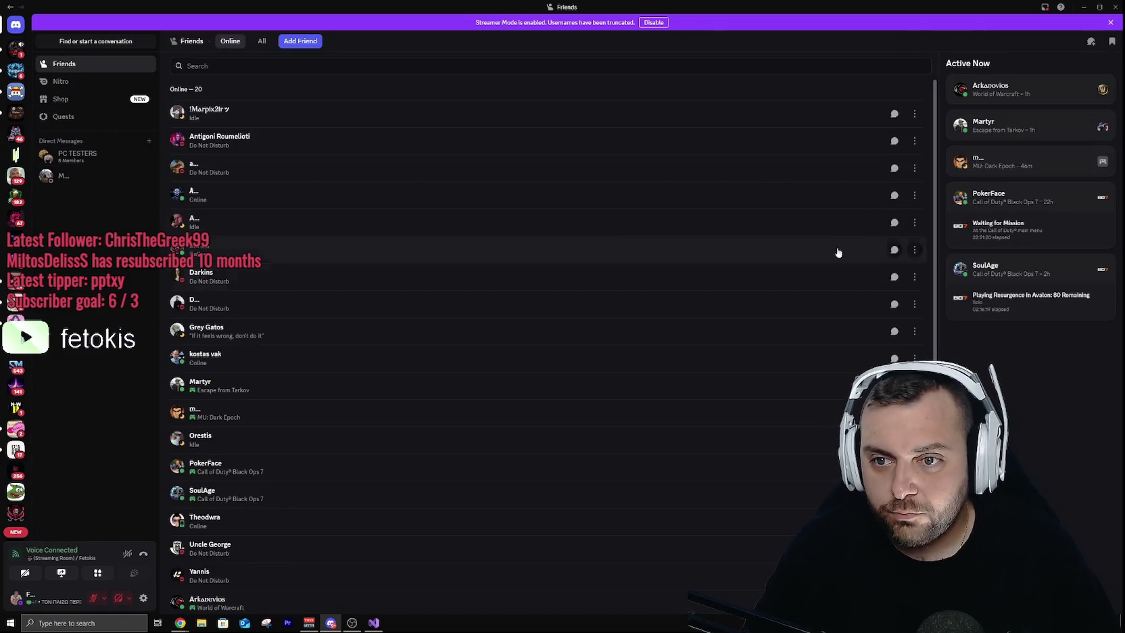
scroll(8, 405, down, 5)
key(alt+Tab)
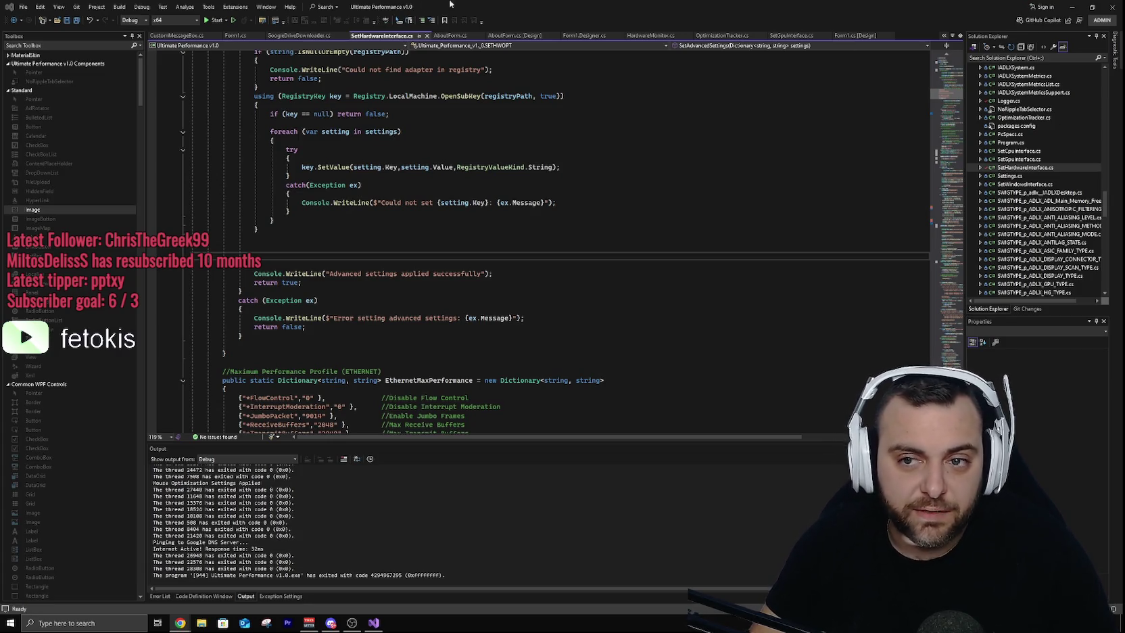
Step: Load skroutz.gr in Chrome's messagebox colour search tab
click(1071, 7)
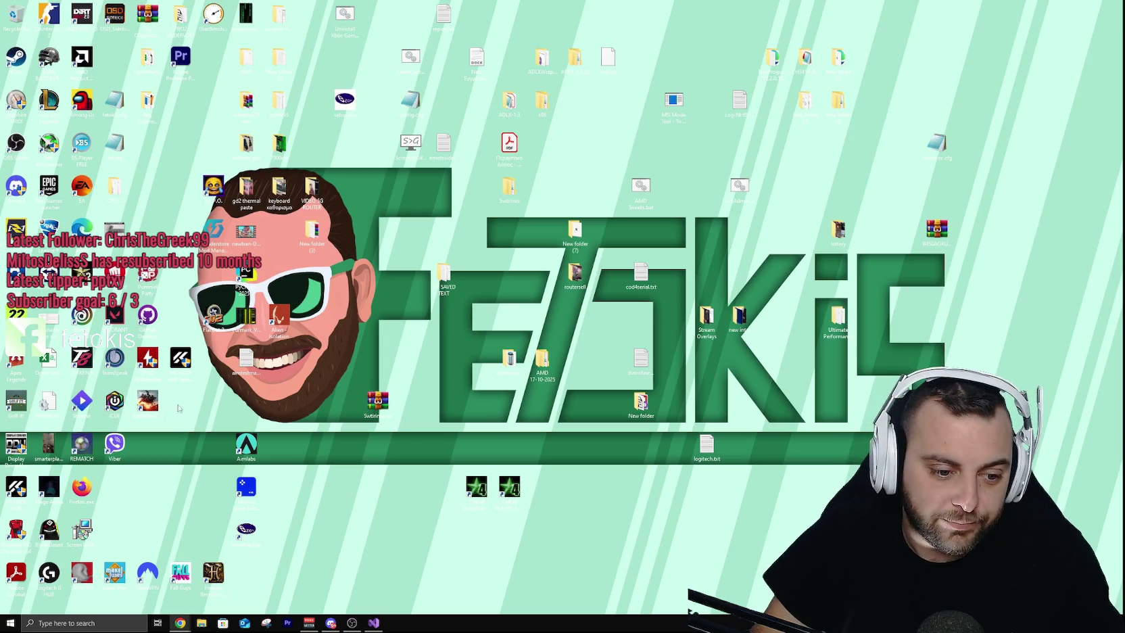
click(177, 623)
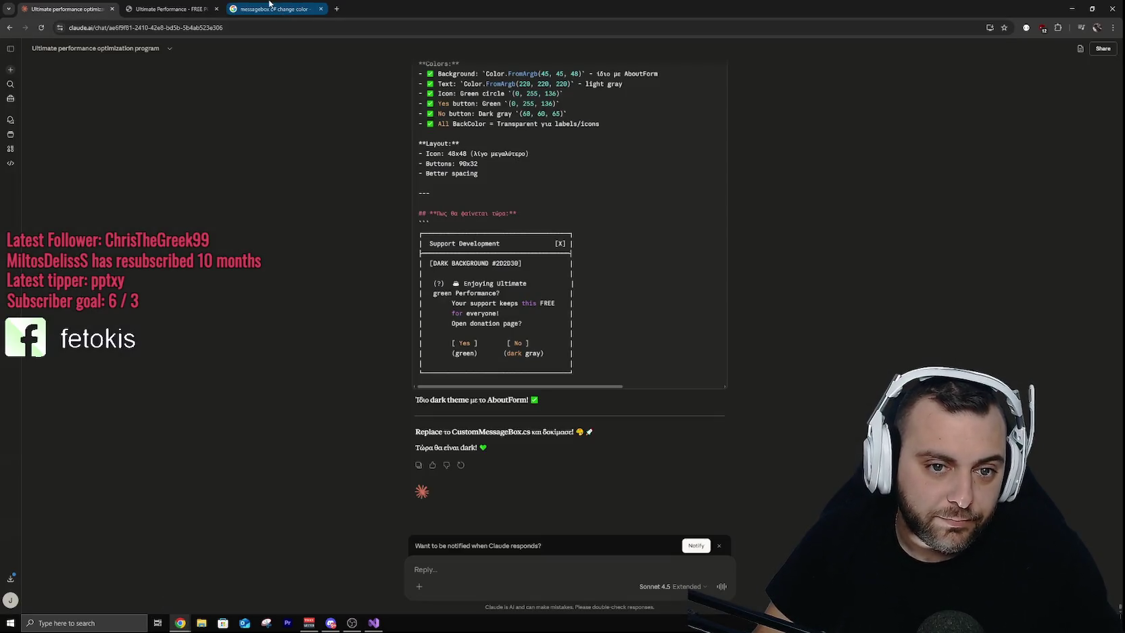
click(270, 8)
click(273, 28)
text(s)
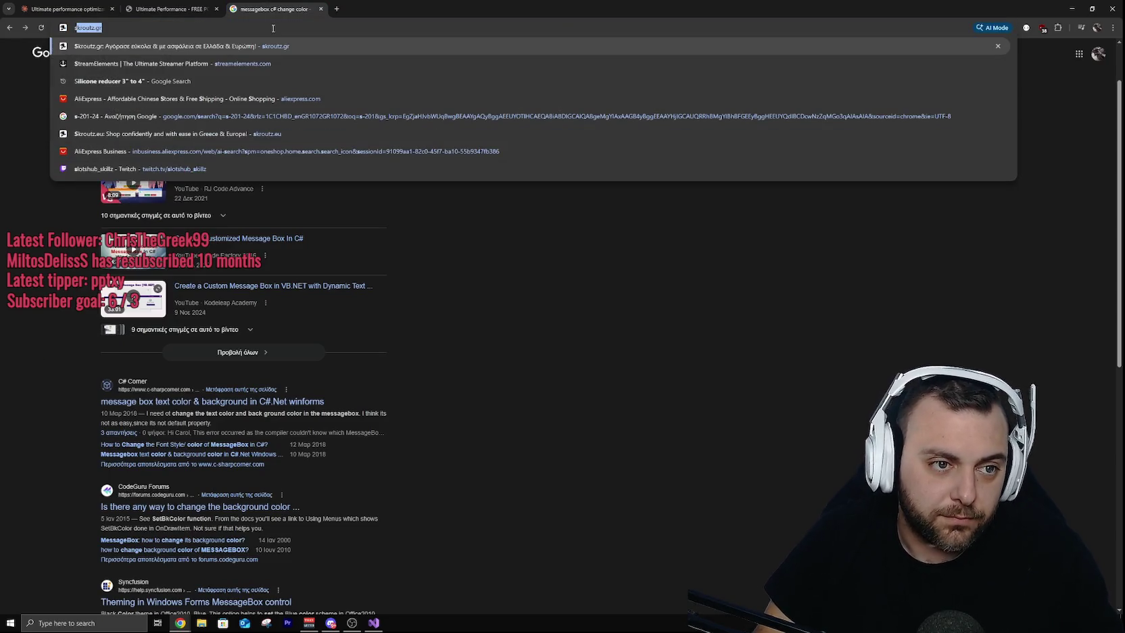
key(Return)
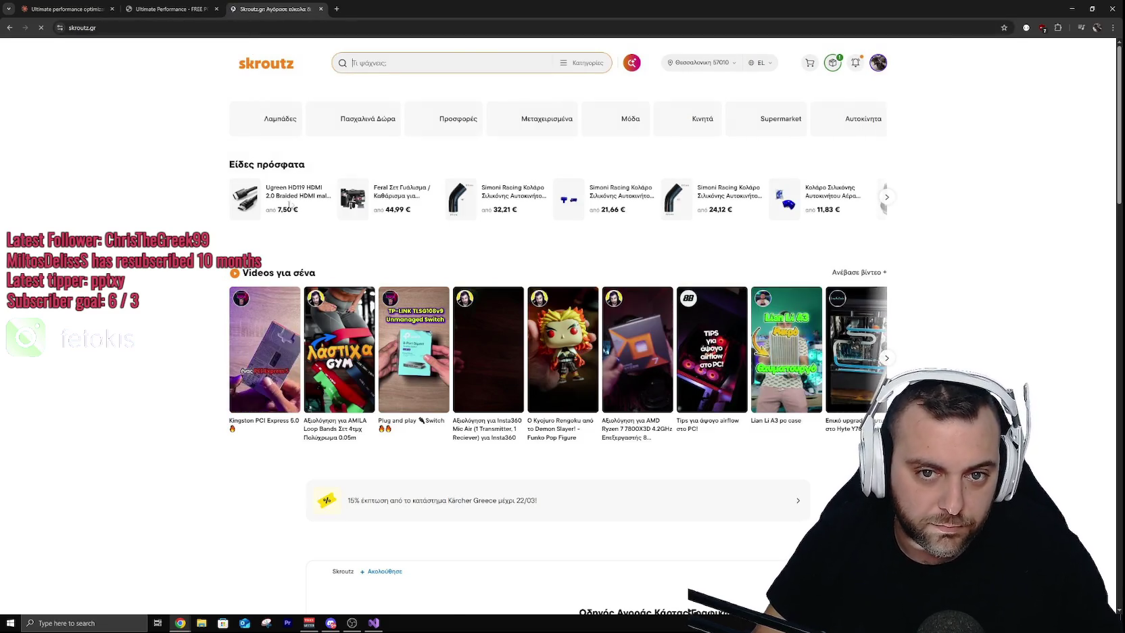
Step: Search Skroutz for 'air blower pc' and browse the results
click(832, 66)
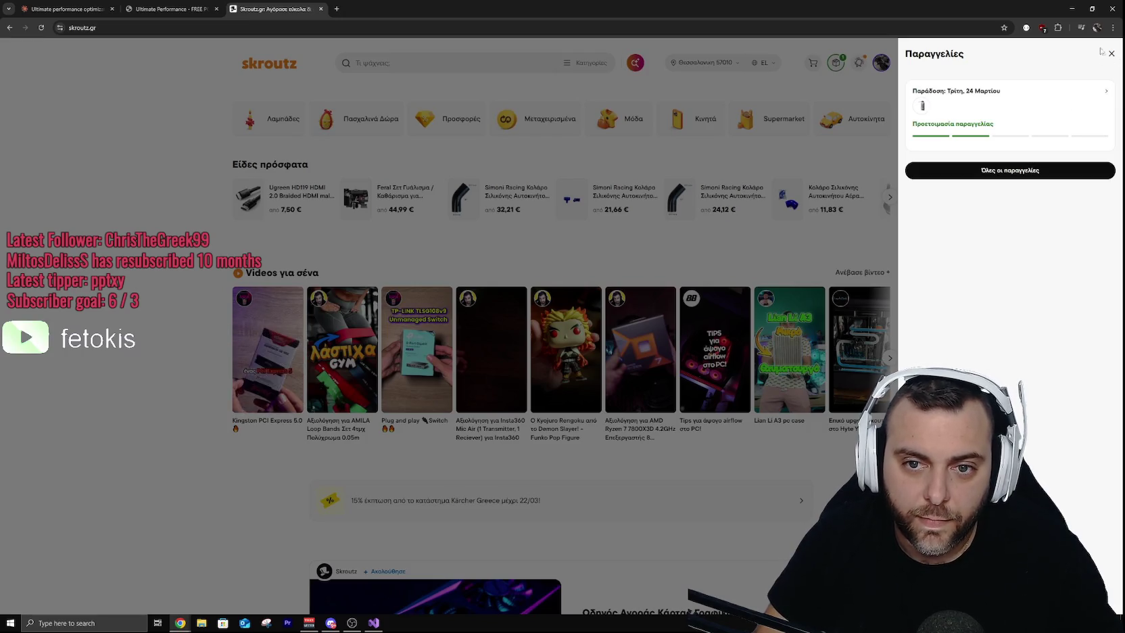
click(1110, 56)
click(483, 58)
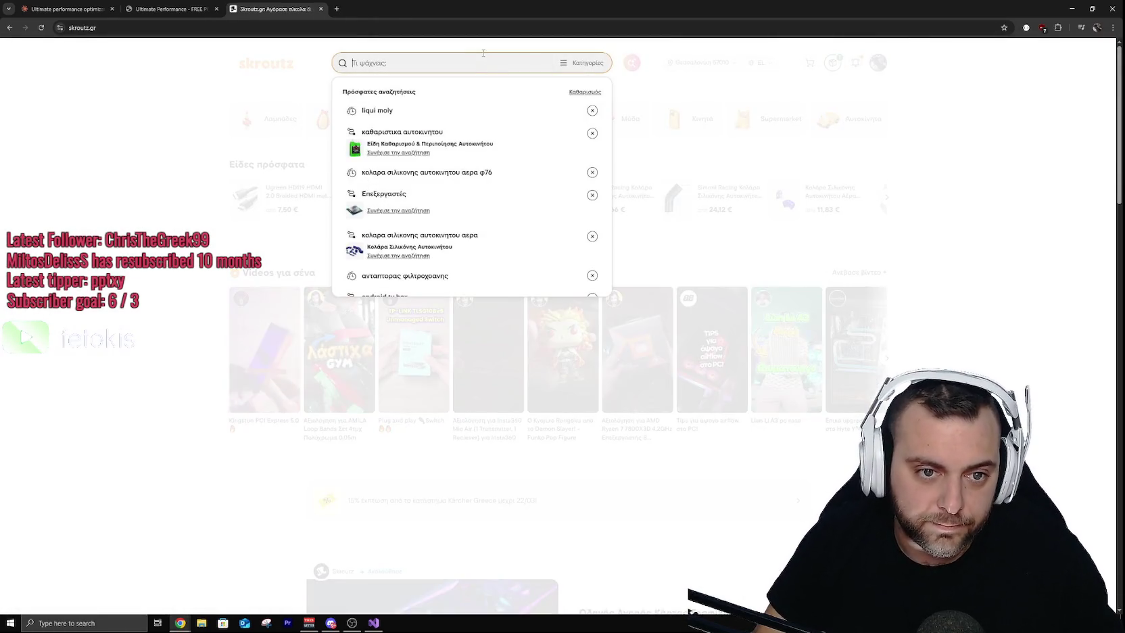
text(b)
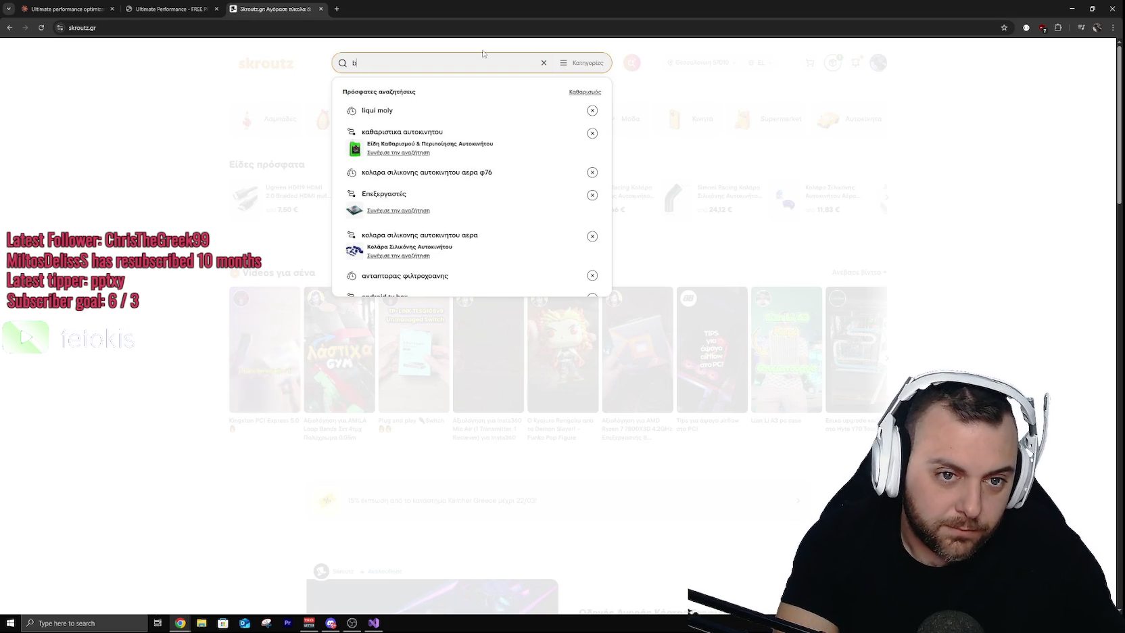
text(lower)
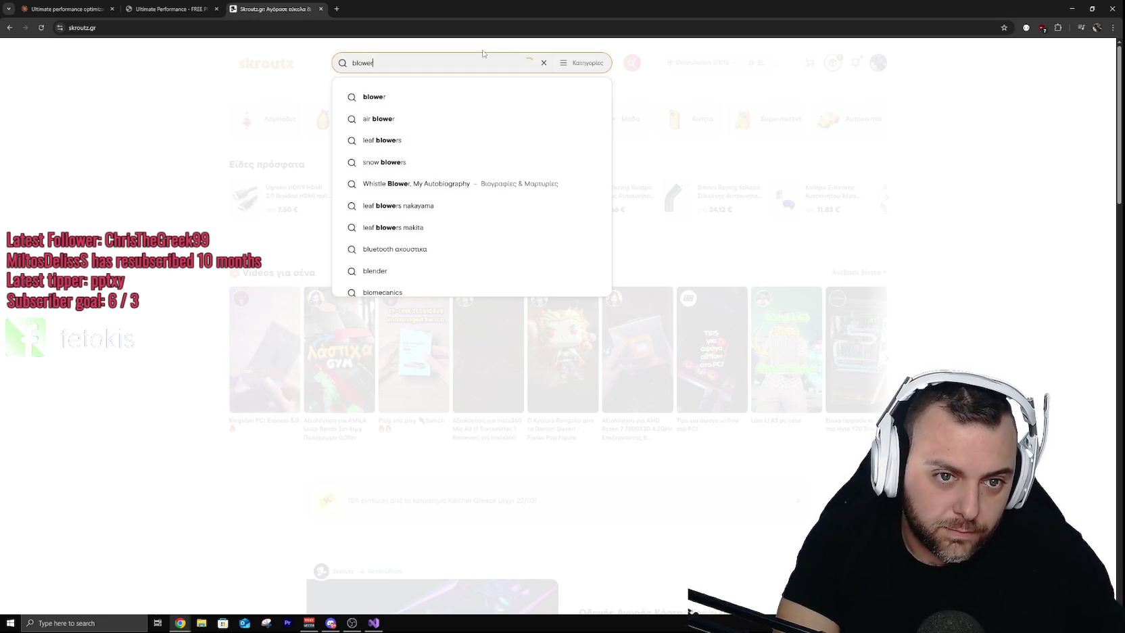
key(Down)
key(Down)
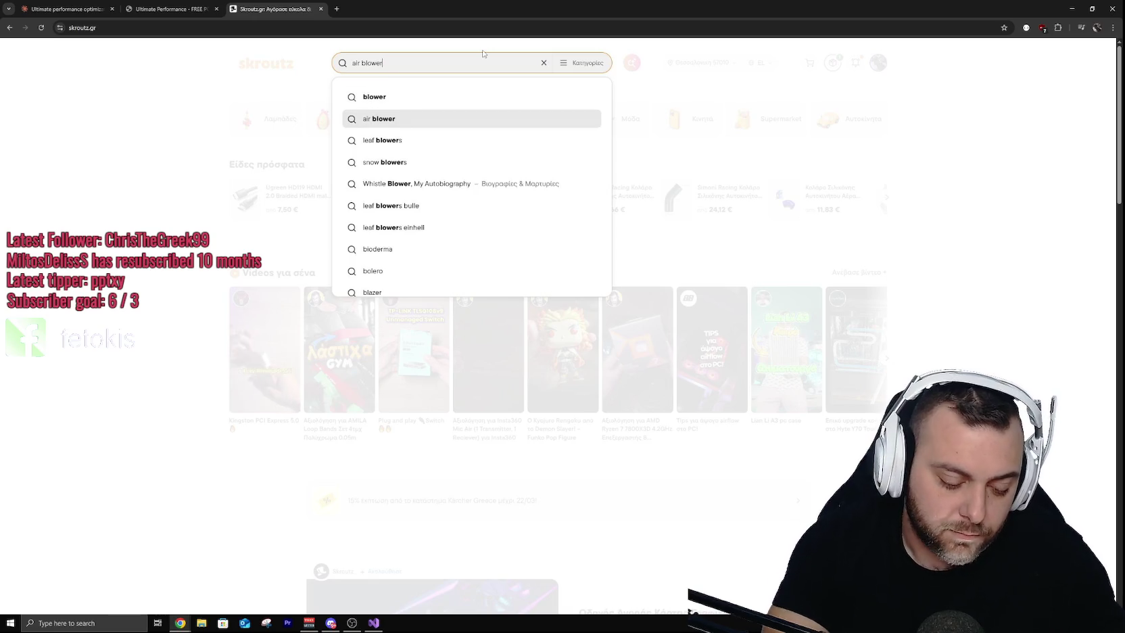
text( pc)
key(Return)
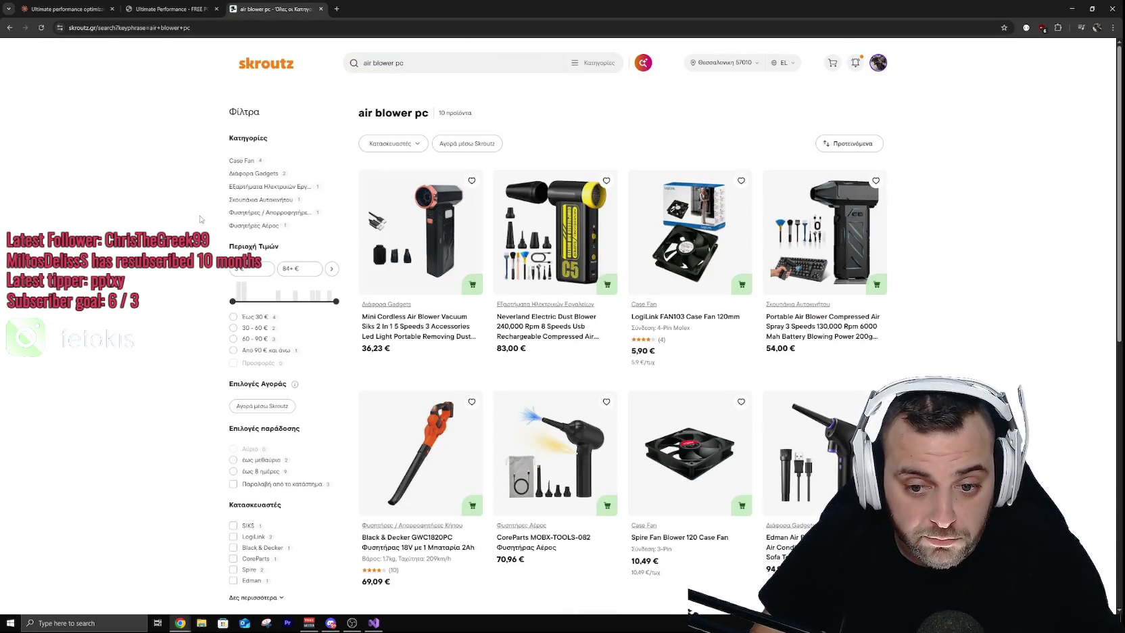
scroll(194, 198, down, 3)
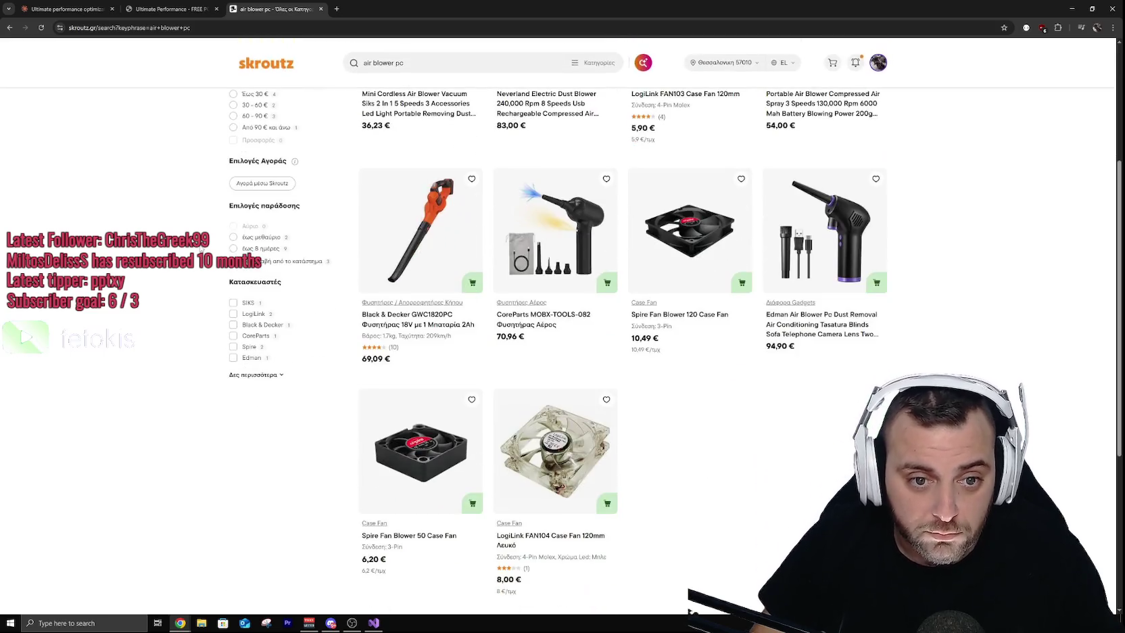
scroll(195, 296, up, 3)
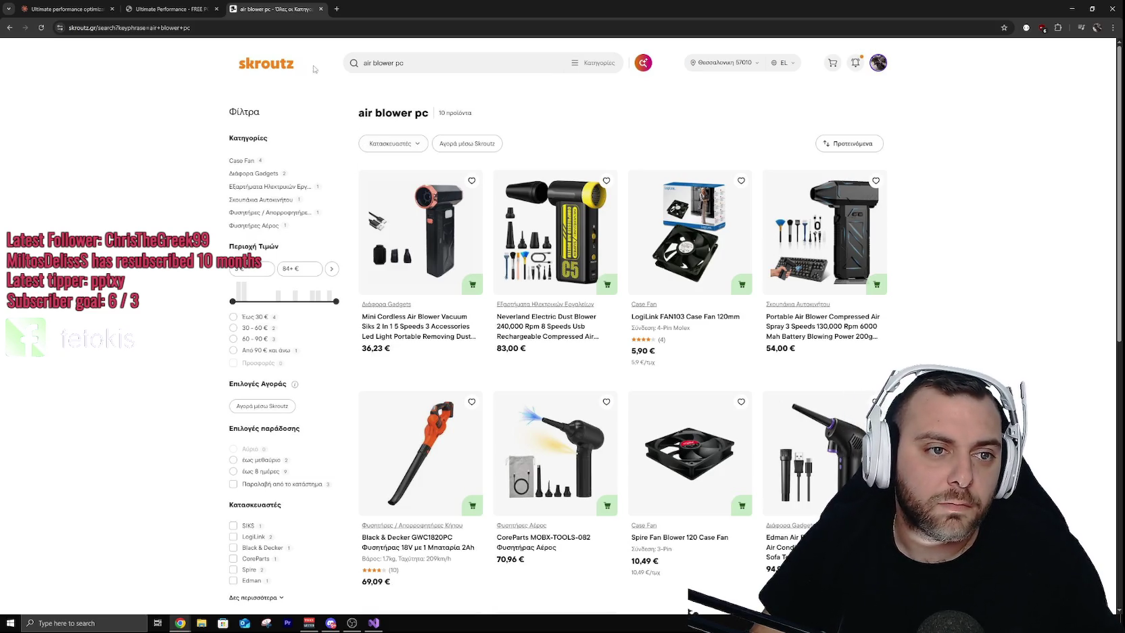
Step: Go to aliexpress.com from the address bar
click(279, 27)
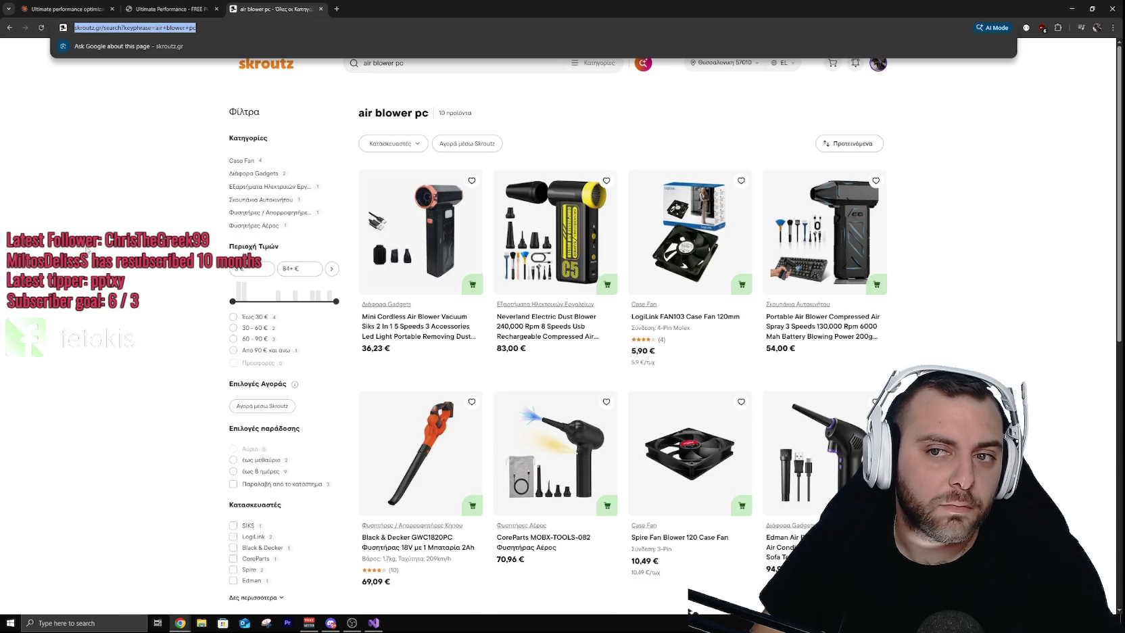
text(ali)
key(Return)
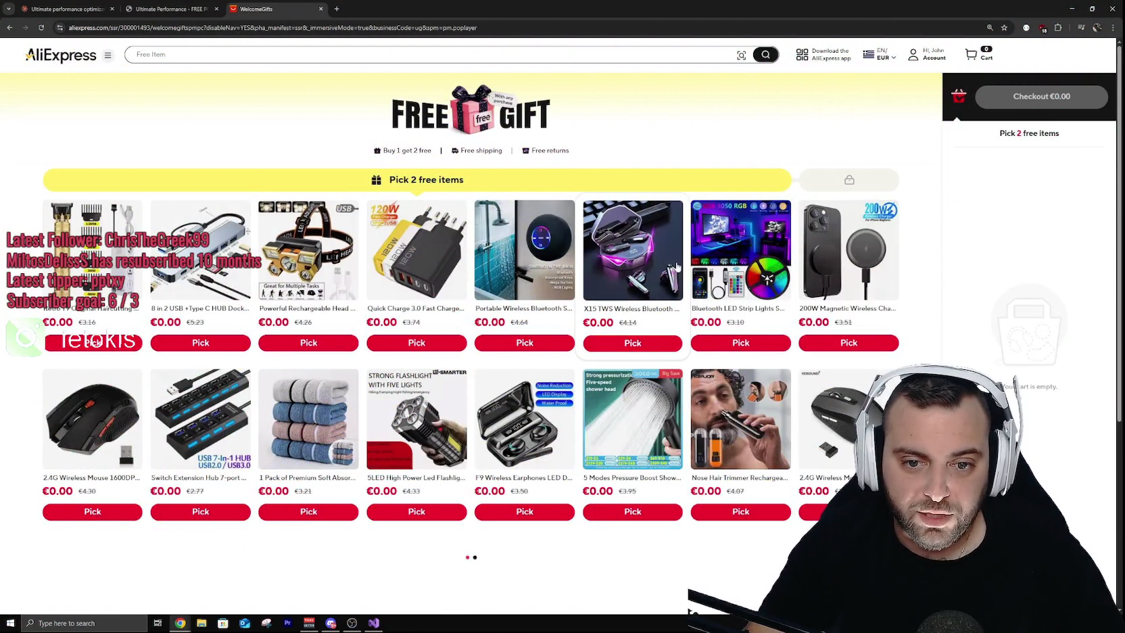
Step: Open the X15 earbuds free-gift details and browse their photos
click(638, 344)
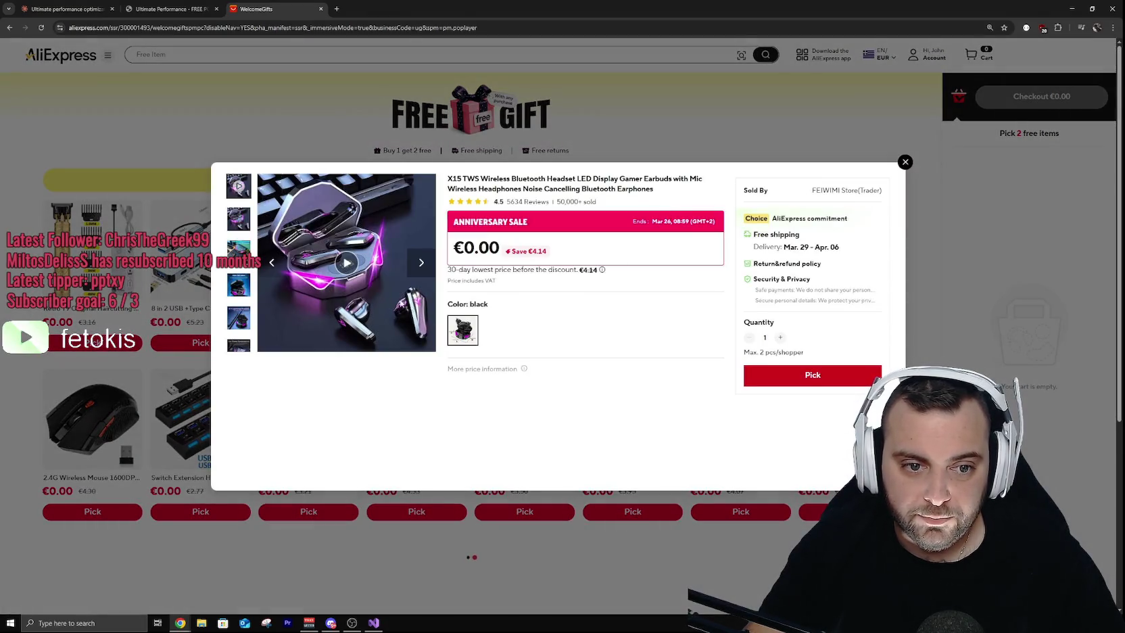
click(424, 268)
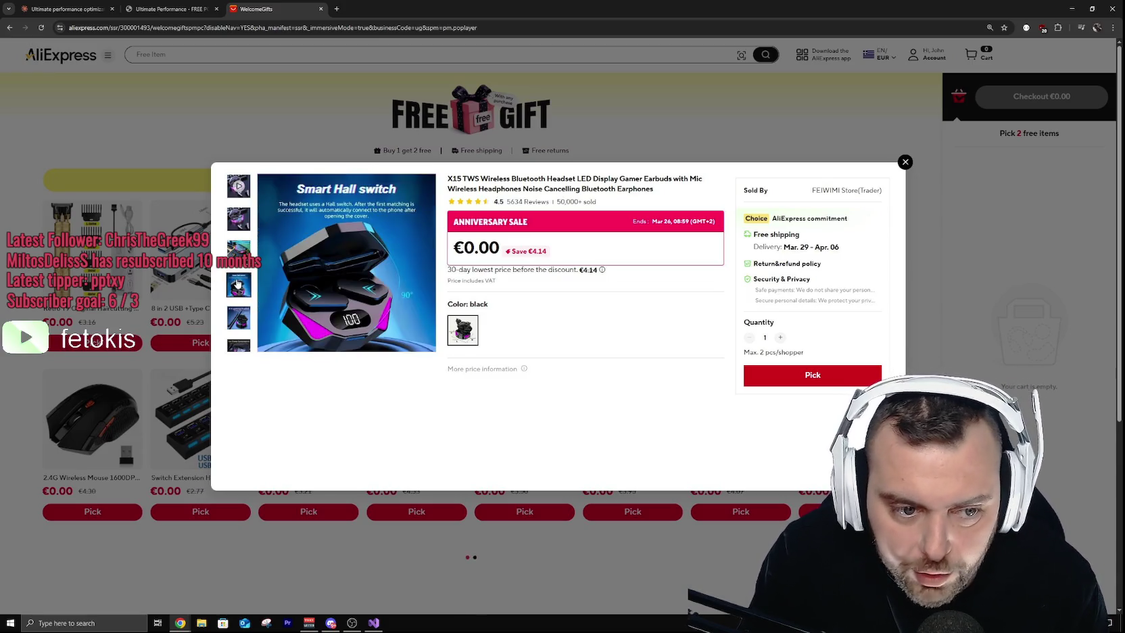
scroll(239, 308, down, 2)
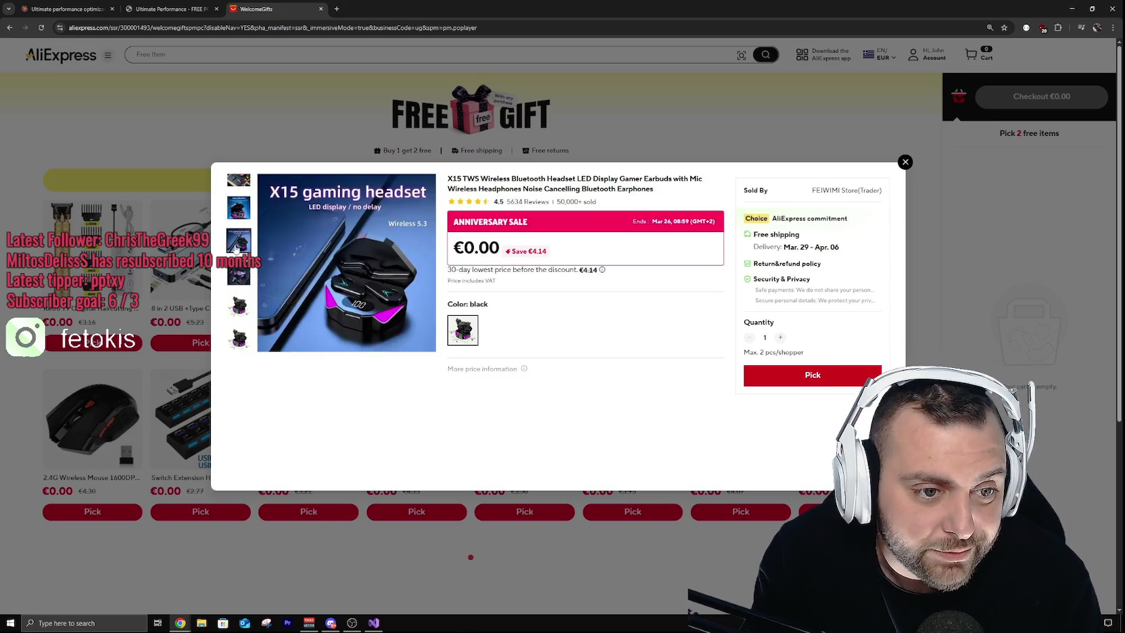
scroll(240, 203, up, 3)
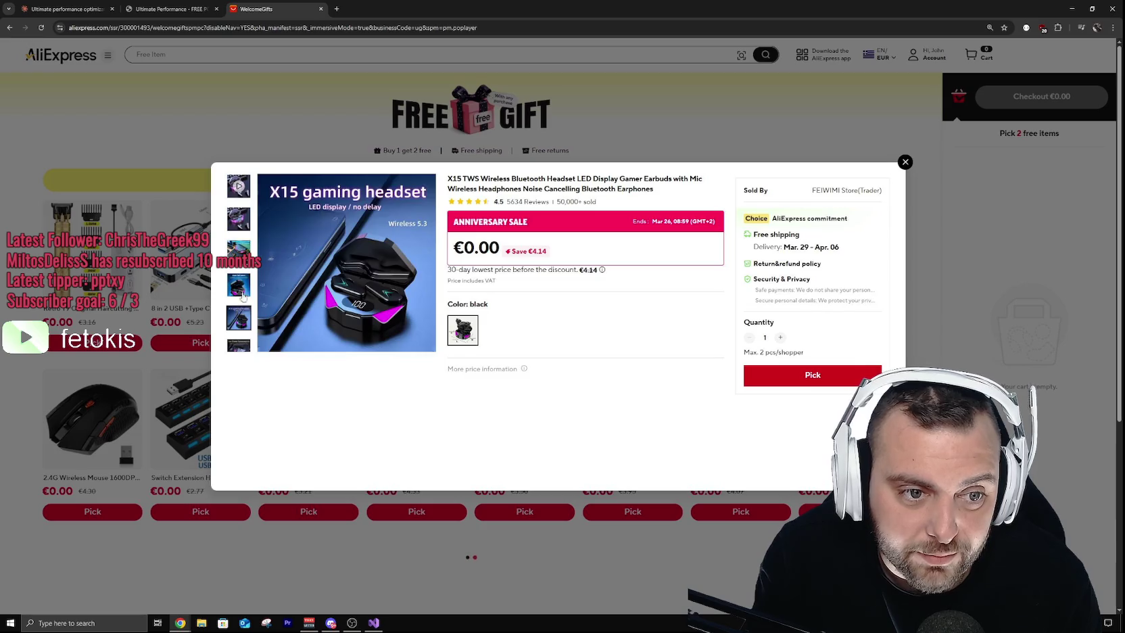
Step: Play the X15 product video muted in full screen, then close the details
click(346, 262)
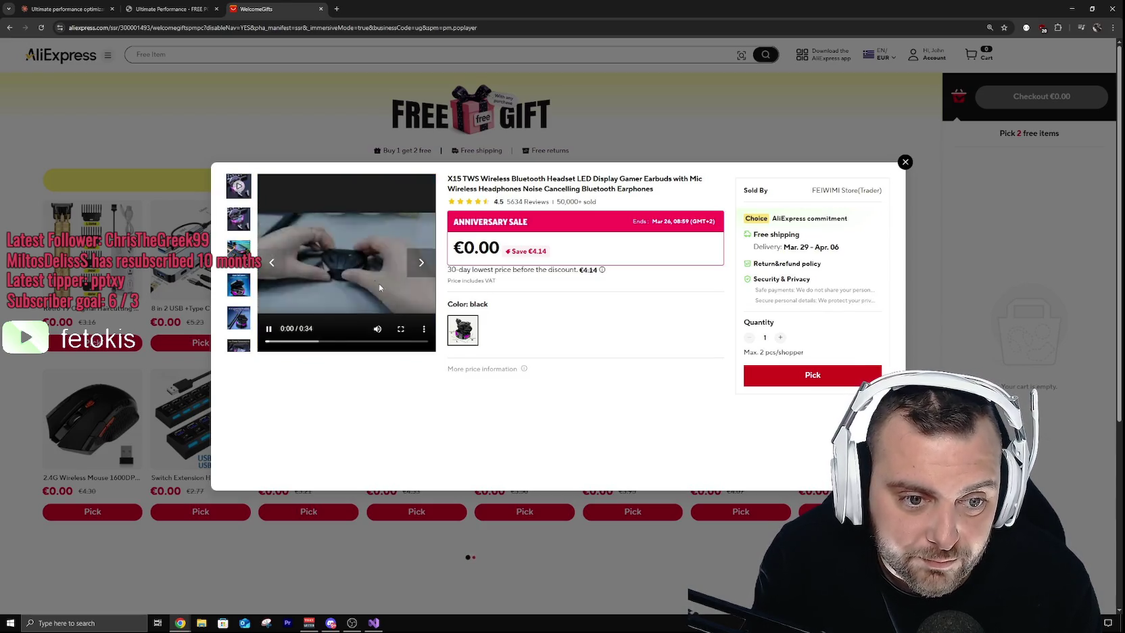
click(378, 329)
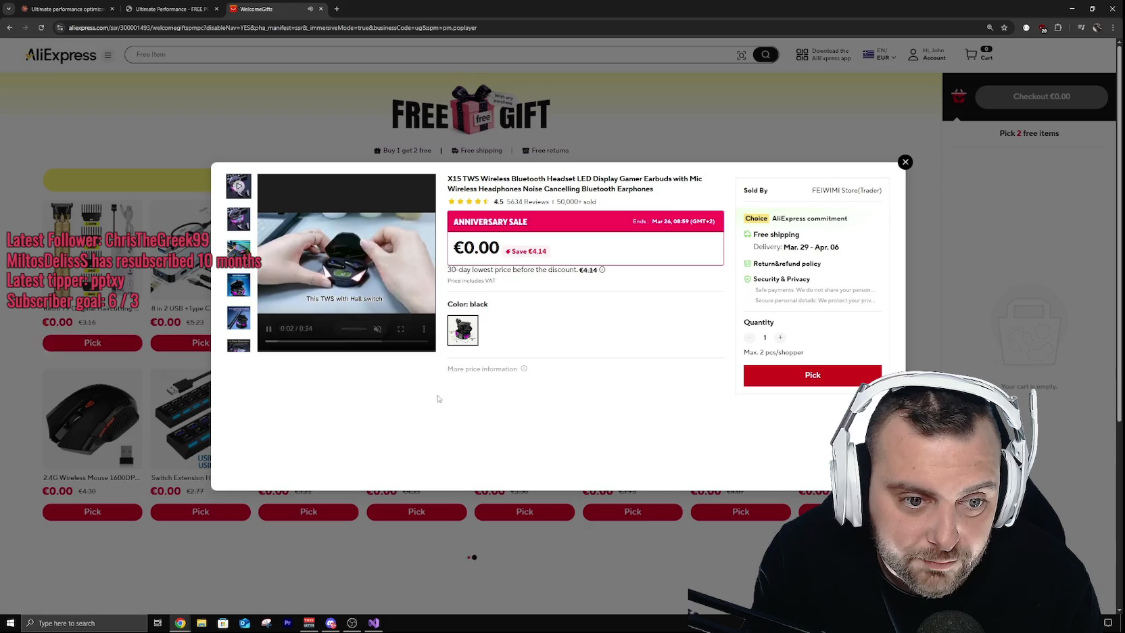
click(401, 329)
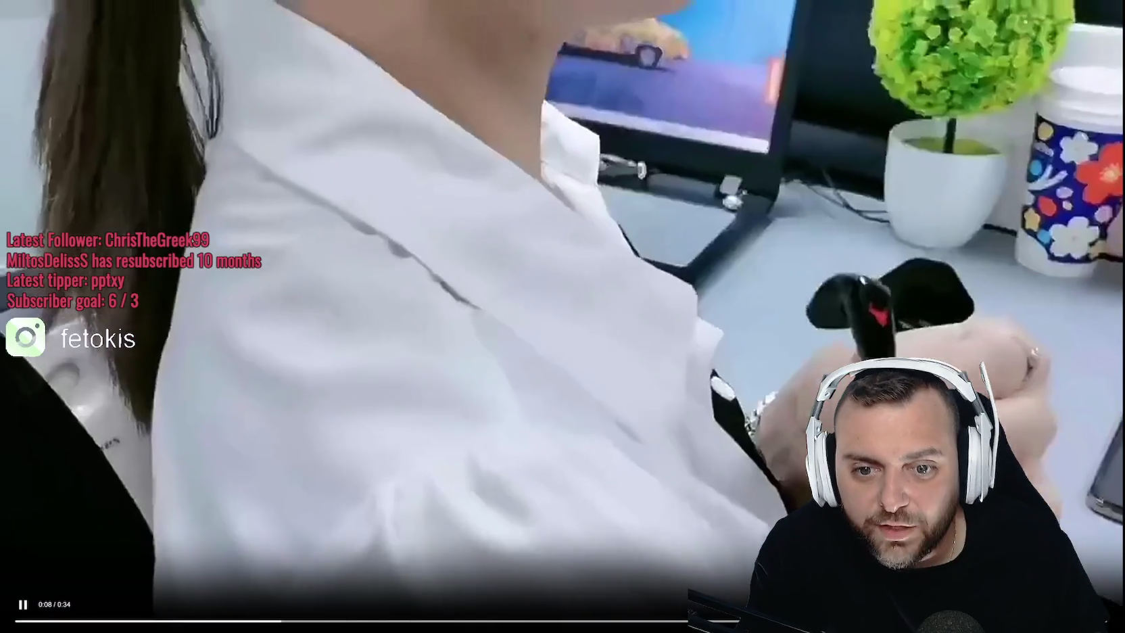
key(Escape)
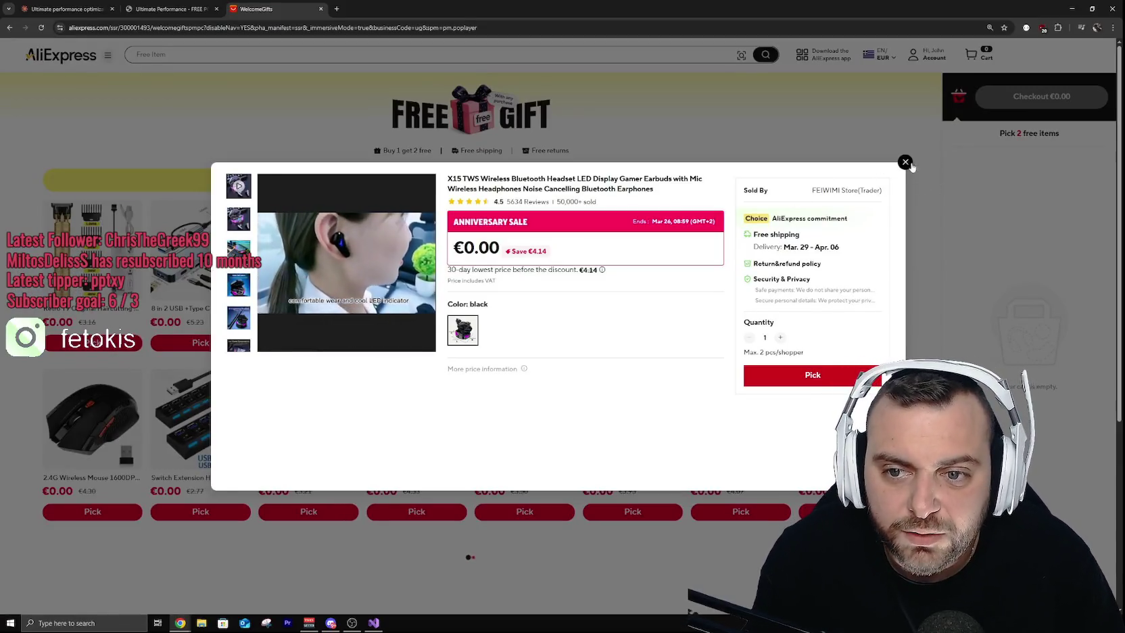
key(Escape)
scroll(519, 352, down, 5)
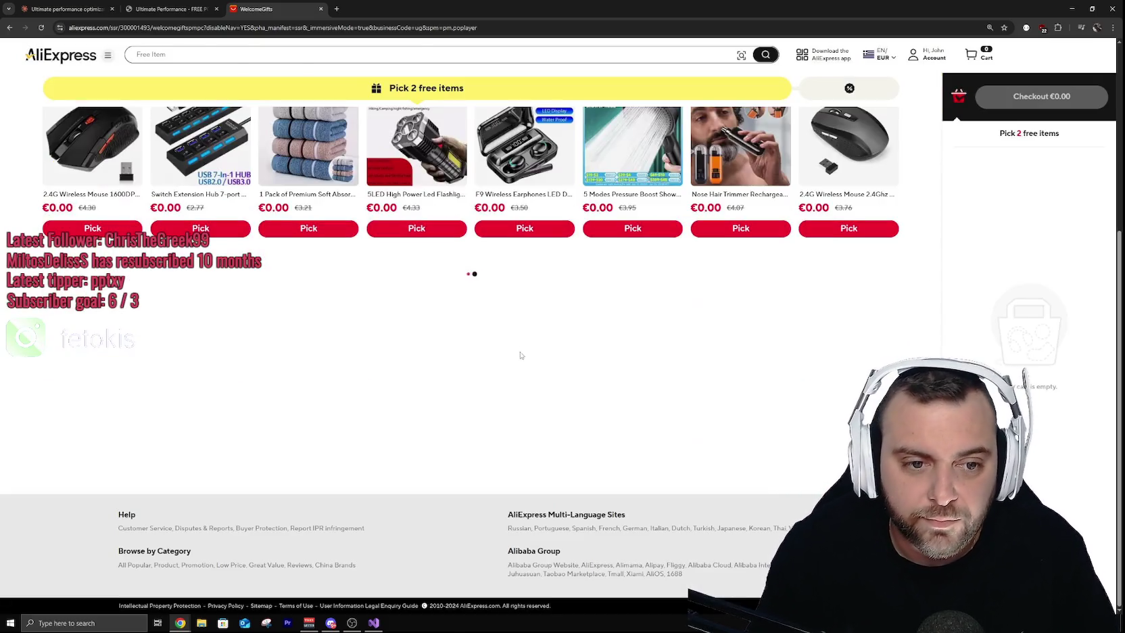
Step: Pick the TWS F9-5 earphones as the first €0.00 free gift
scroll(548, 352, down, 4)
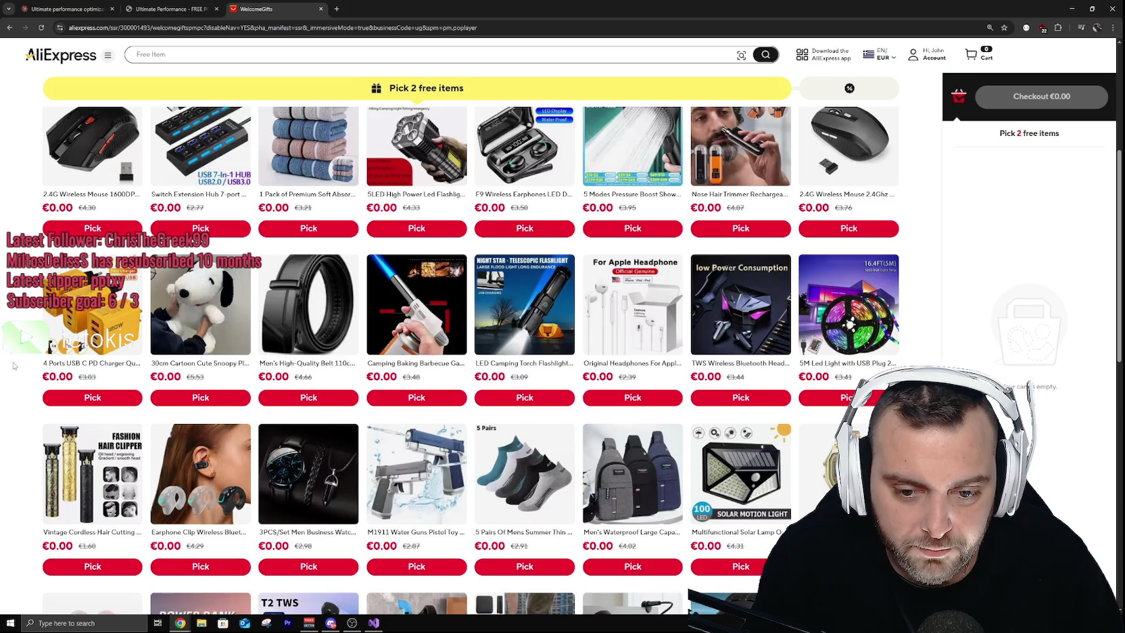
scroll(3, 375, down, 3)
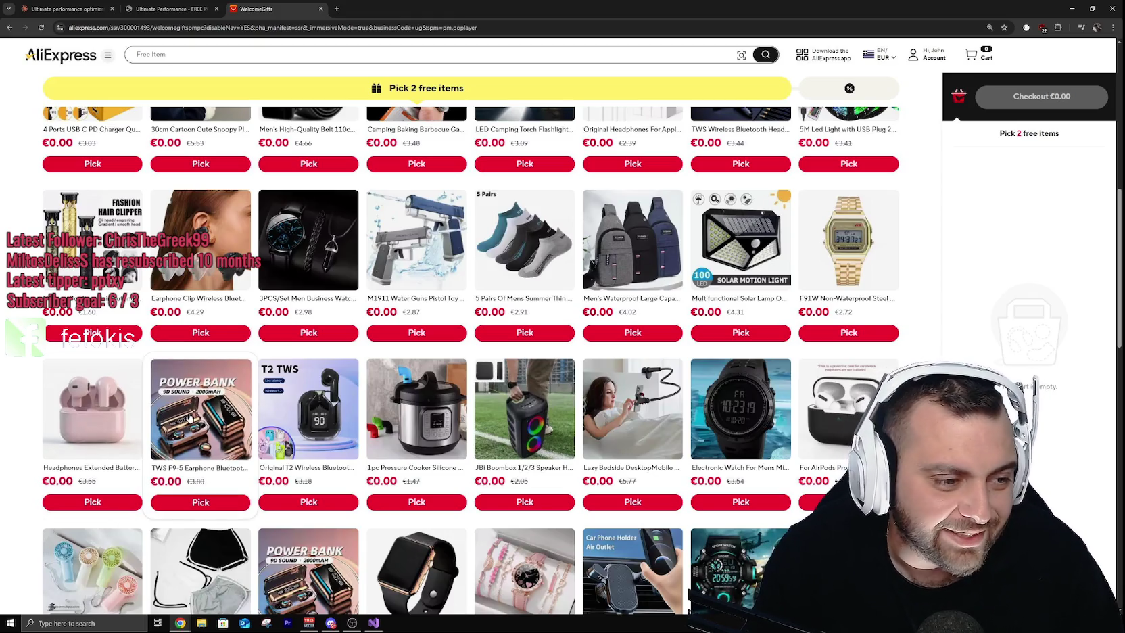
click(188, 418)
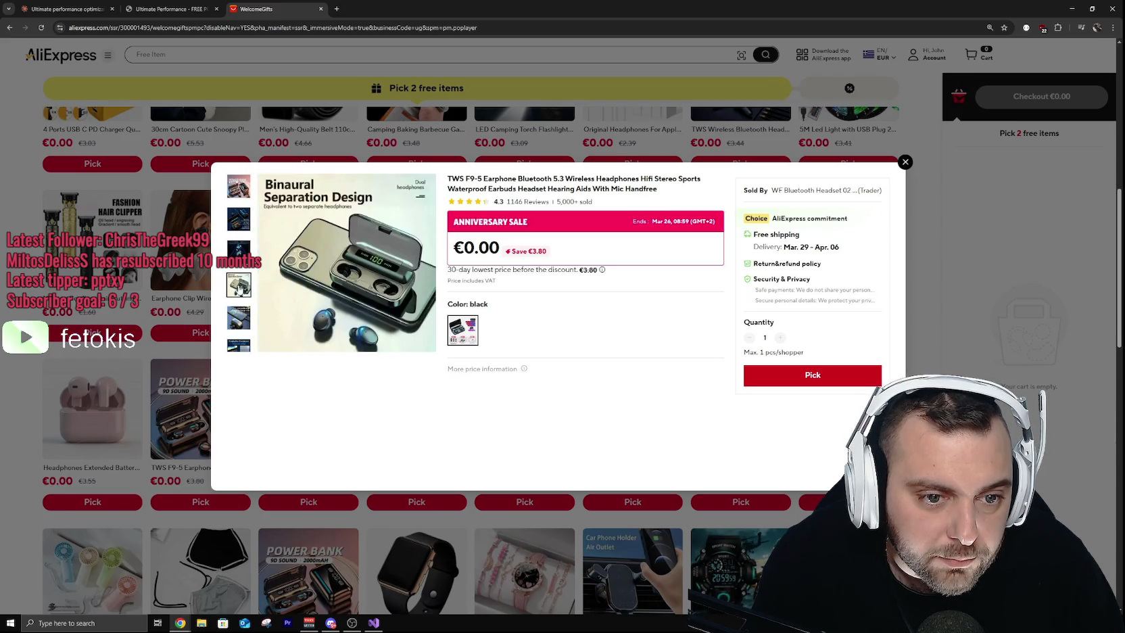
click(779, 381)
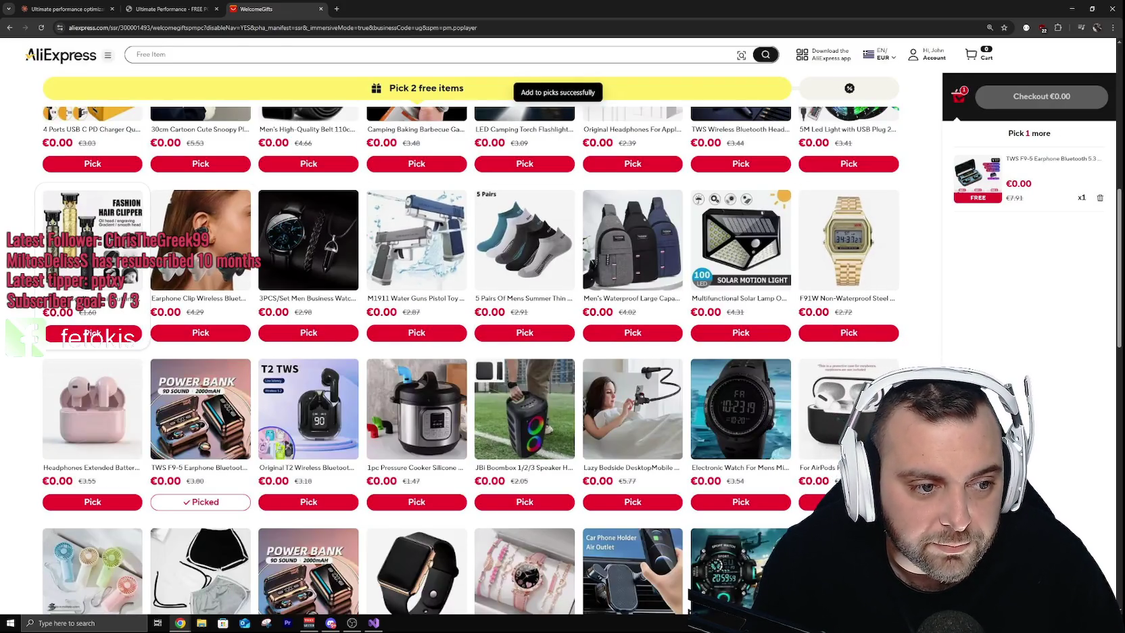
scroll(87, 279, down, 2)
scroll(88, 279, down, 2)
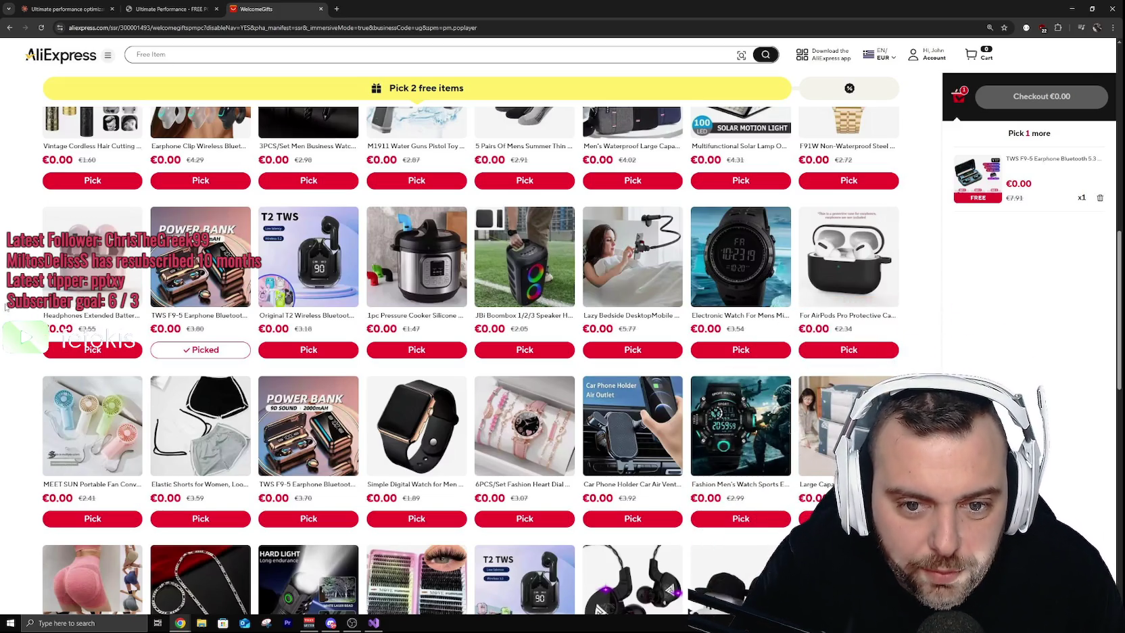
scroll(473, 358, down, 2)
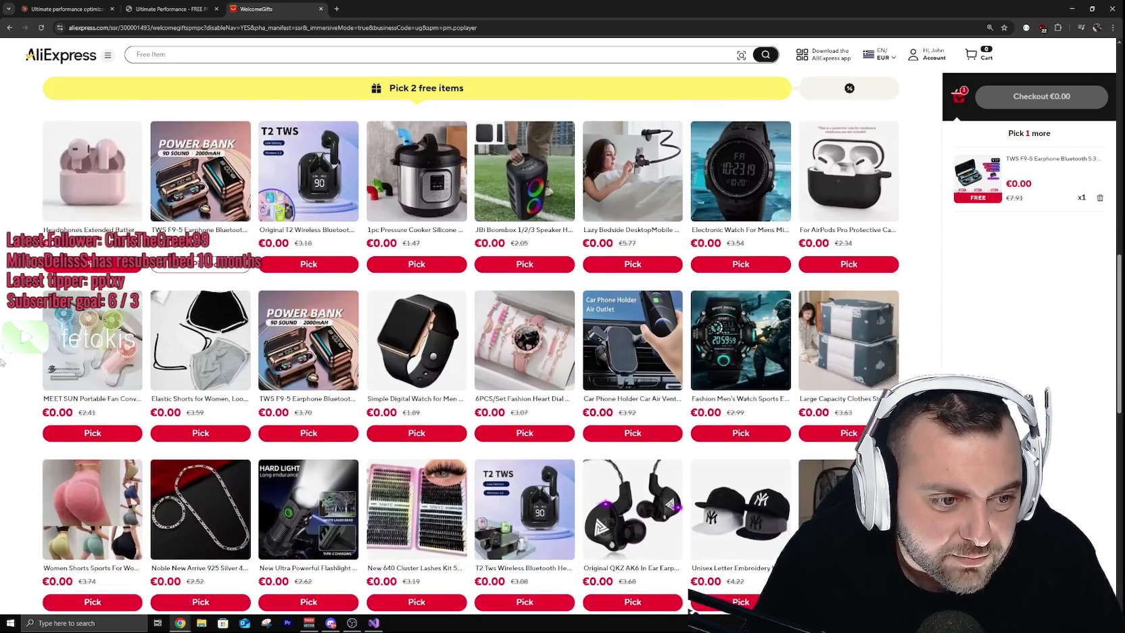
scroll(473, 358, down, 2)
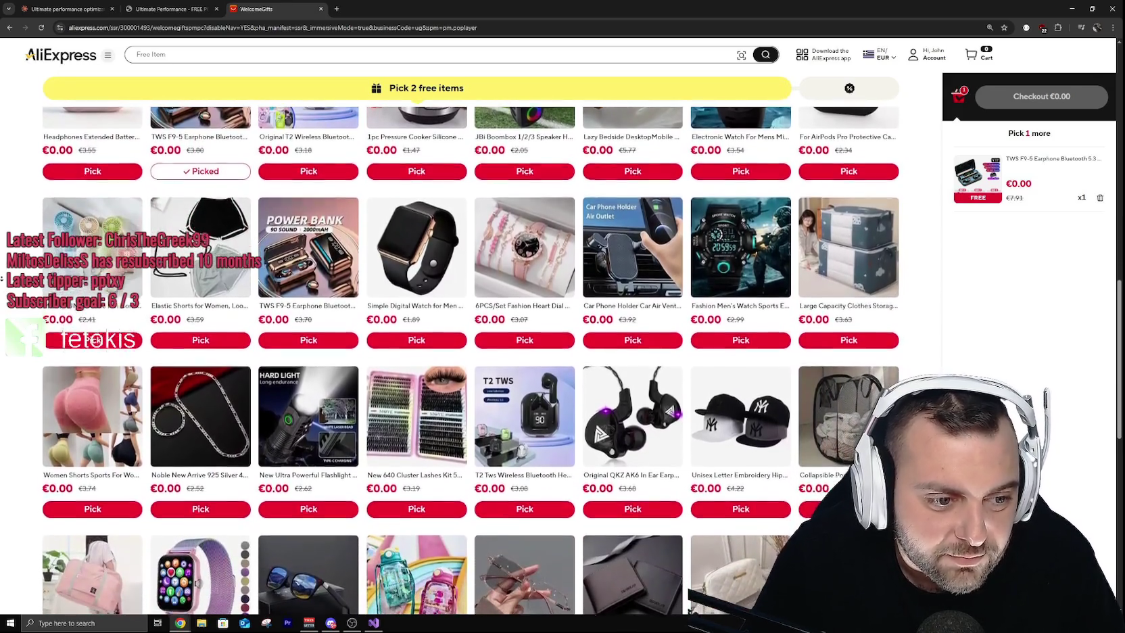
scroll(66, 355, down, 1)
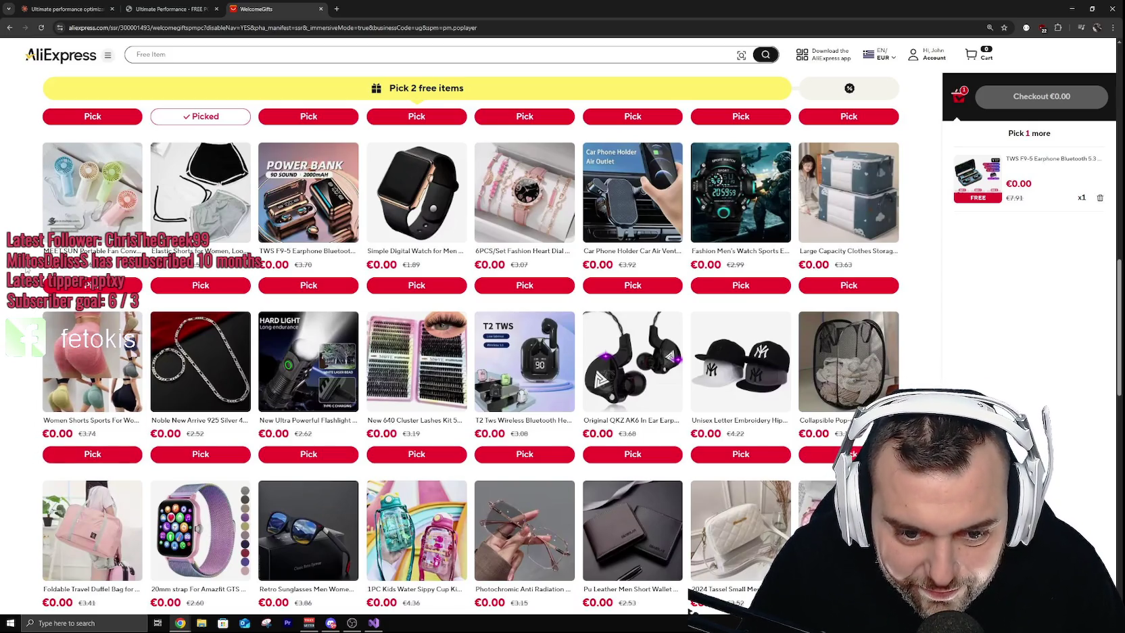
scroll(25, 270, down, 2)
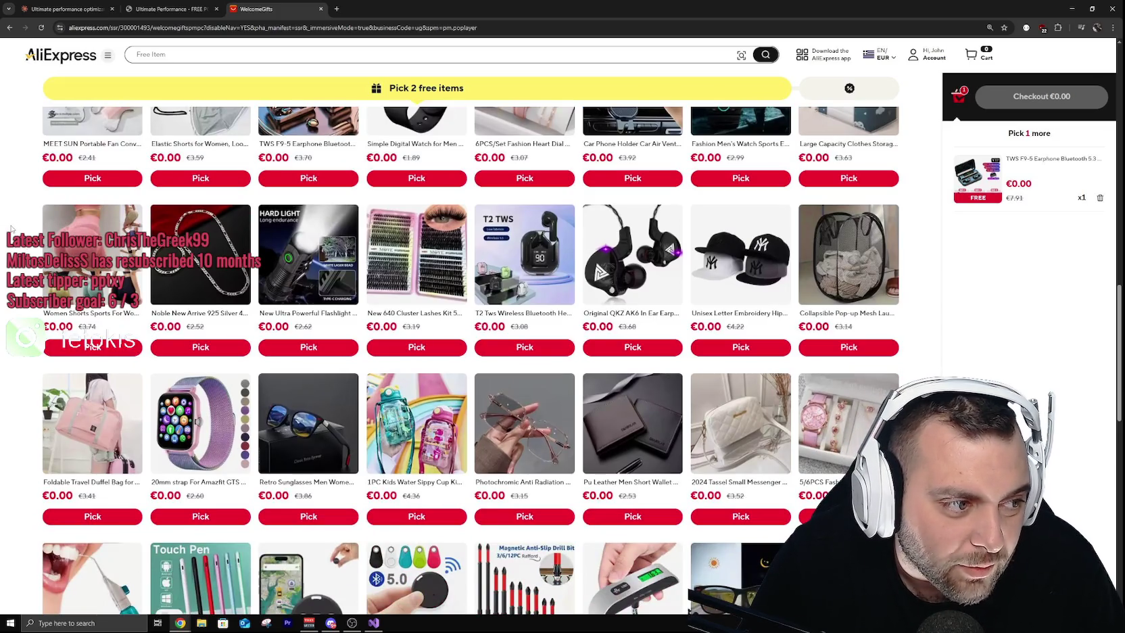
scroll(18, 218, down, 1)
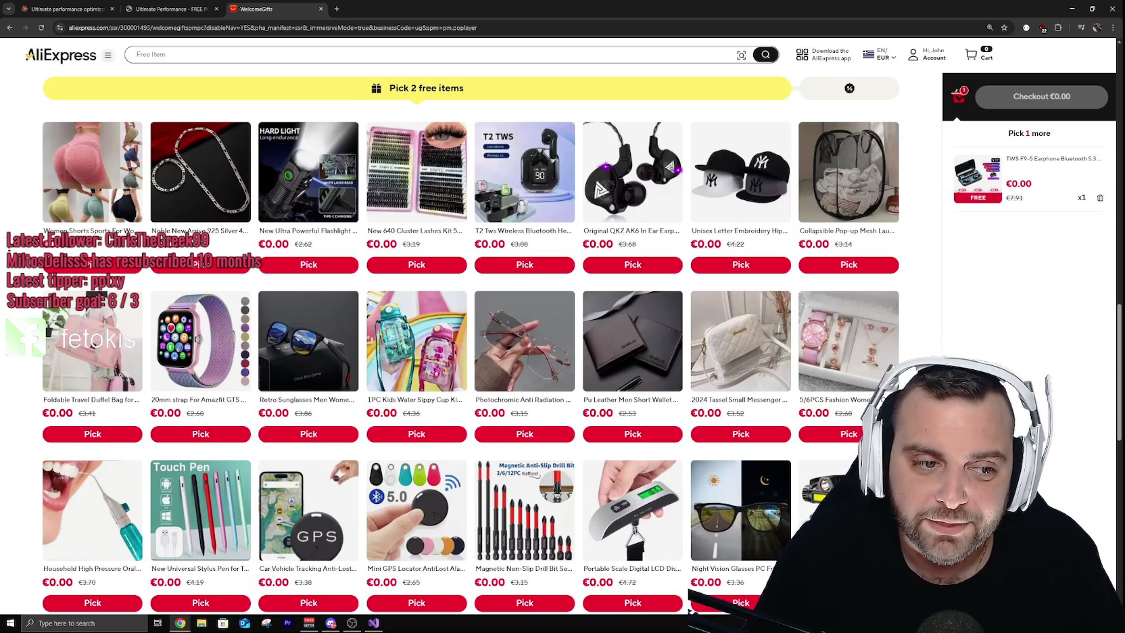
scroll(473, 358, down, 1)
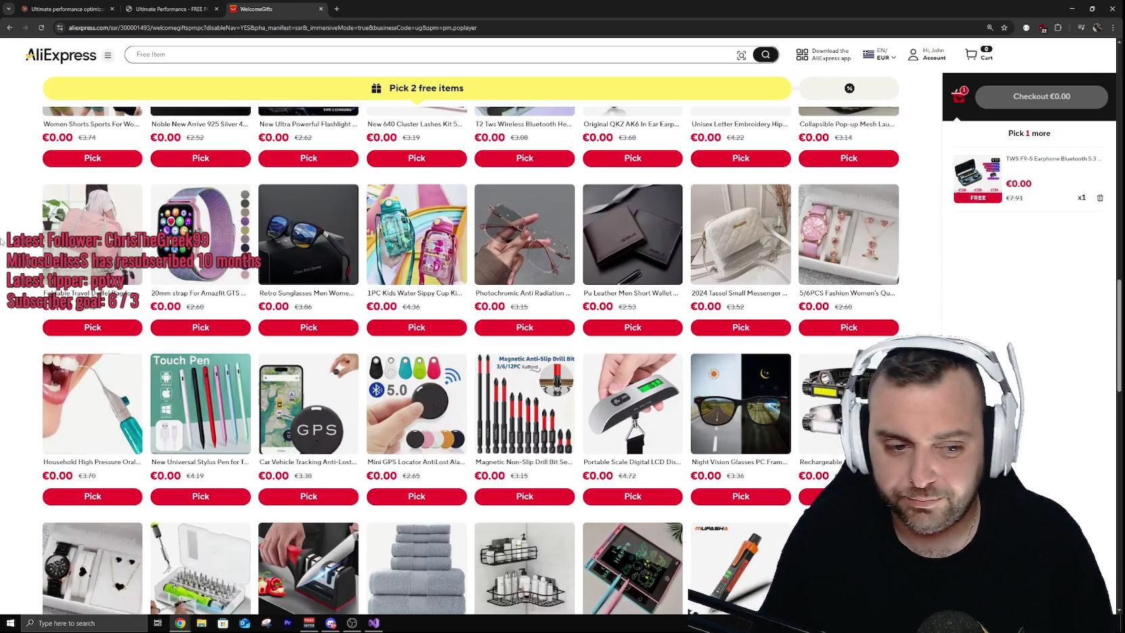
scroll(473, 358, down, 1)
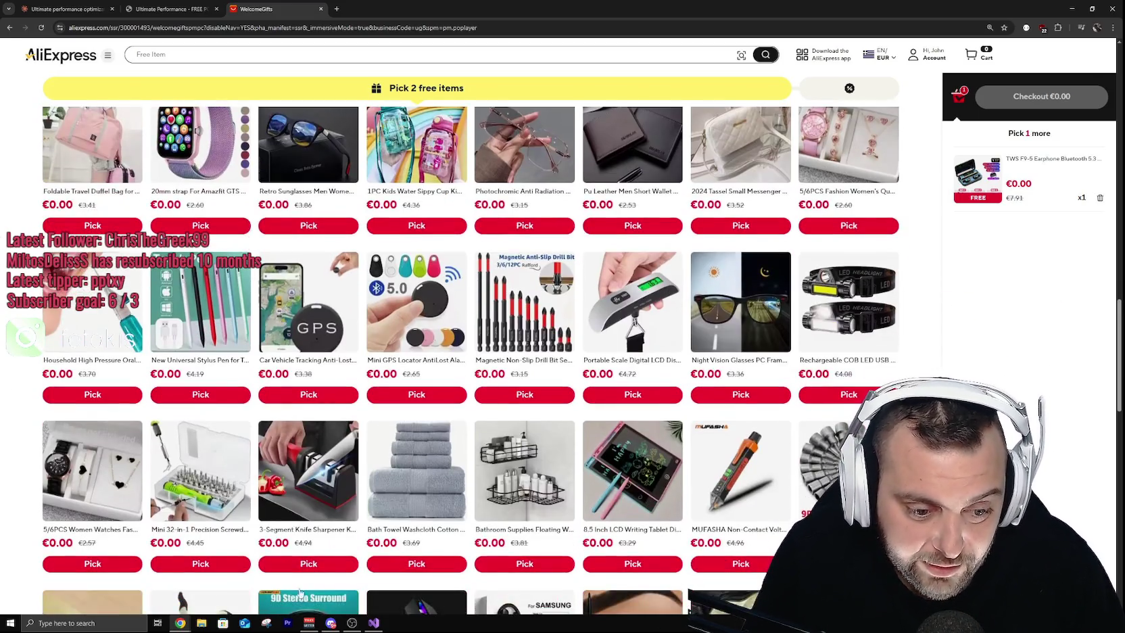
click(374, 621)
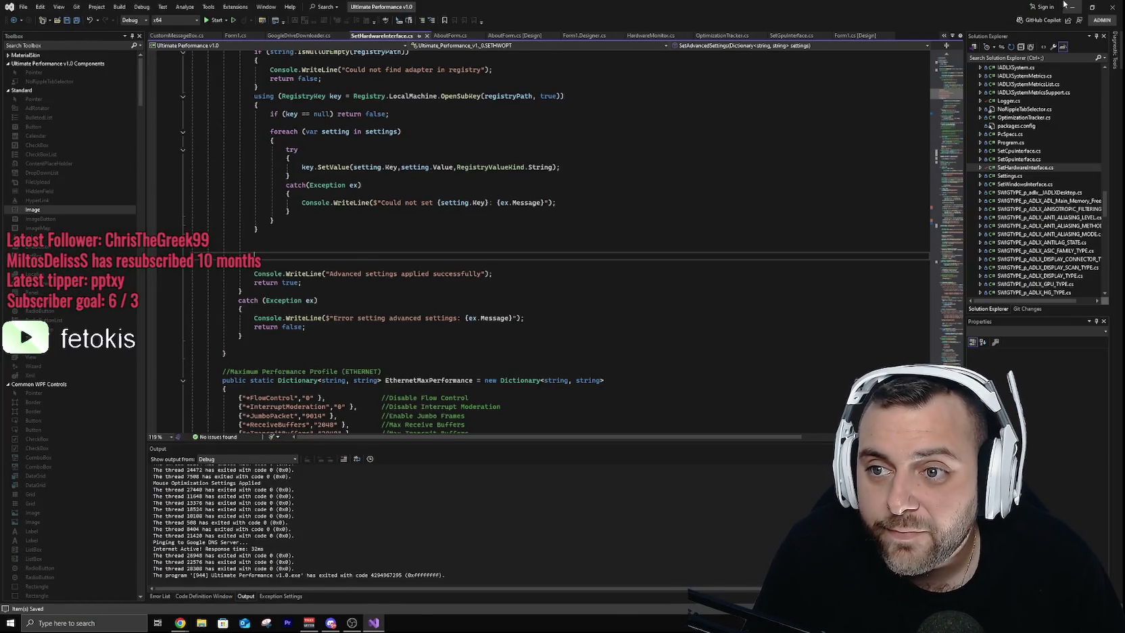
key(alt+Tab)
scroll(9, 167, down, 4)
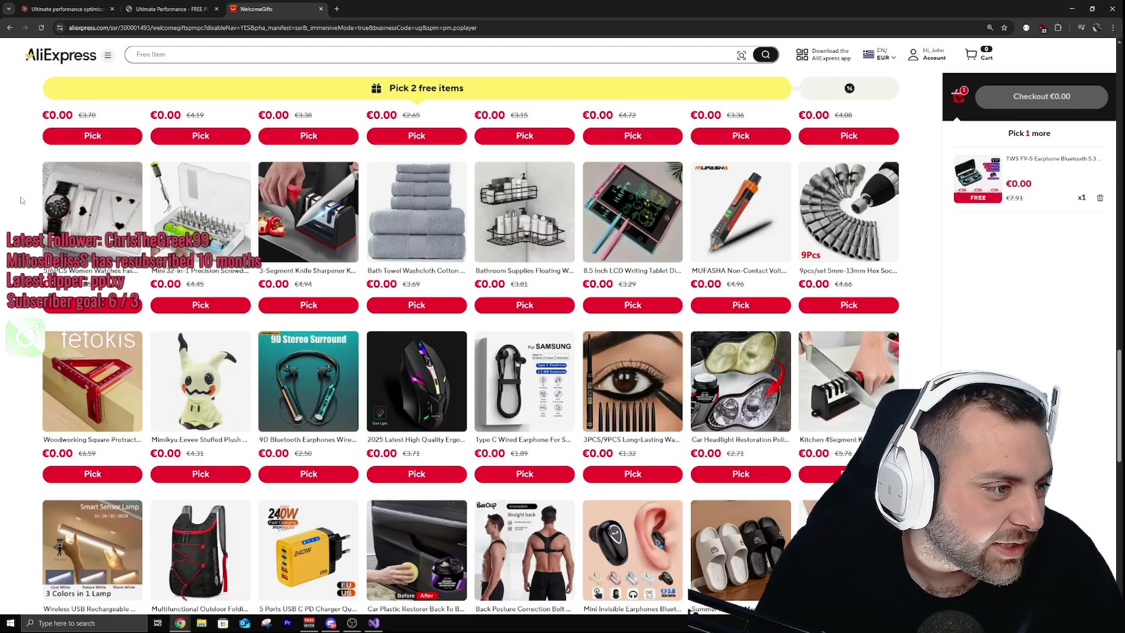
scroll(20, 210, down, 3)
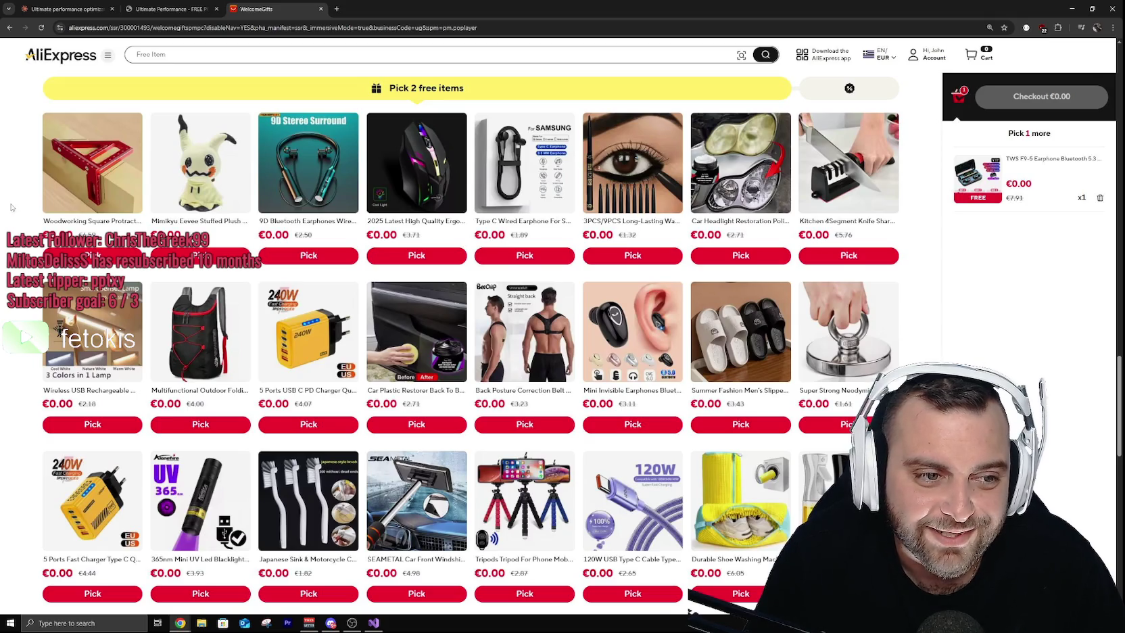
scroll(11, 208, down, 2)
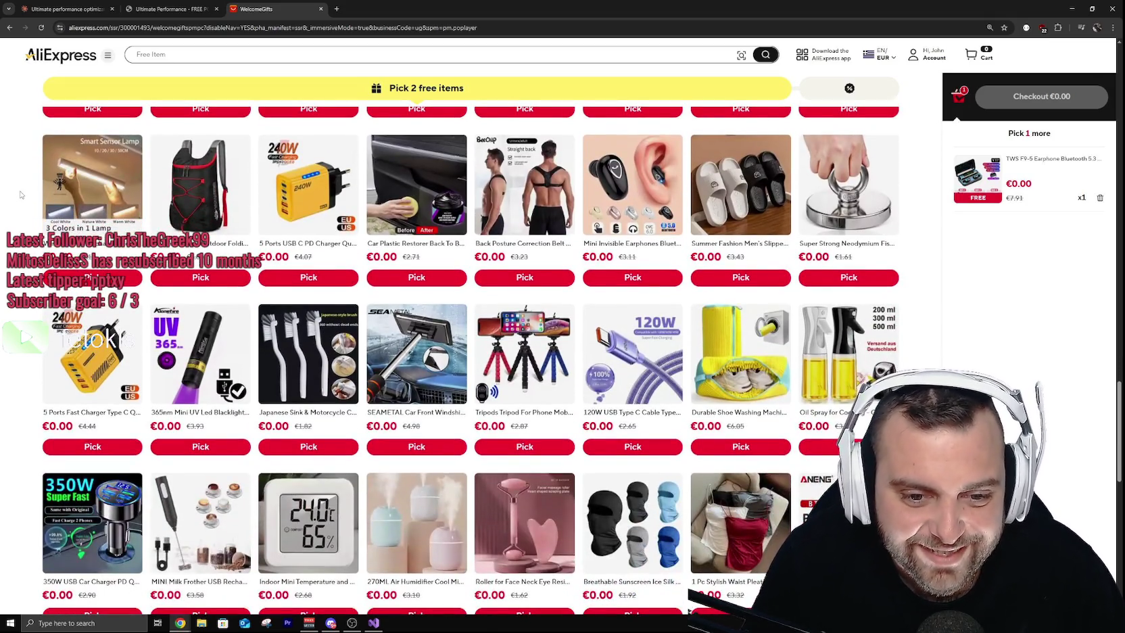
scroll(21, 196, down, 2)
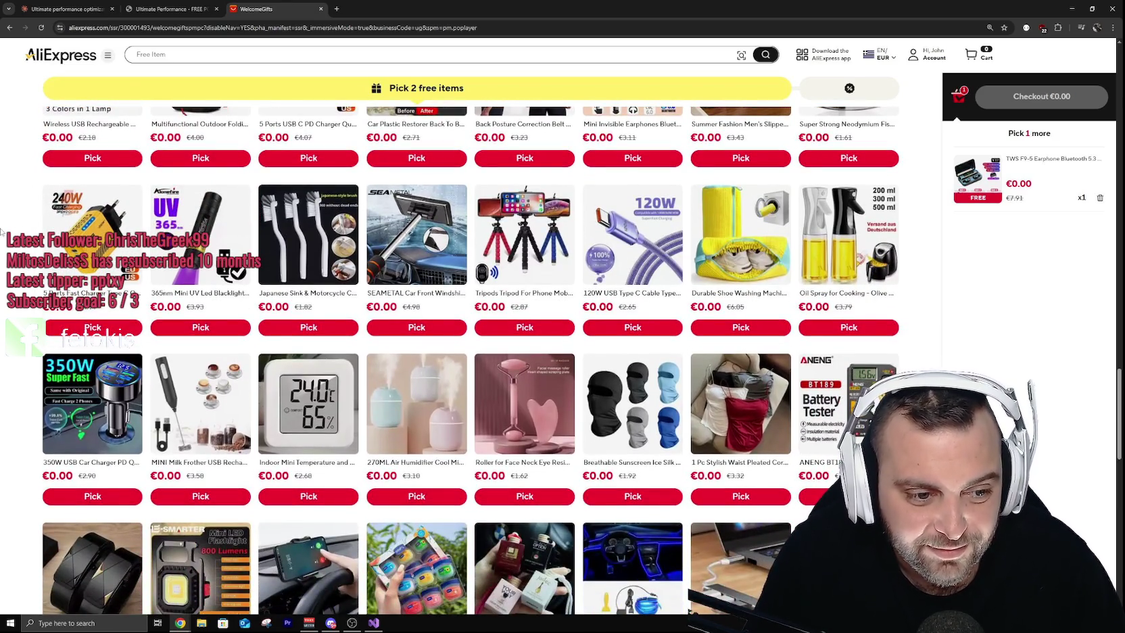
scroll(3, 233, down, 2)
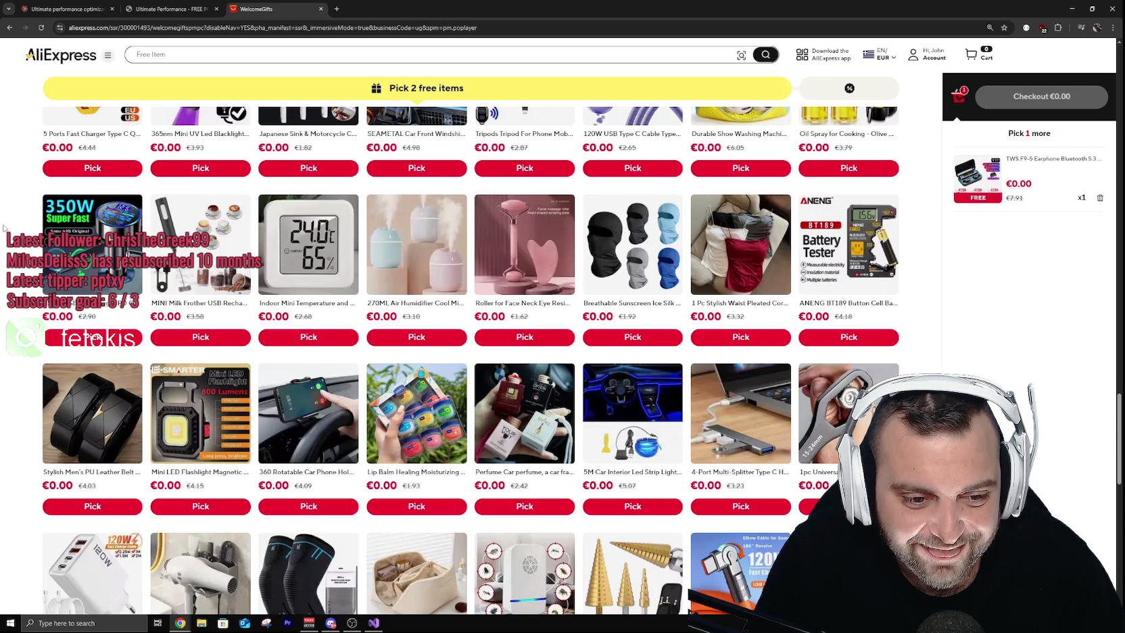
scroll(8, 223, down, 2)
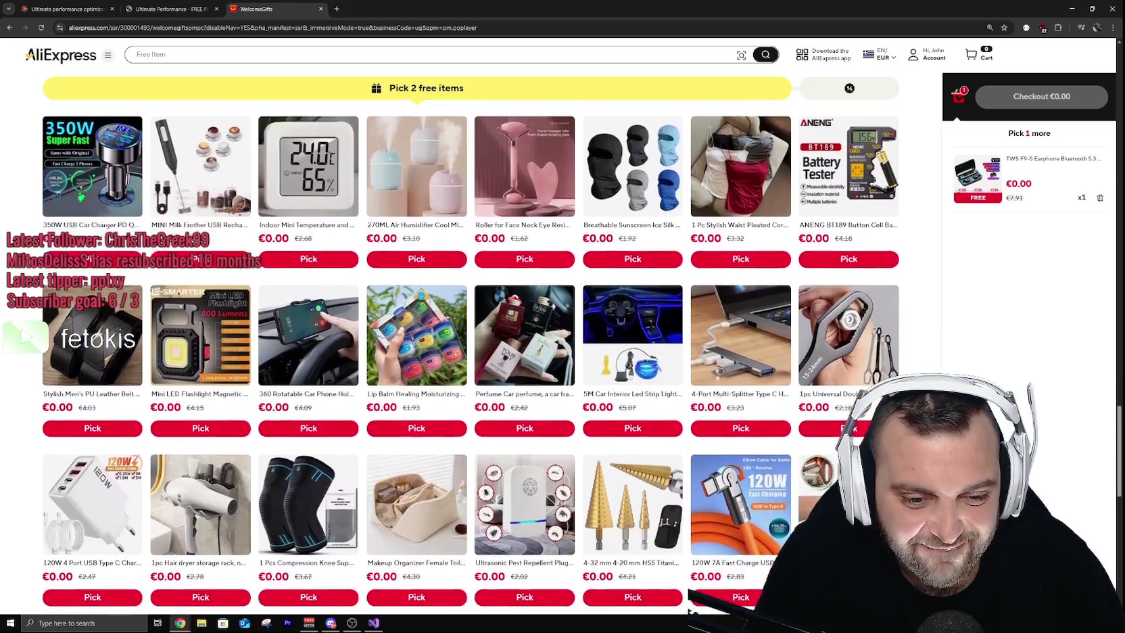
scroll(453, 360, down, 2)
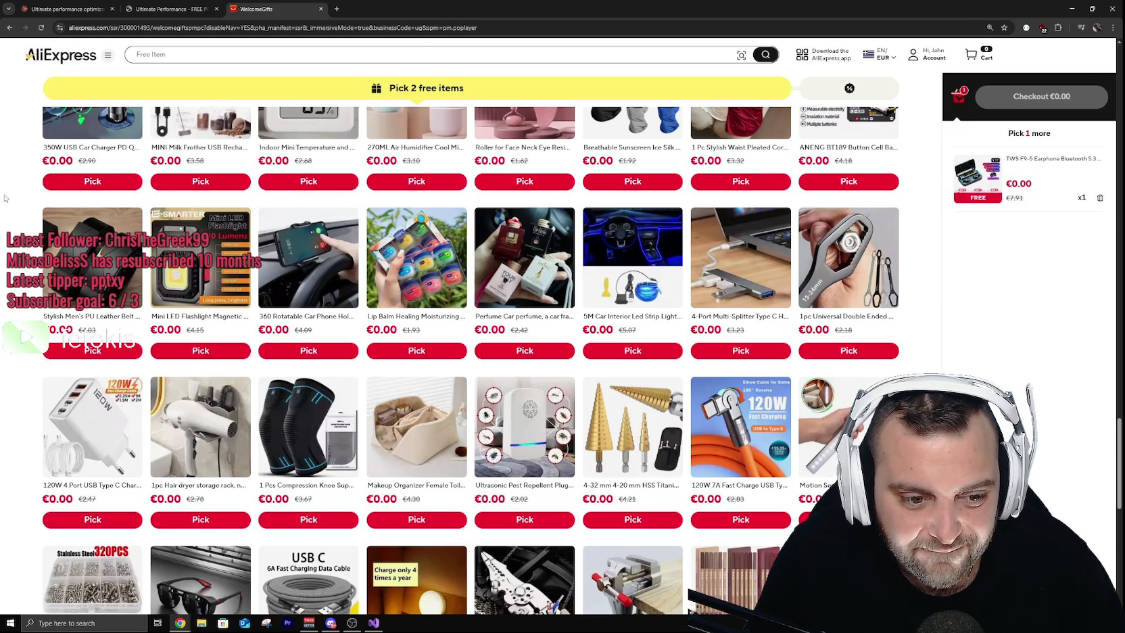
scroll(17, 270, down, 2)
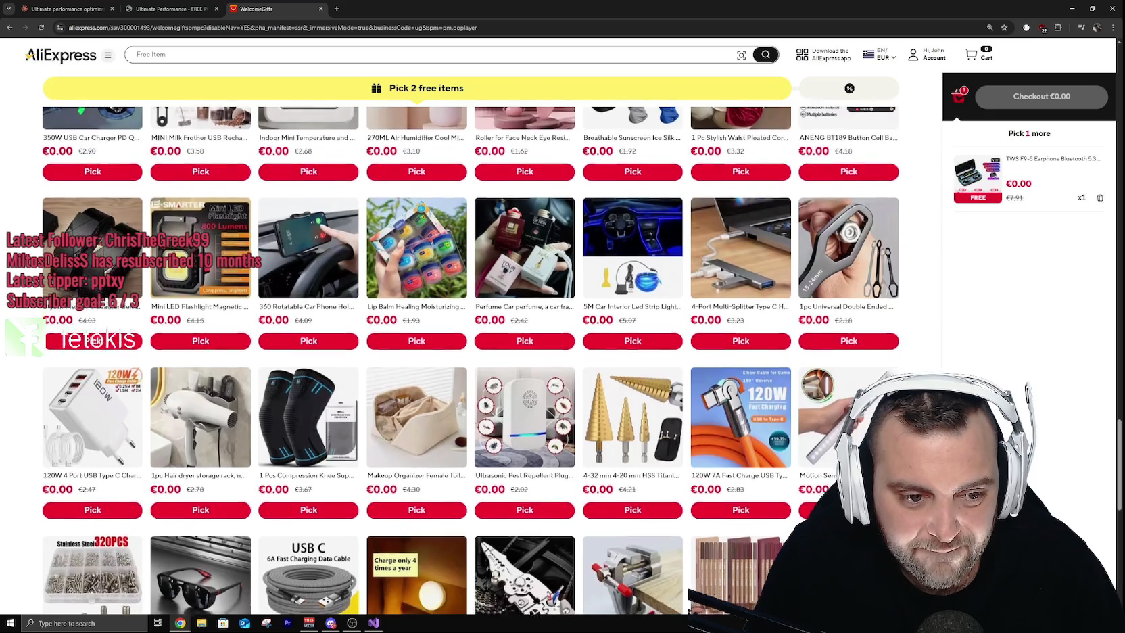
scroll(471, 361, down, 1)
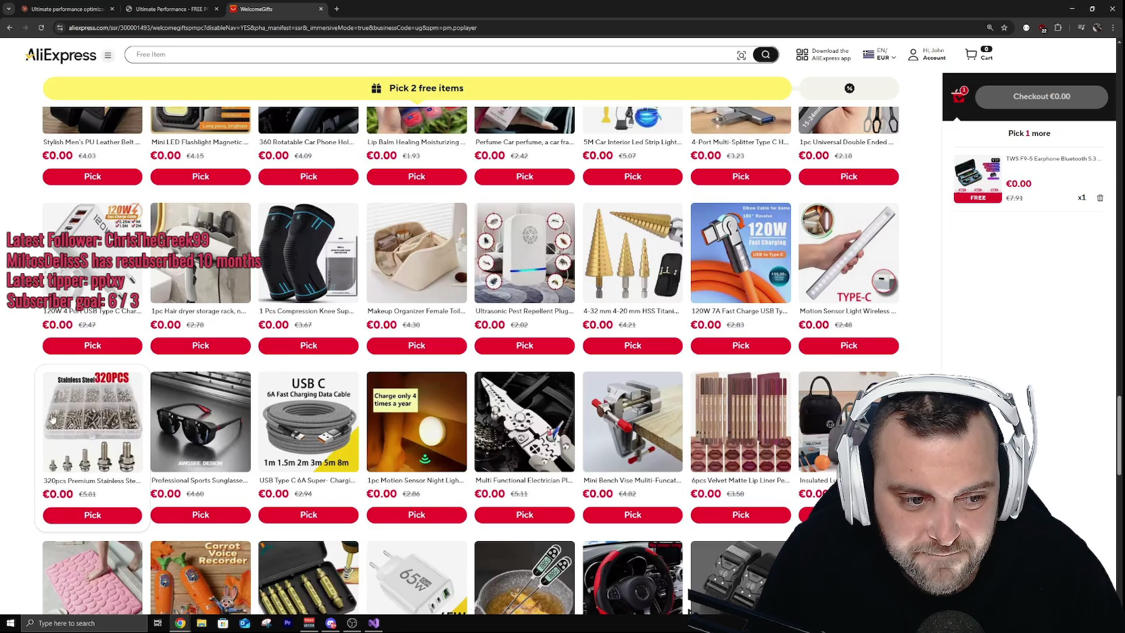
scroll(3, 263, down, 4)
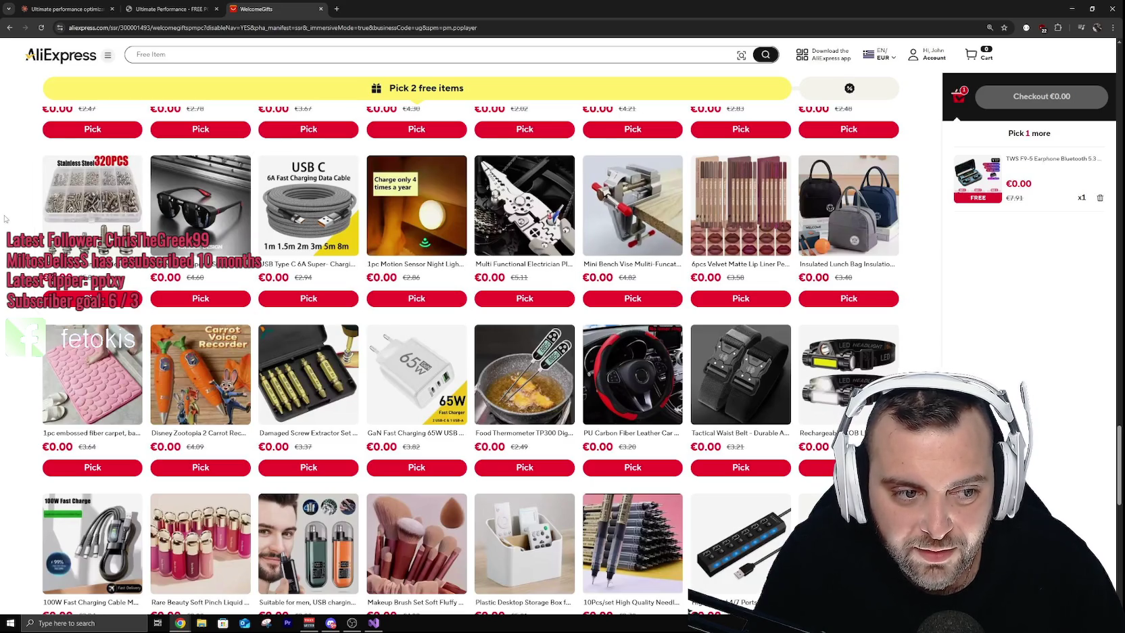
scroll(453, 362, down, 1)
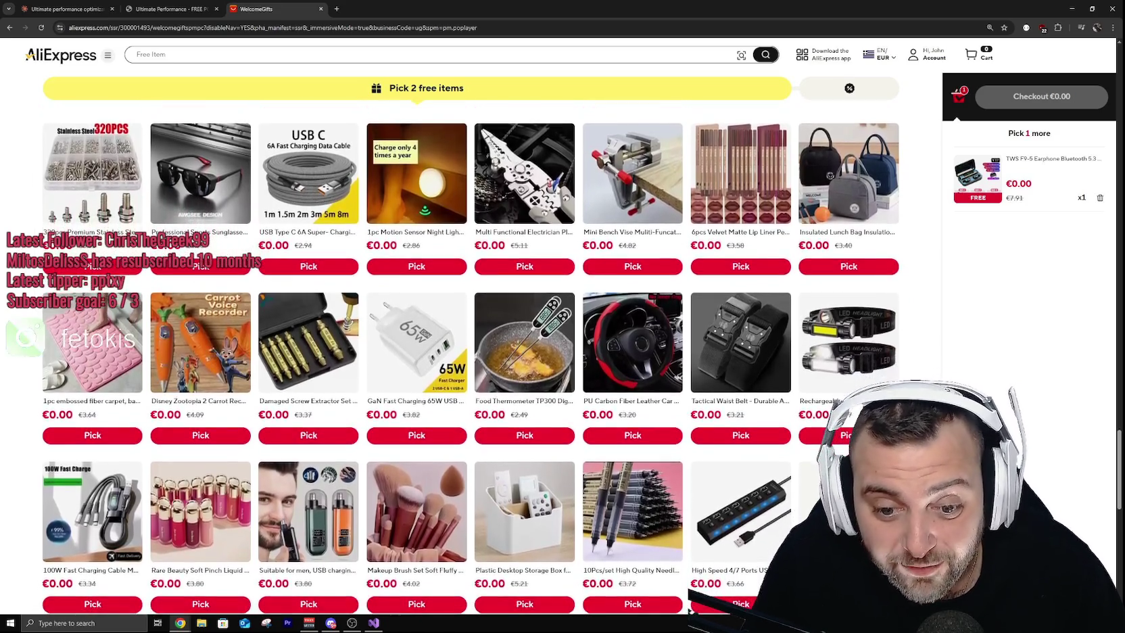
scroll(3, 237, down, 3)
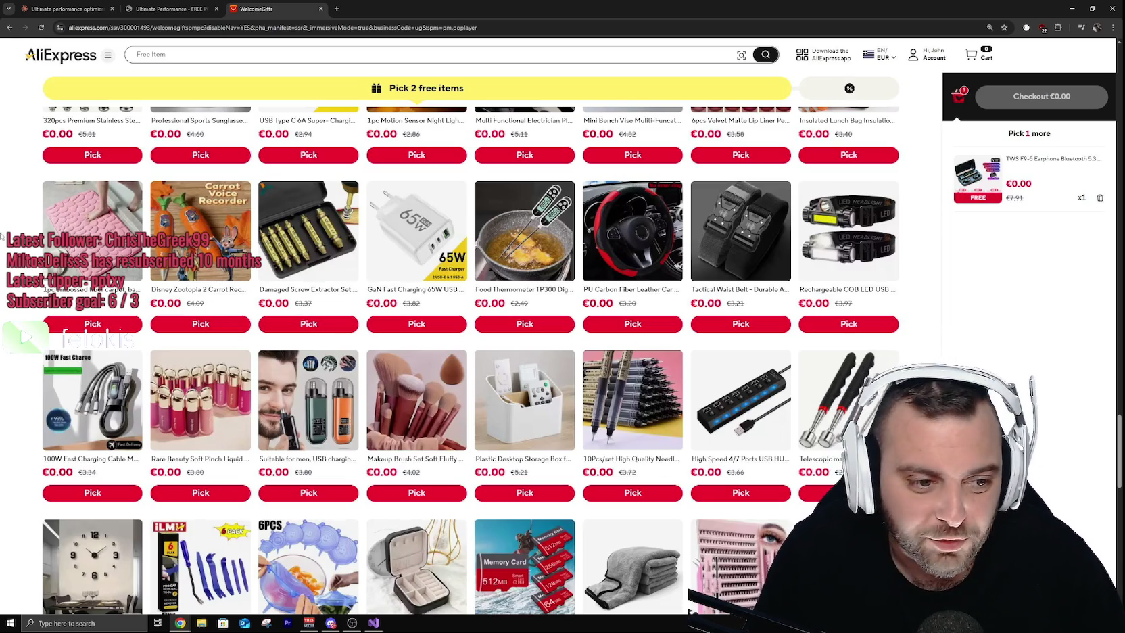
scroll(20, 311, down, 4)
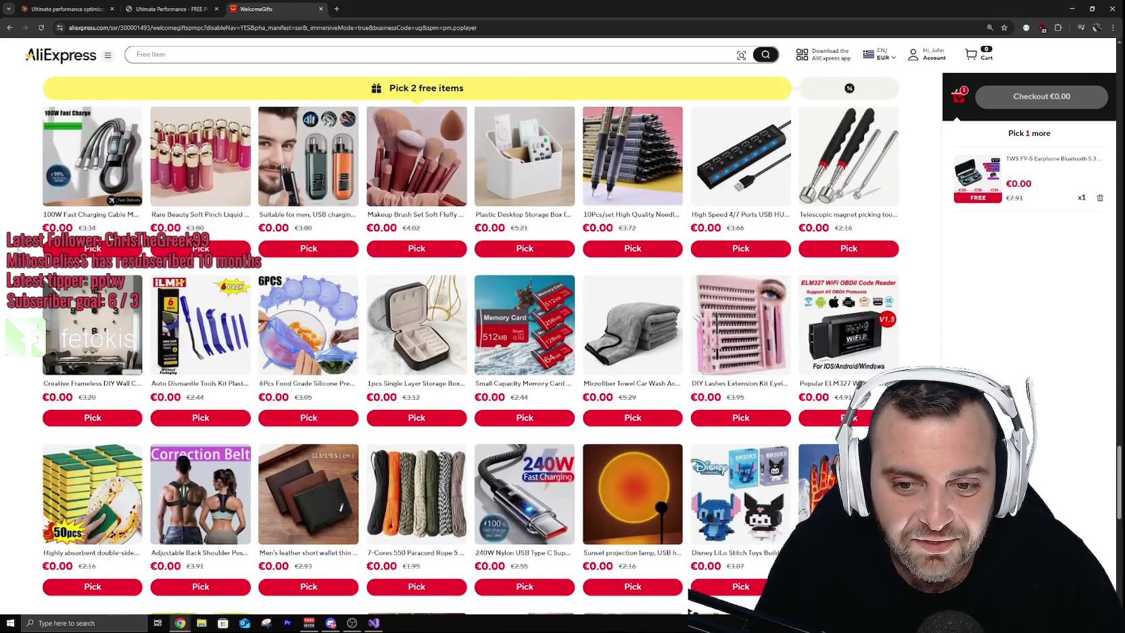
scroll(2, 223, down, 2)
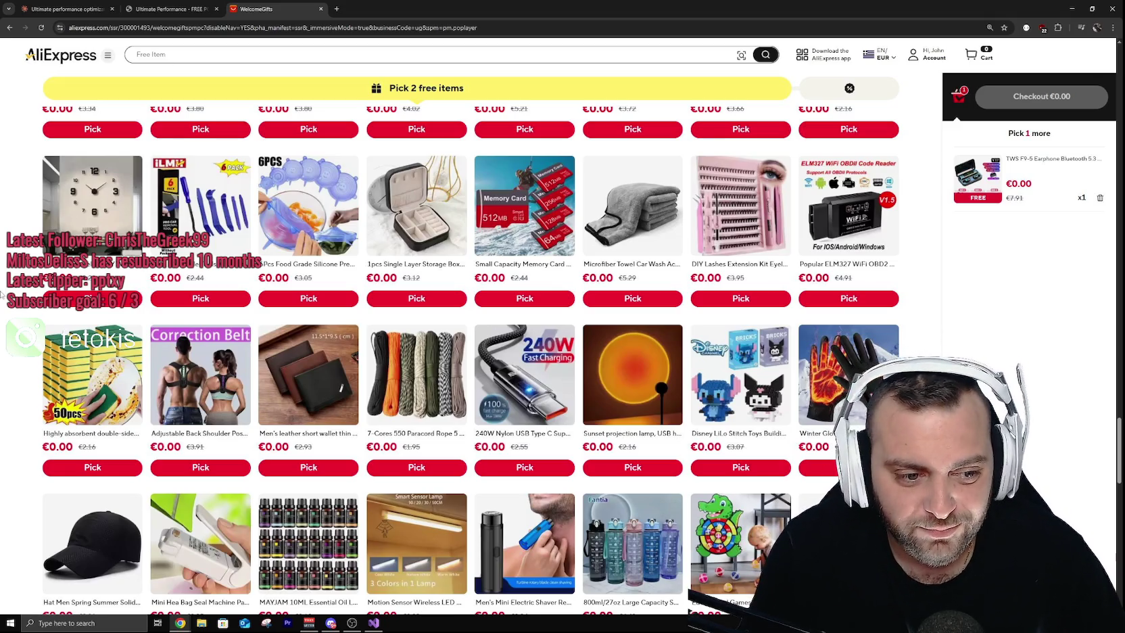
scroll(2, 290, down, 3)
scroll(3, 292, down, 1)
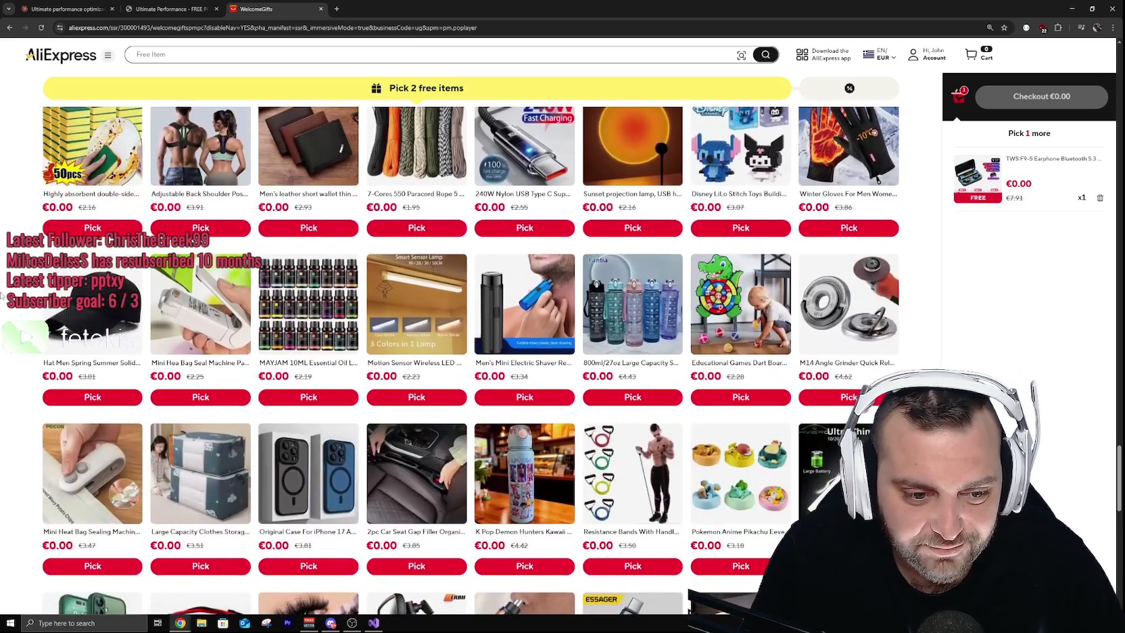
scroll(7, 269, down, 2)
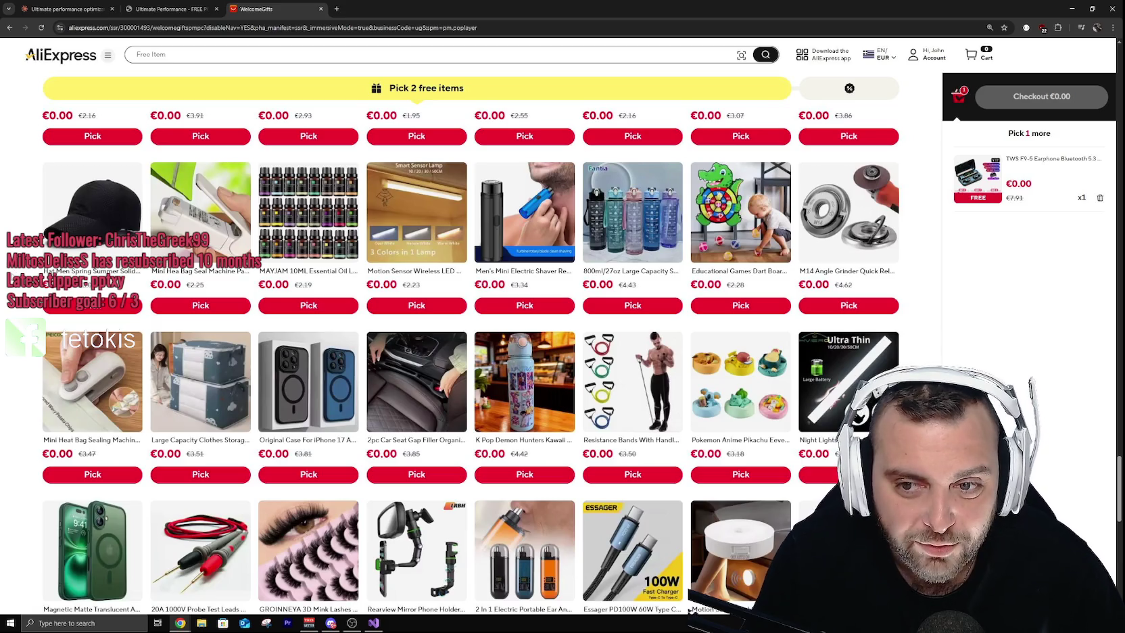
scroll(11, 278, down, 7)
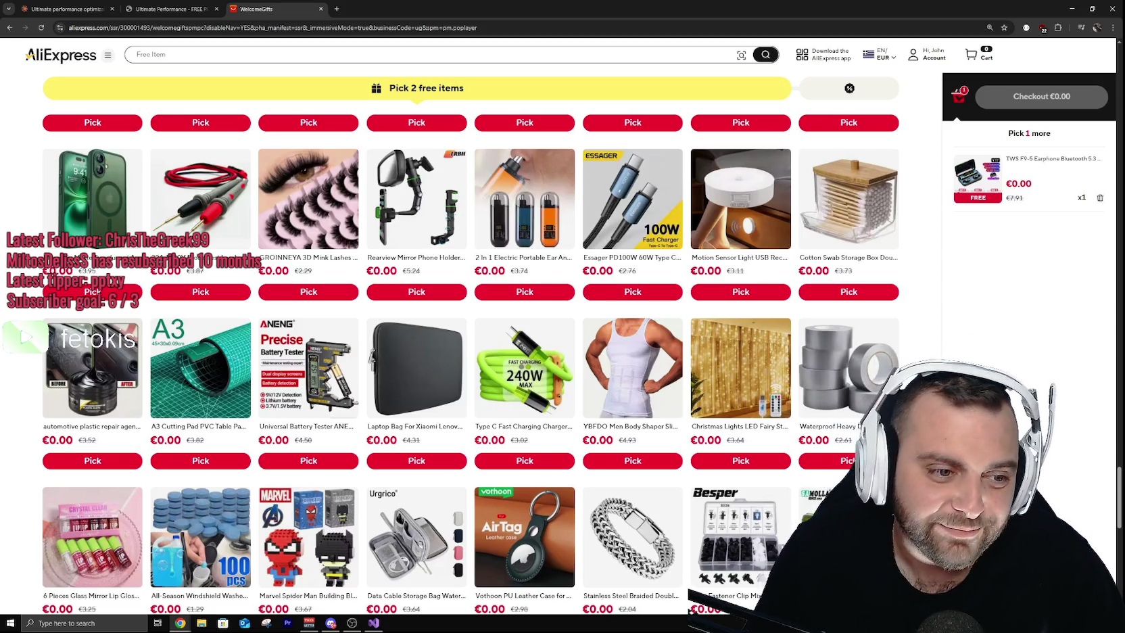
scroll(18, 206, down, 3)
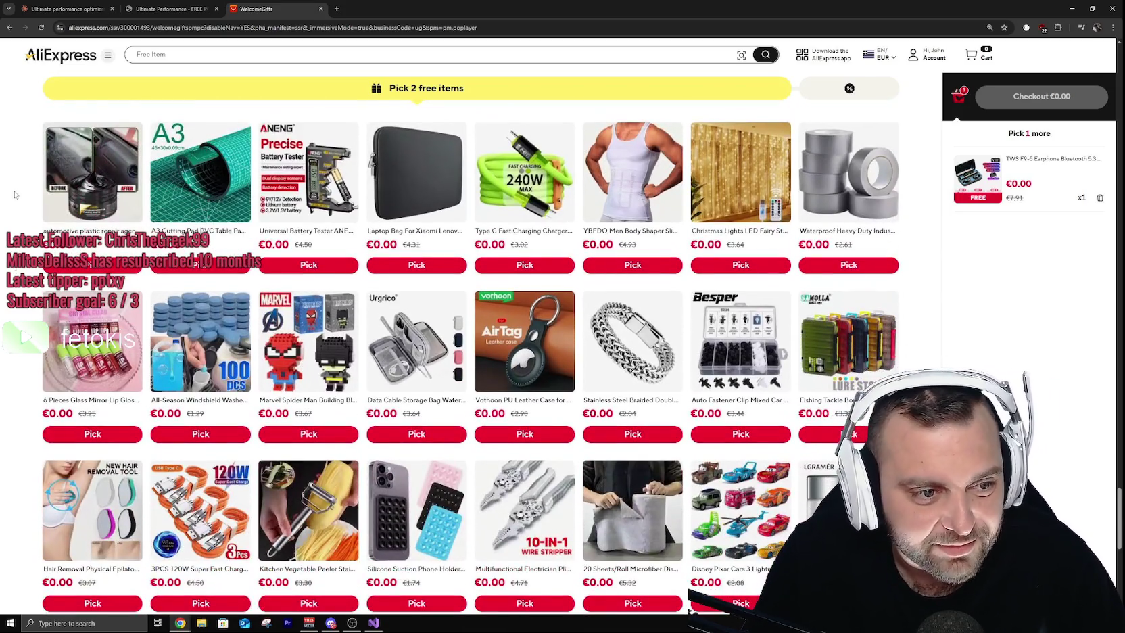
scroll(12, 230, up, 2)
scroll(2, 230, down, 4)
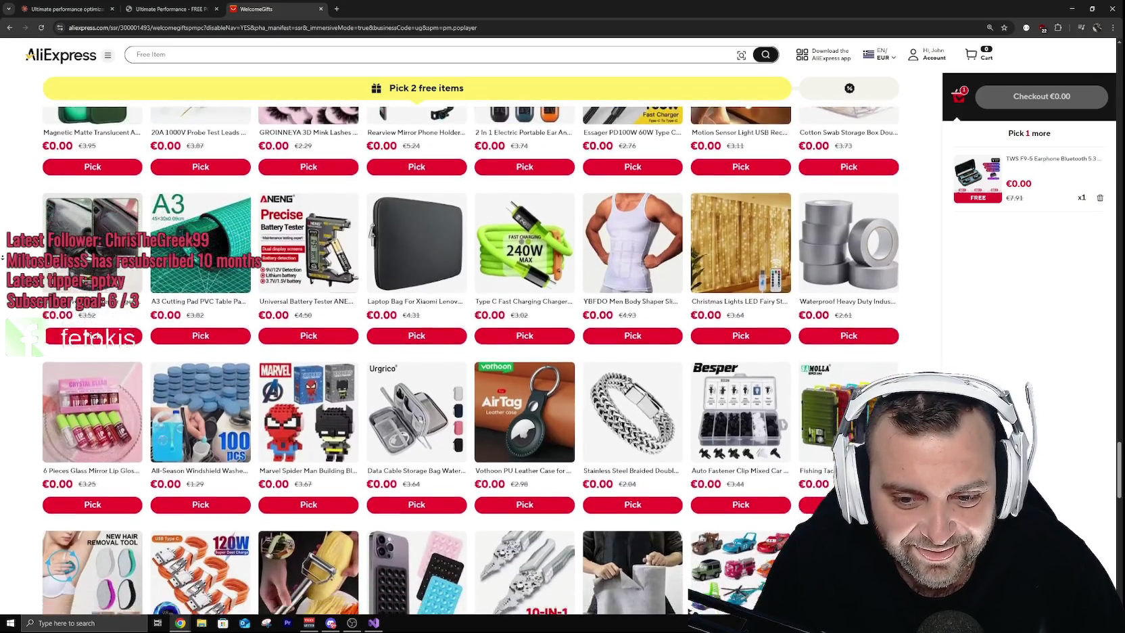
scroll(2, 257, down, 4)
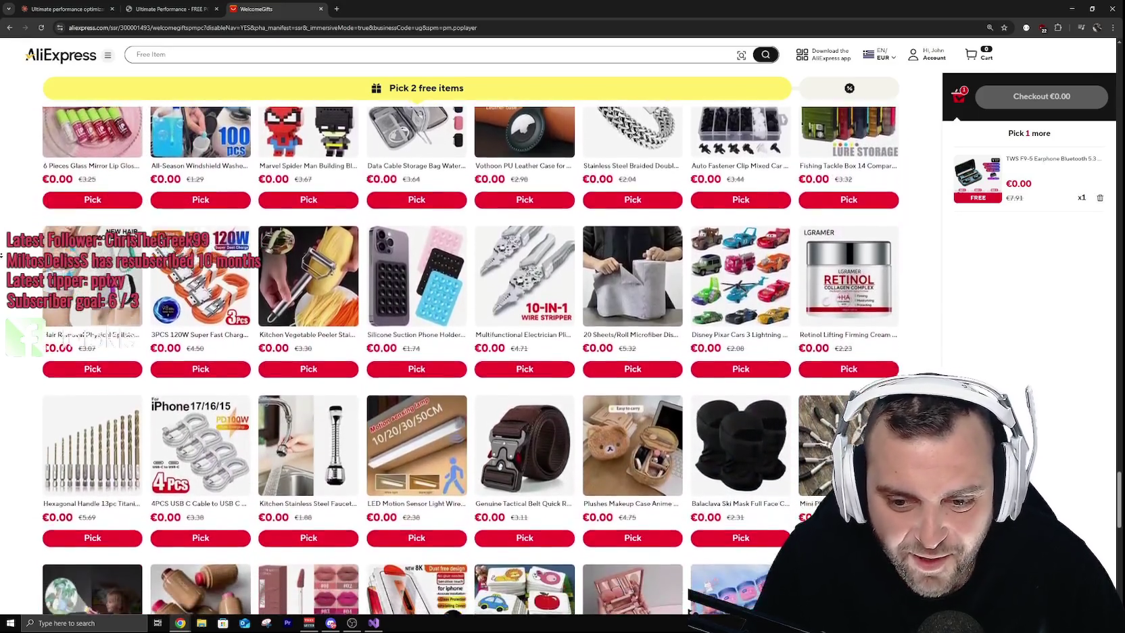
scroll(2, 243, down, 1)
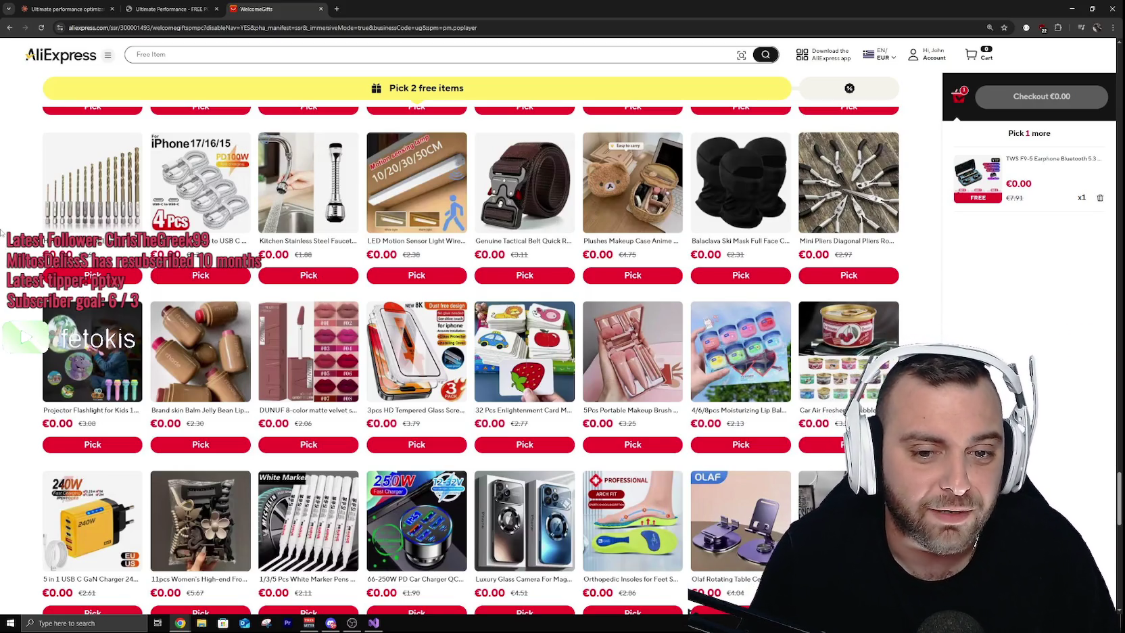
scroll(86, 283, down, 3)
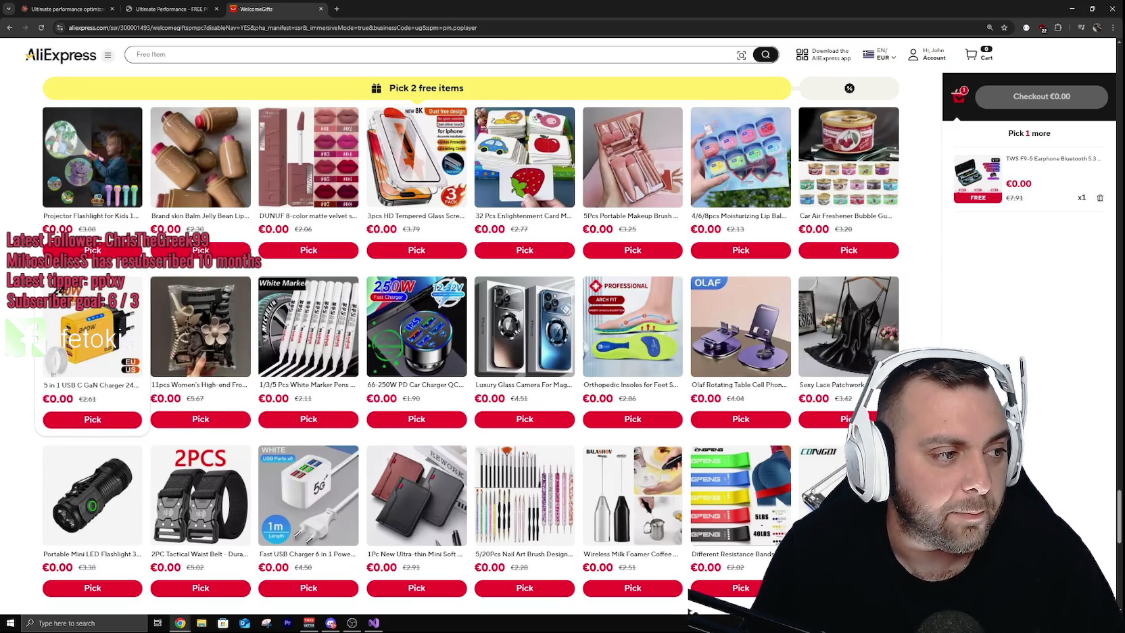
scroll(93, 338, down, 2)
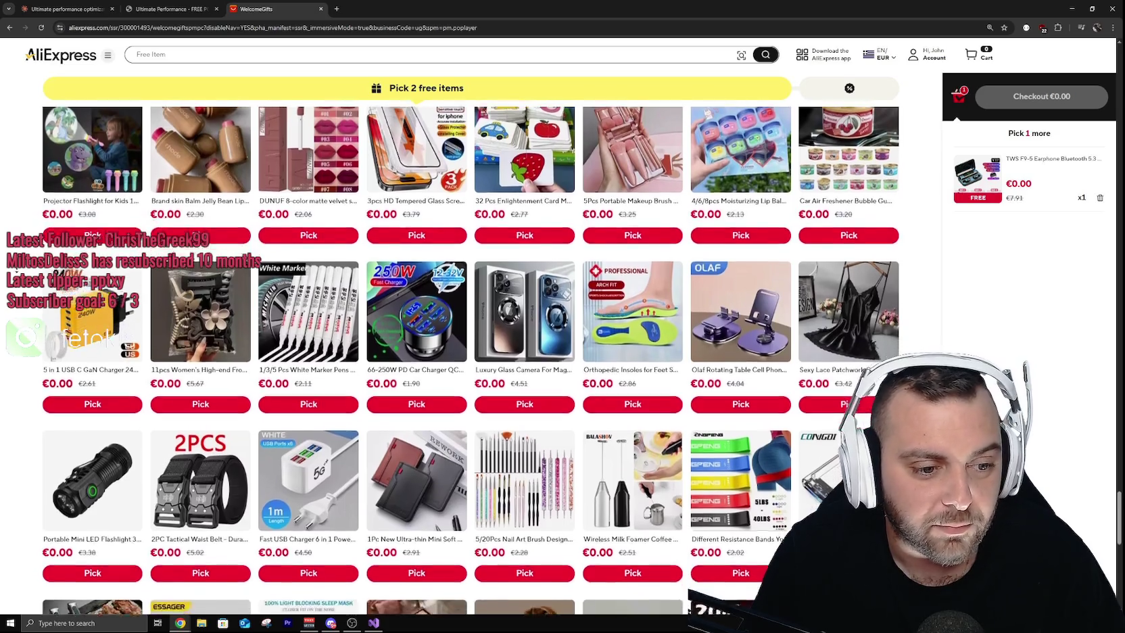
scroll(93, 338, down, 1)
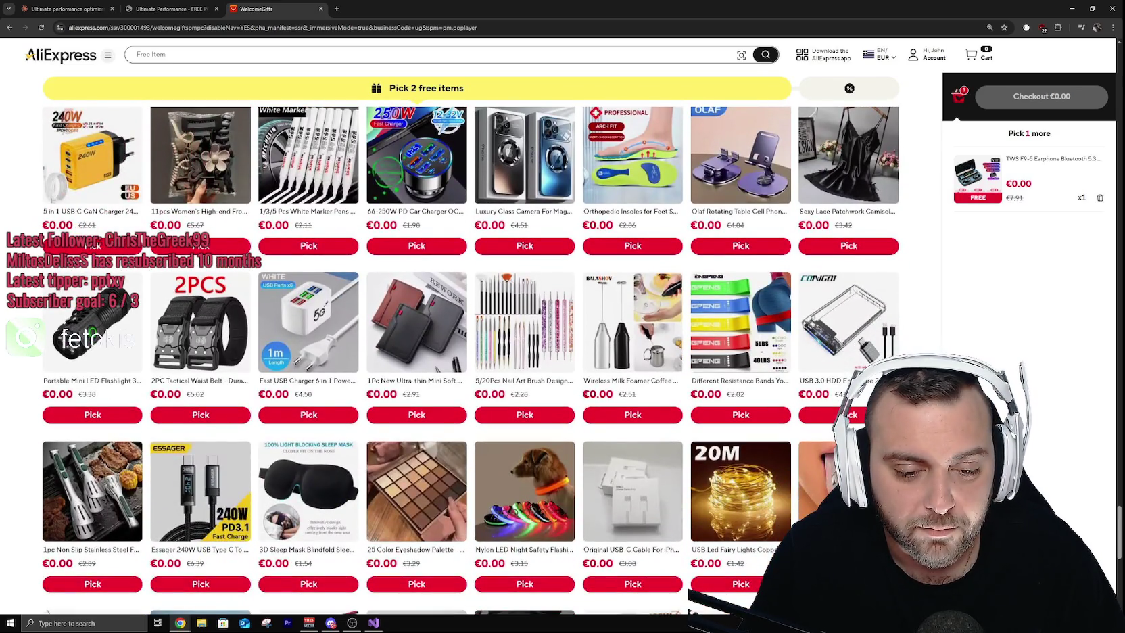
scroll(21, 249, down, 2)
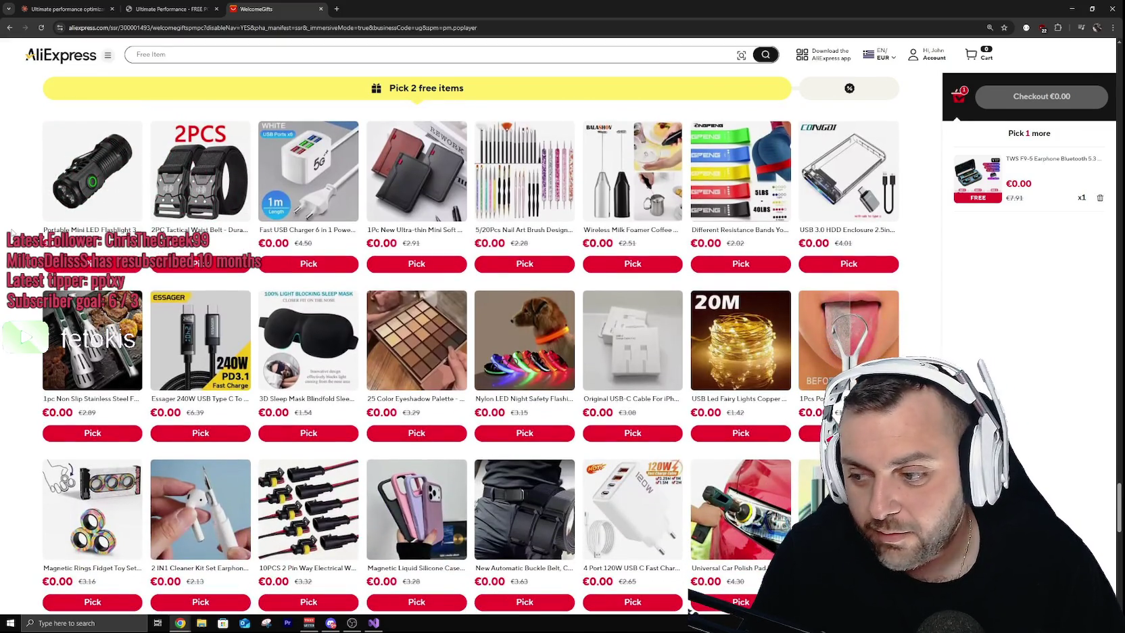
scroll(12, 233, down, 5)
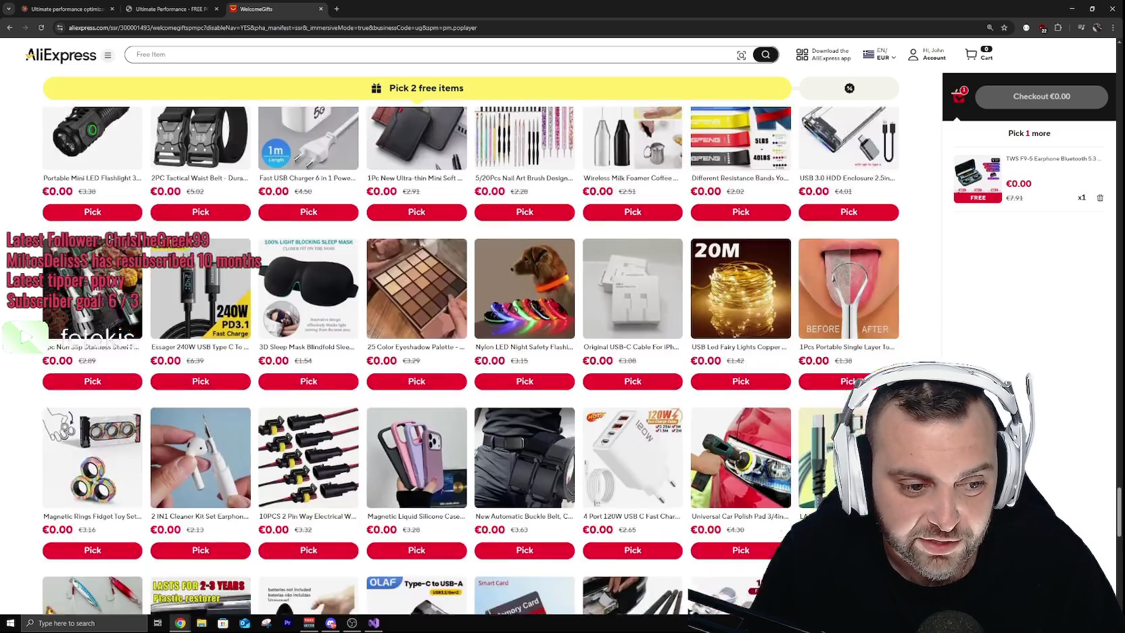
scroll(11, 218, up, 2)
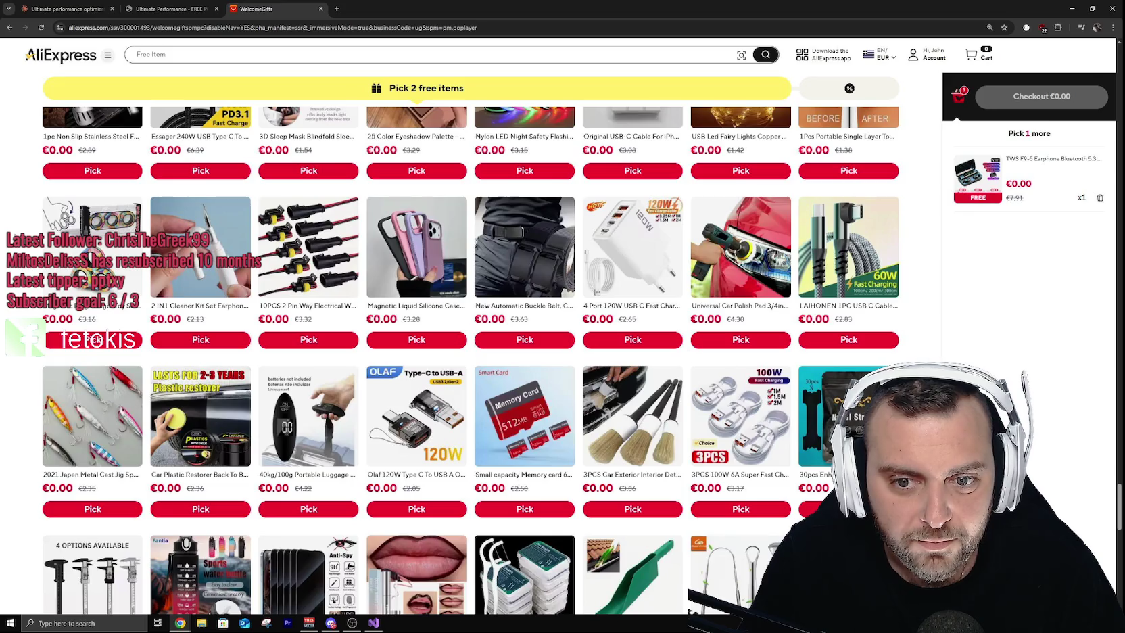
scroll(95, 338, down, 1)
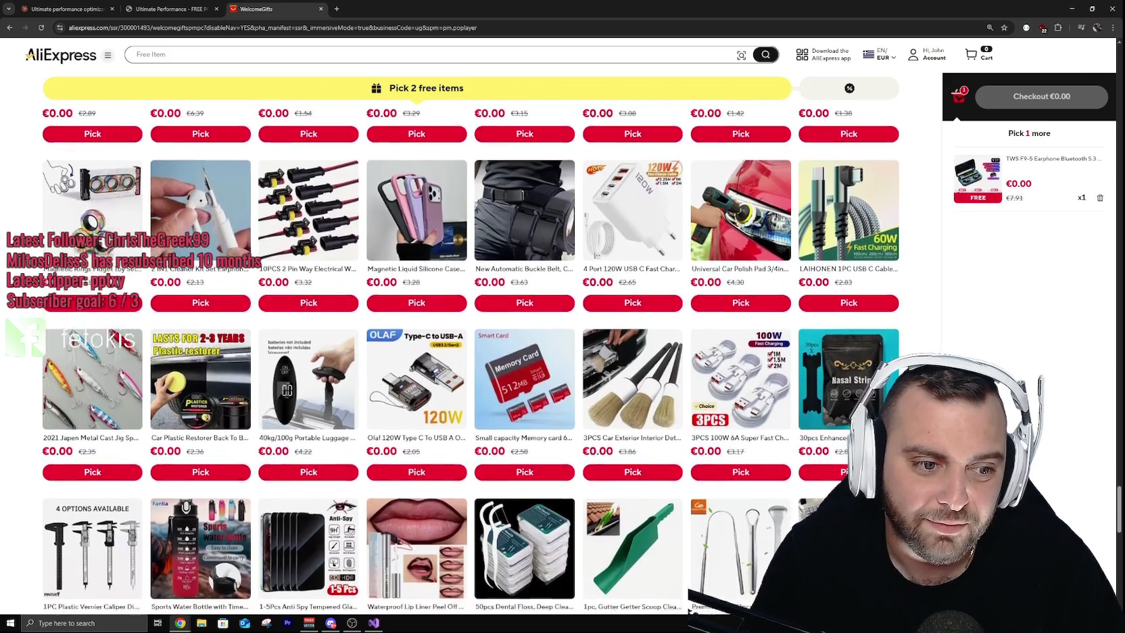
scroll(19, 216, down, 4)
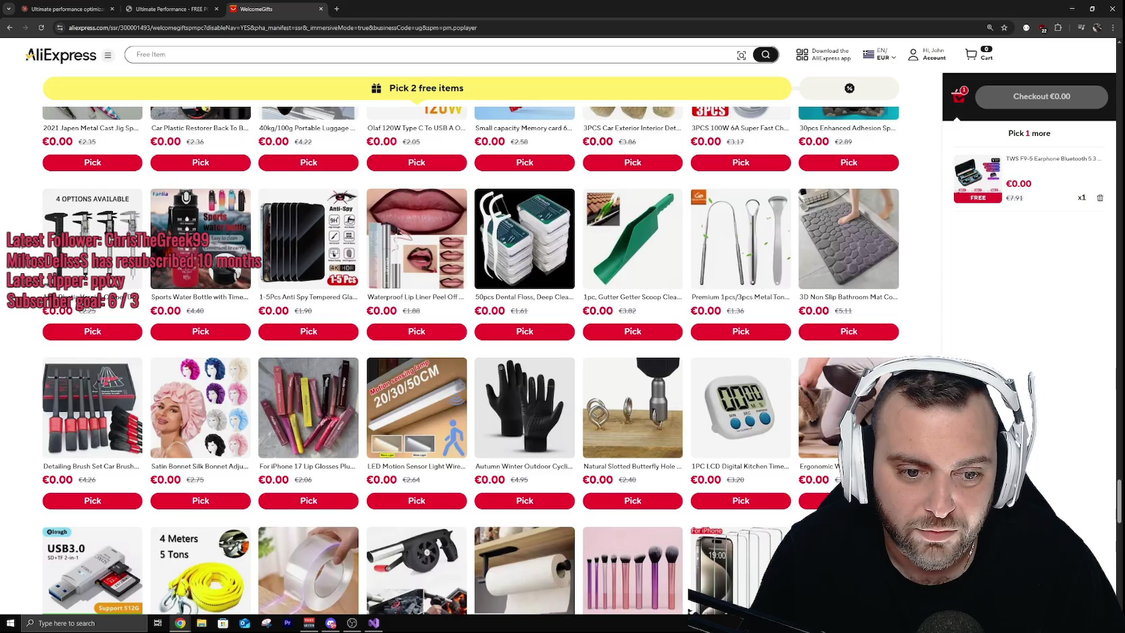
scroll(4, 244, down, 1)
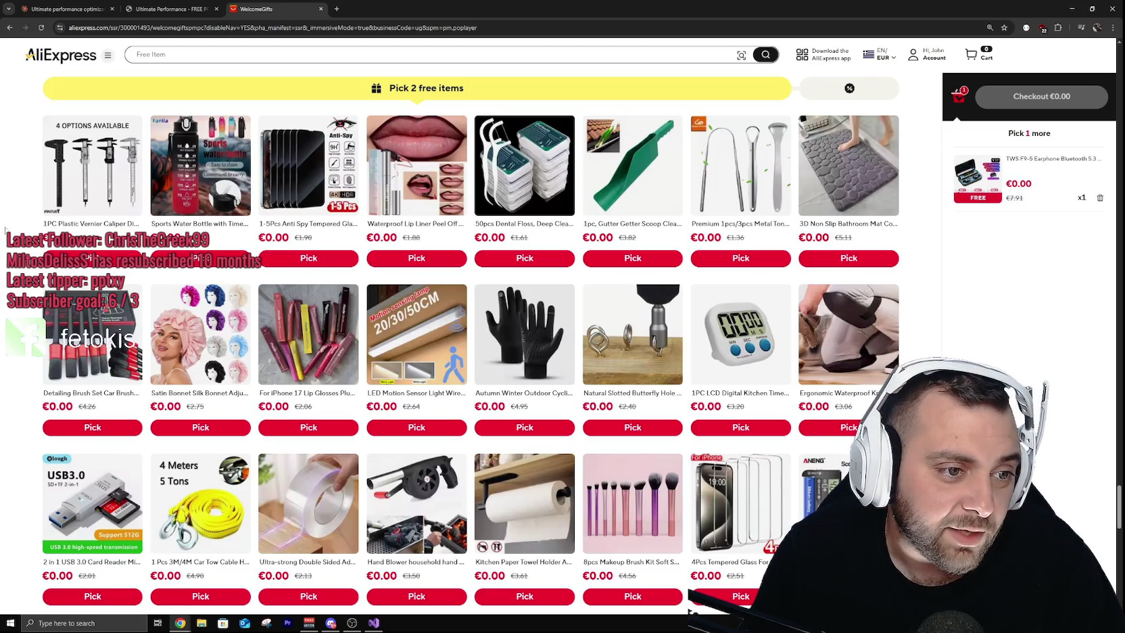
scroll(13, 236, down, 3)
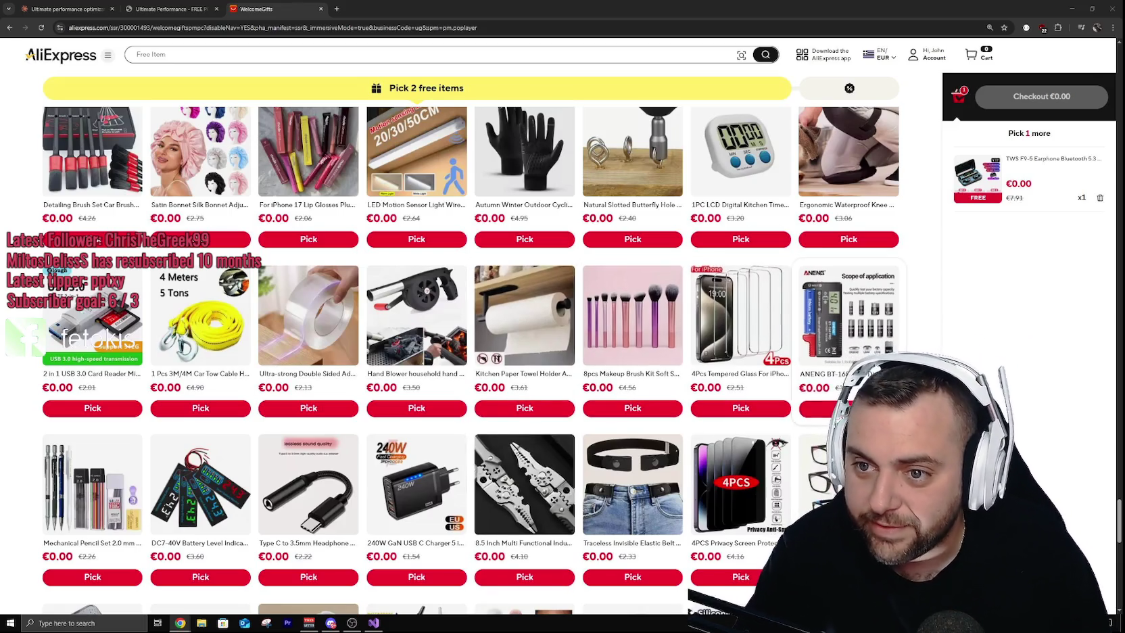
Step: Switch to Visual Studio from the taskbar
click(377, 621)
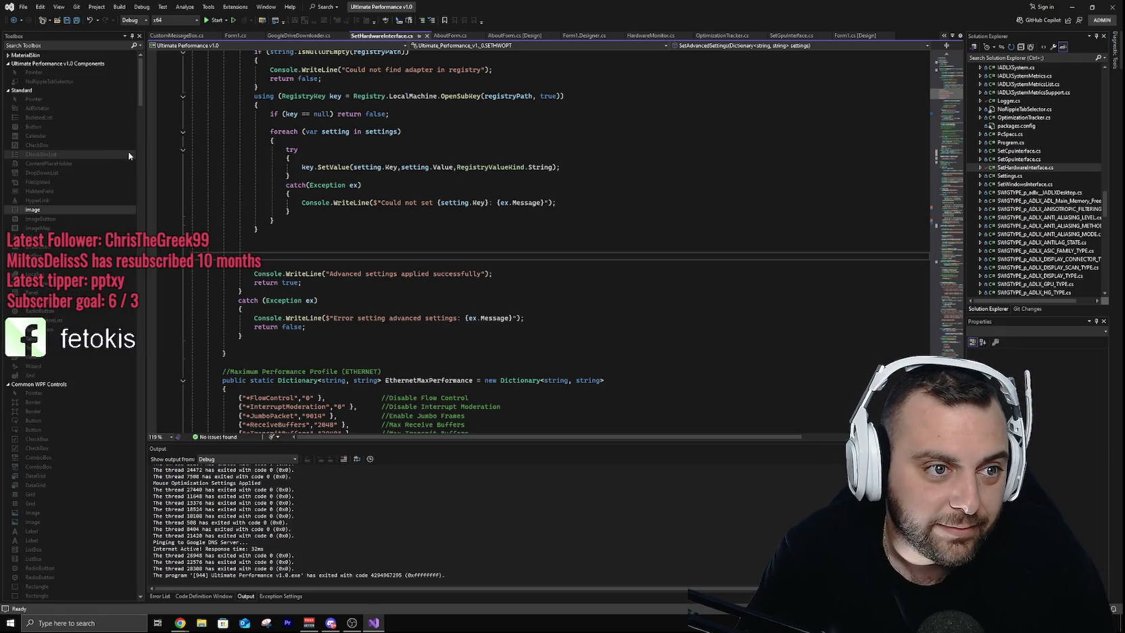
Step: Save all project files and highlight the internet response time line in the debug output
click(76, 20)
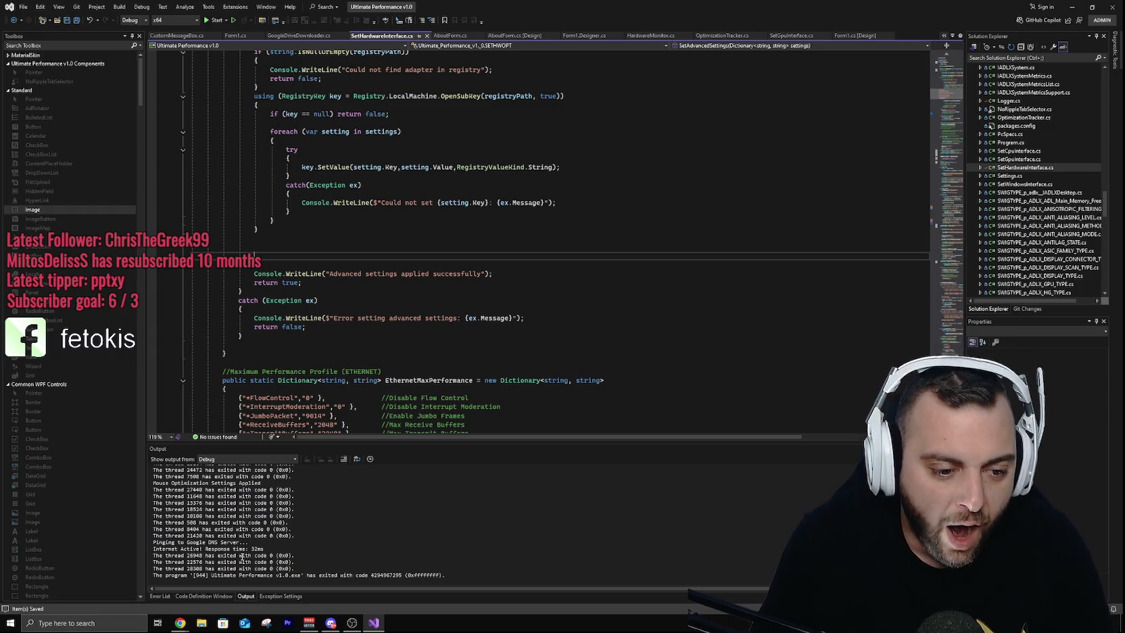
click(166, 544)
click(156, 546)
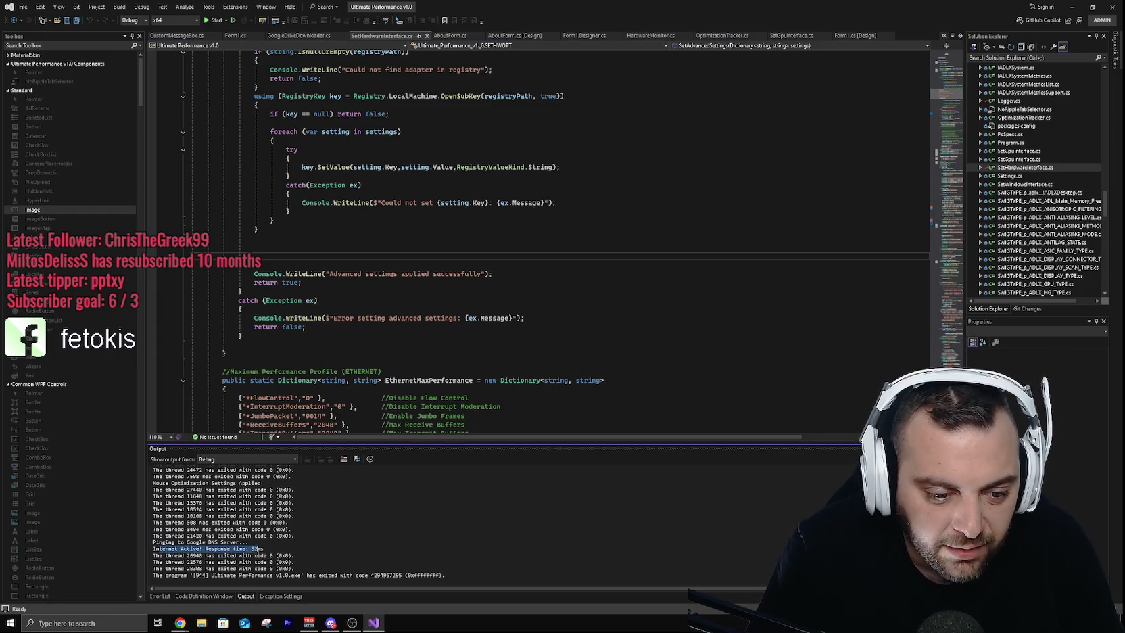
Step: Review the rest of the debug log, save all again and close Visual Studio
scroll(338, 546, down, 2)
scroll(337, 544, up, 5)
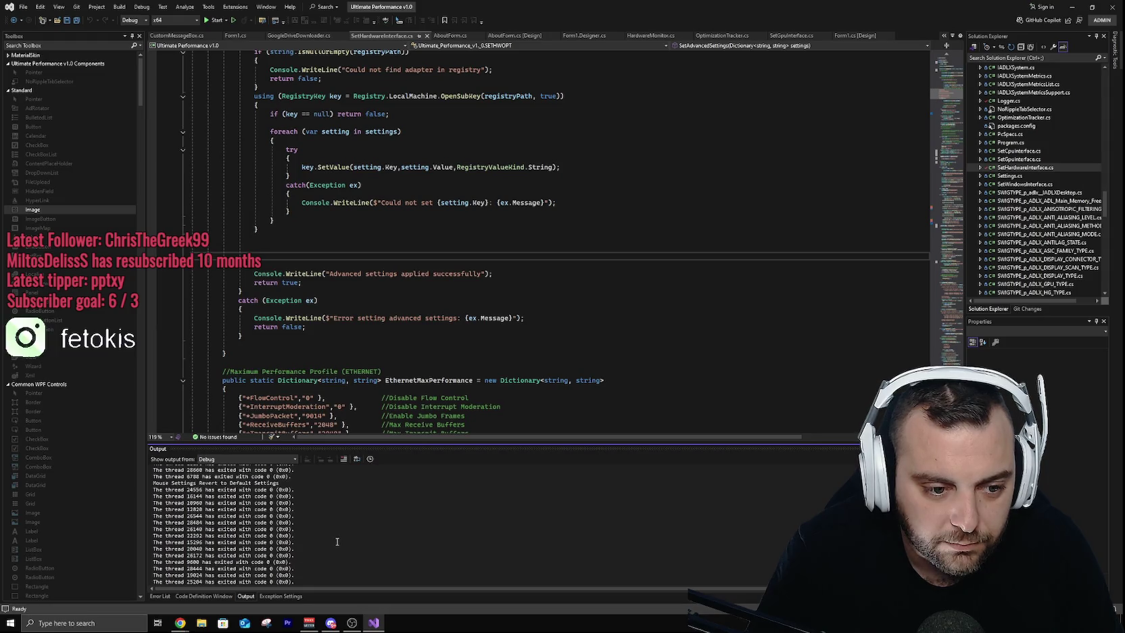
scroll(337, 540, up, 5)
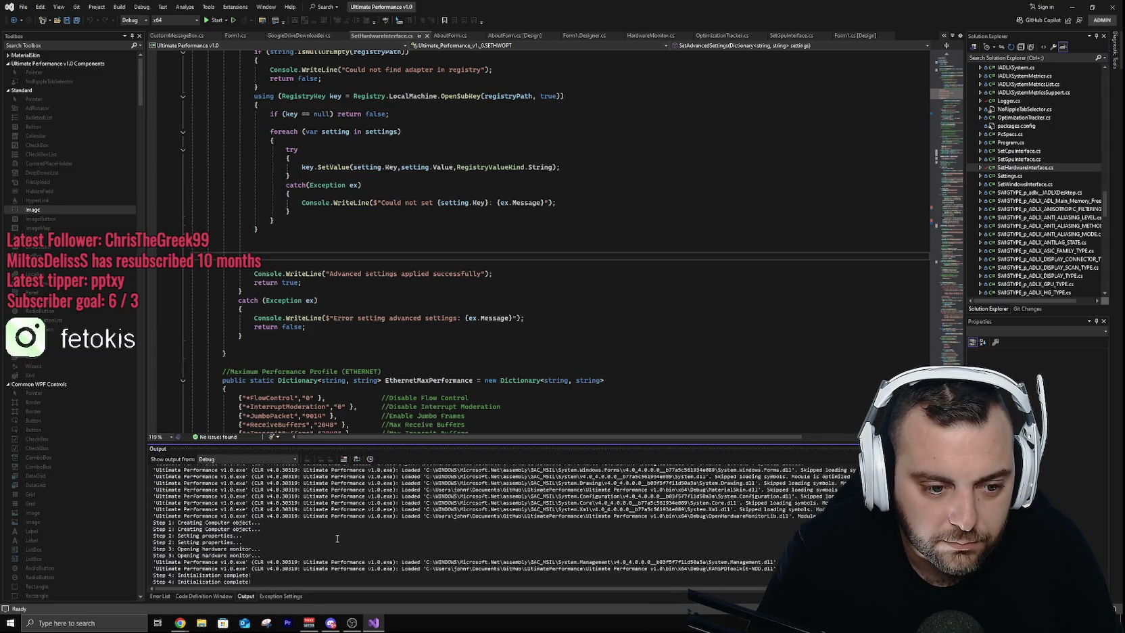
scroll(375, 530, down, 10)
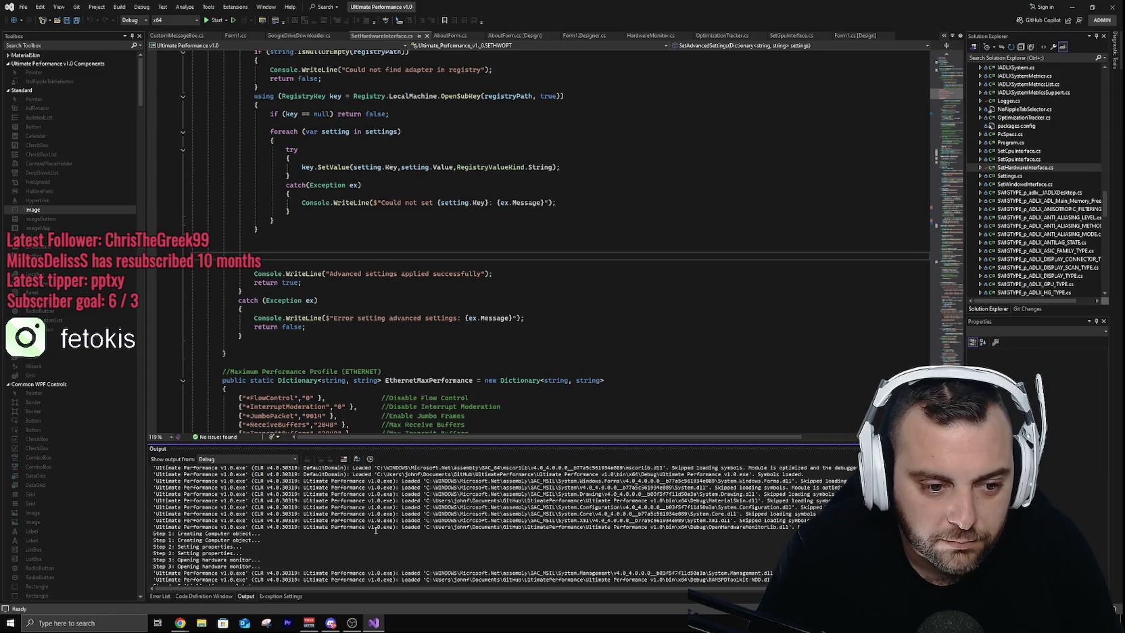
scroll(375, 530, down, 10)
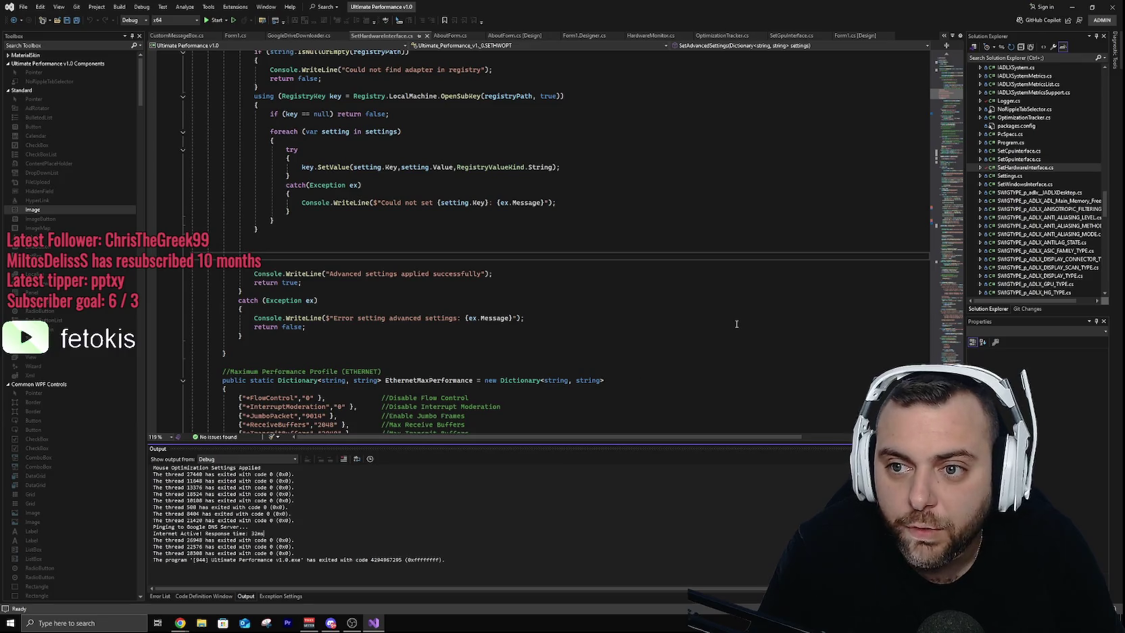
click(77, 22)
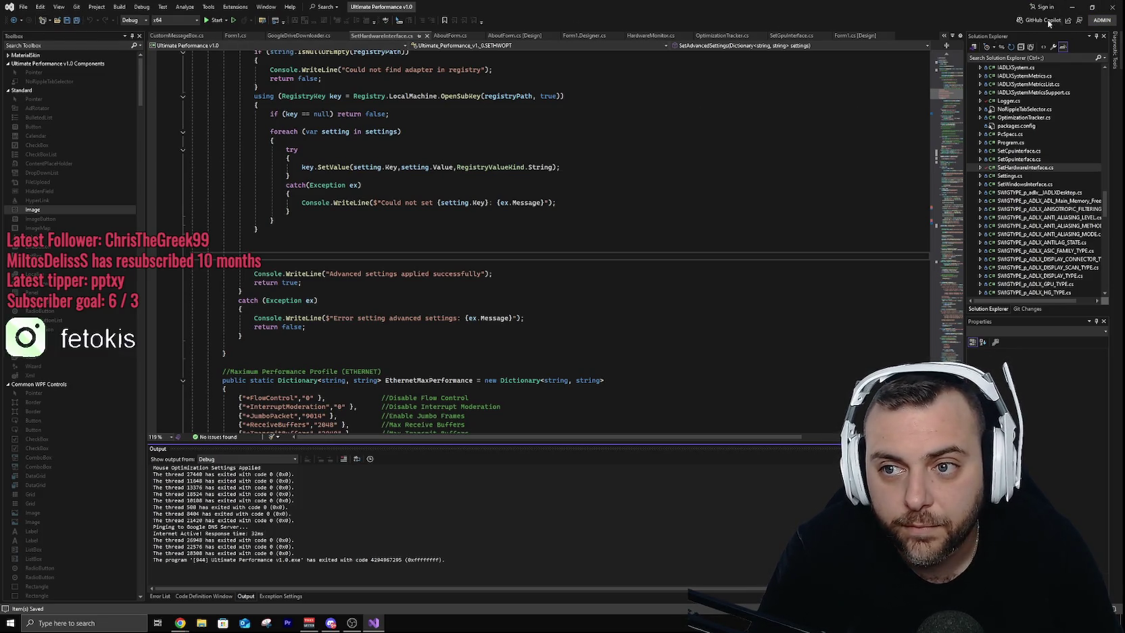
click(1119, 5)
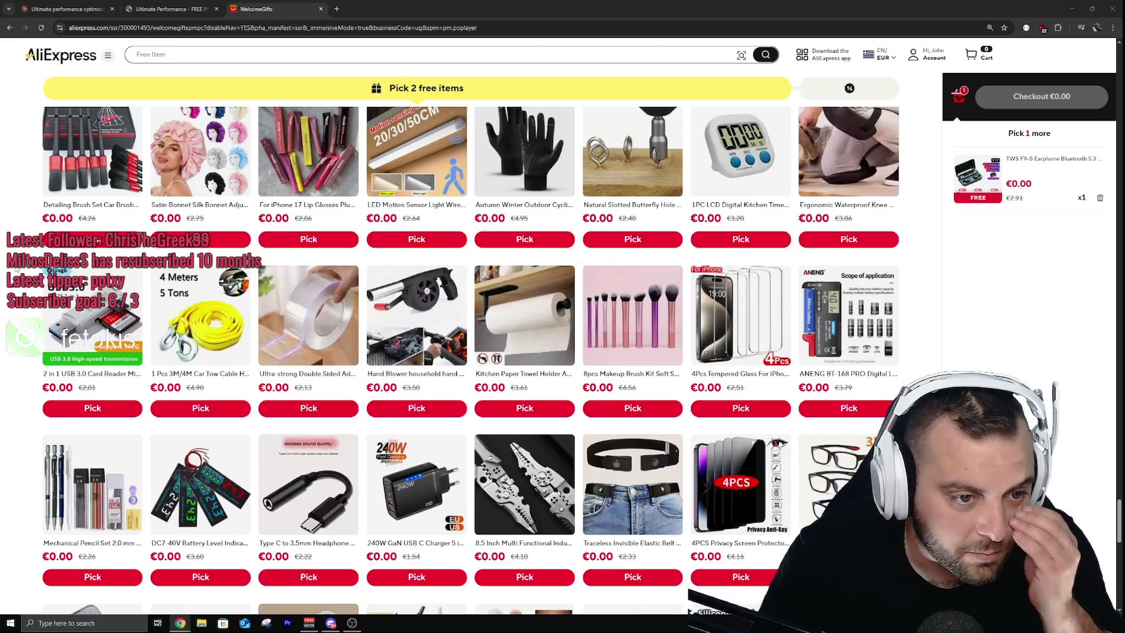
Step: Launch GitHub Desktop by searching 'githu' in the Start menu
key(super)
text(githu)
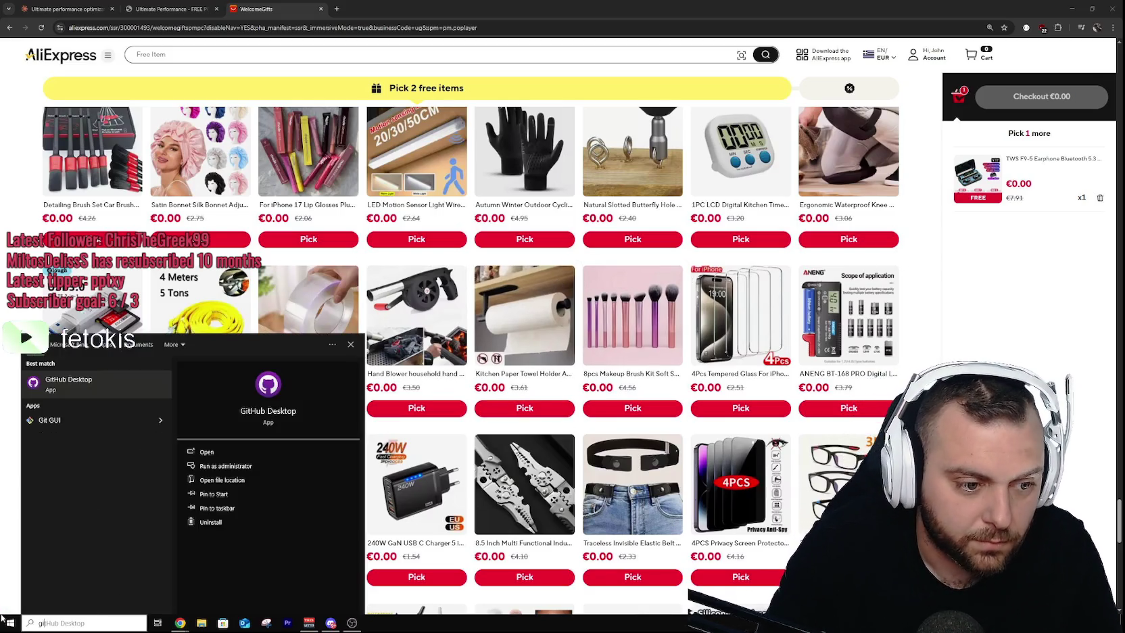
key(Return)
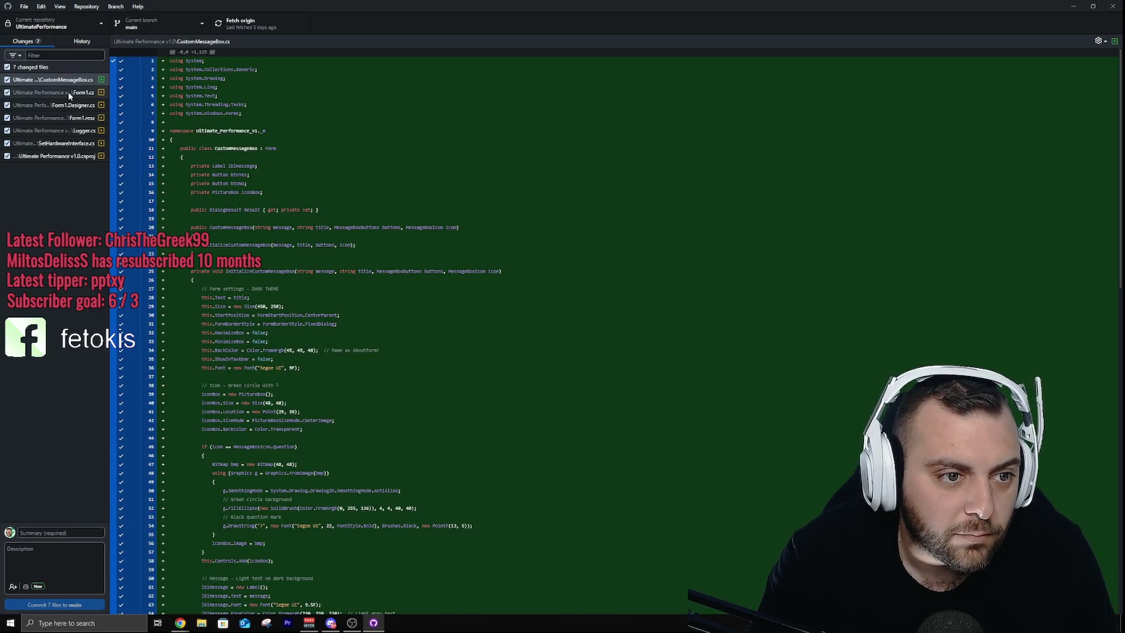
Step: Scroll through the Form1.cs changes, then bring up the Form1.Designer.cs diff
click(61, 534)
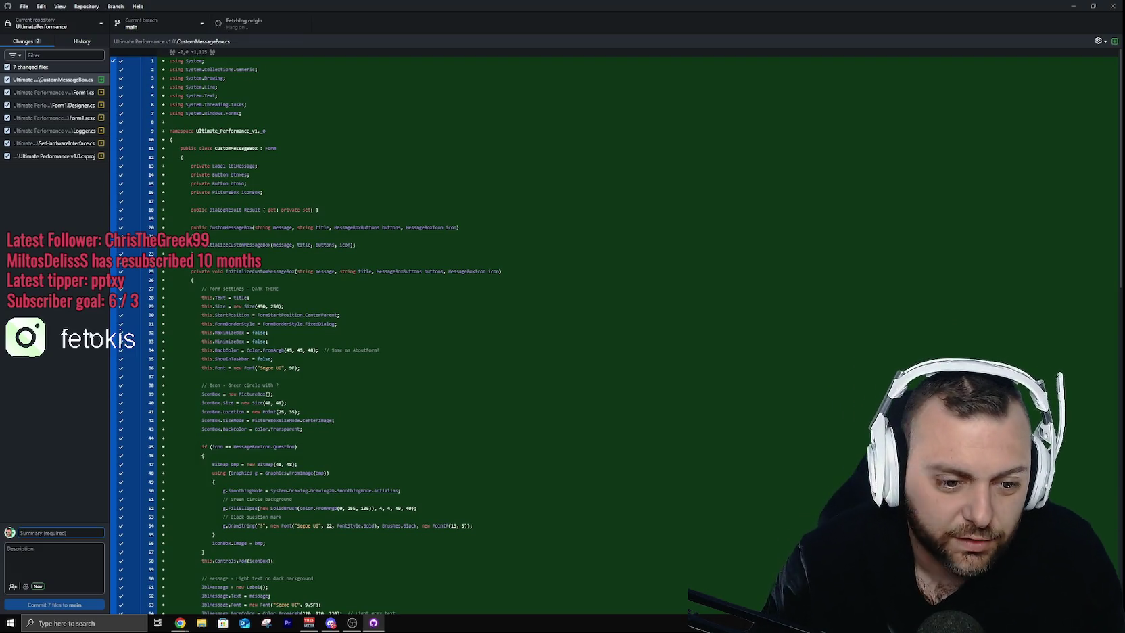
scroll(287, 456, down, 10)
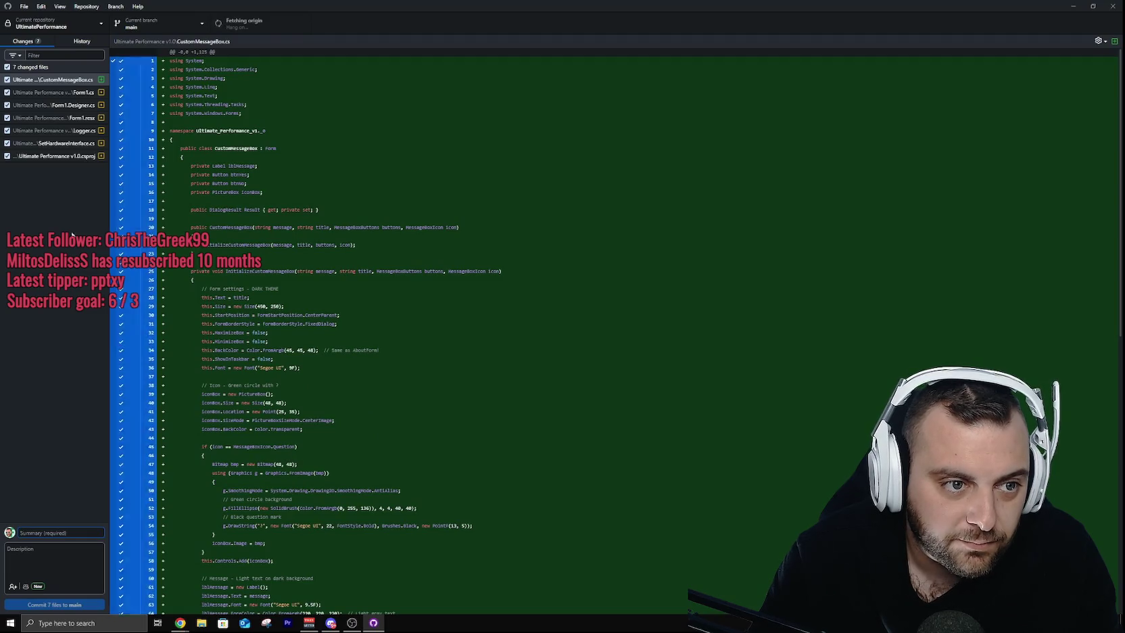
click(73, 96)
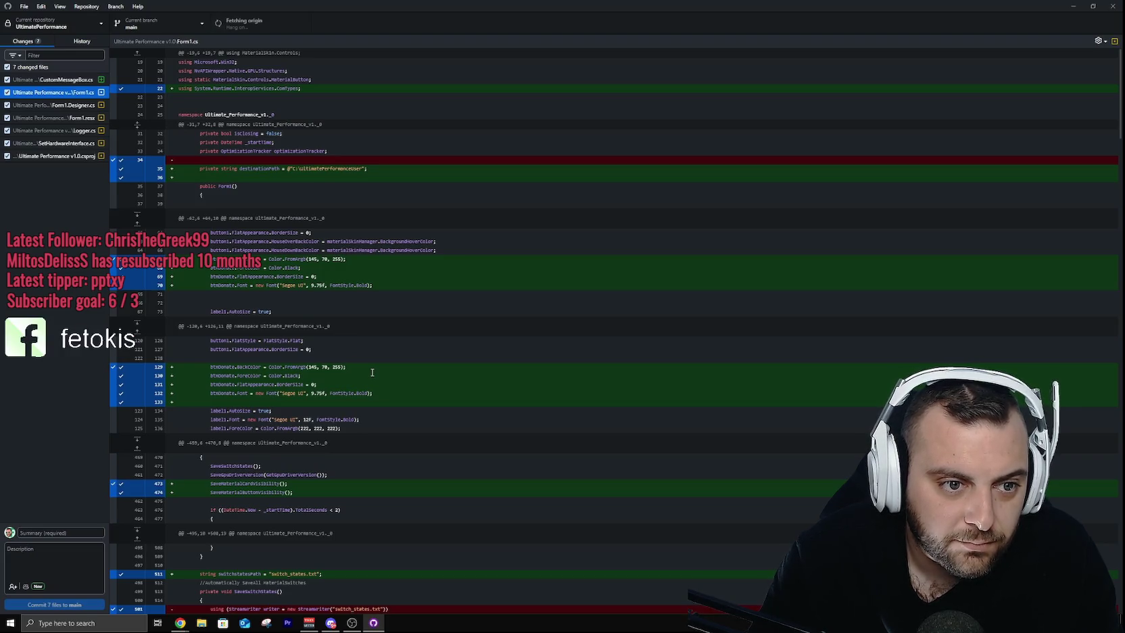
scroll(372, 373, down, 5)
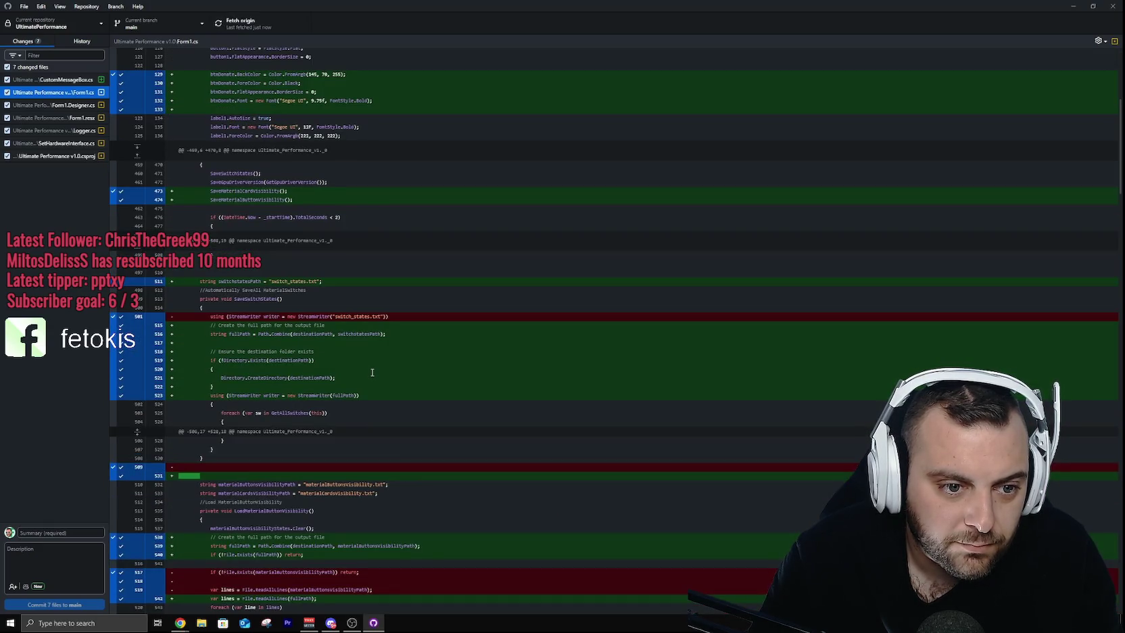
scroll(372, 372, up, 5)
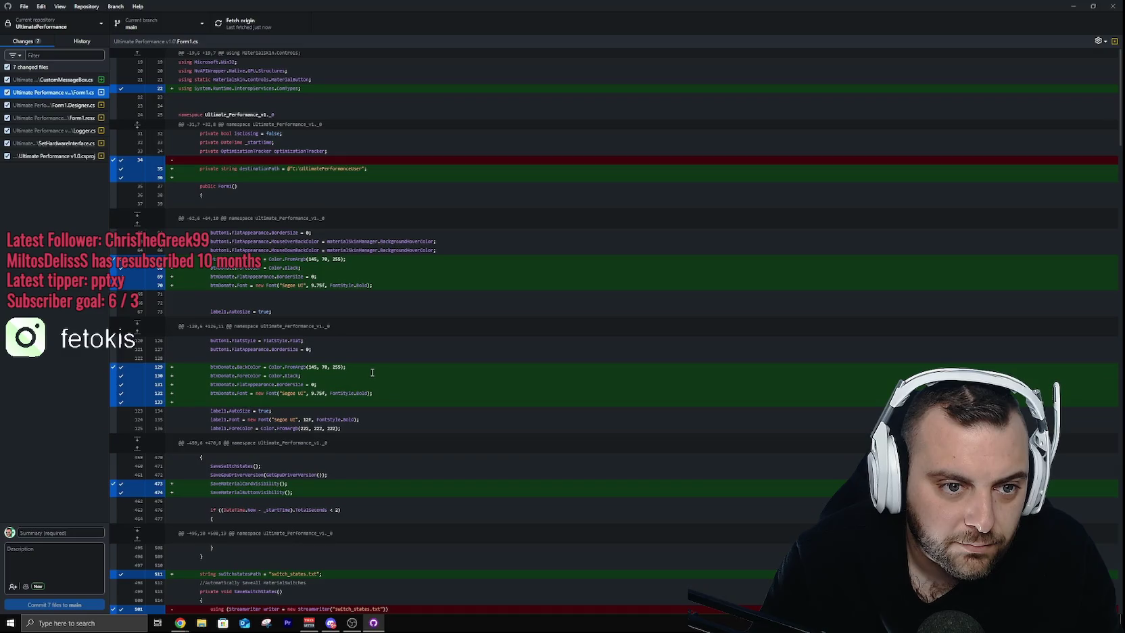
scroll(372, 373, down, 5)
scroll(371, 373, down, 15)
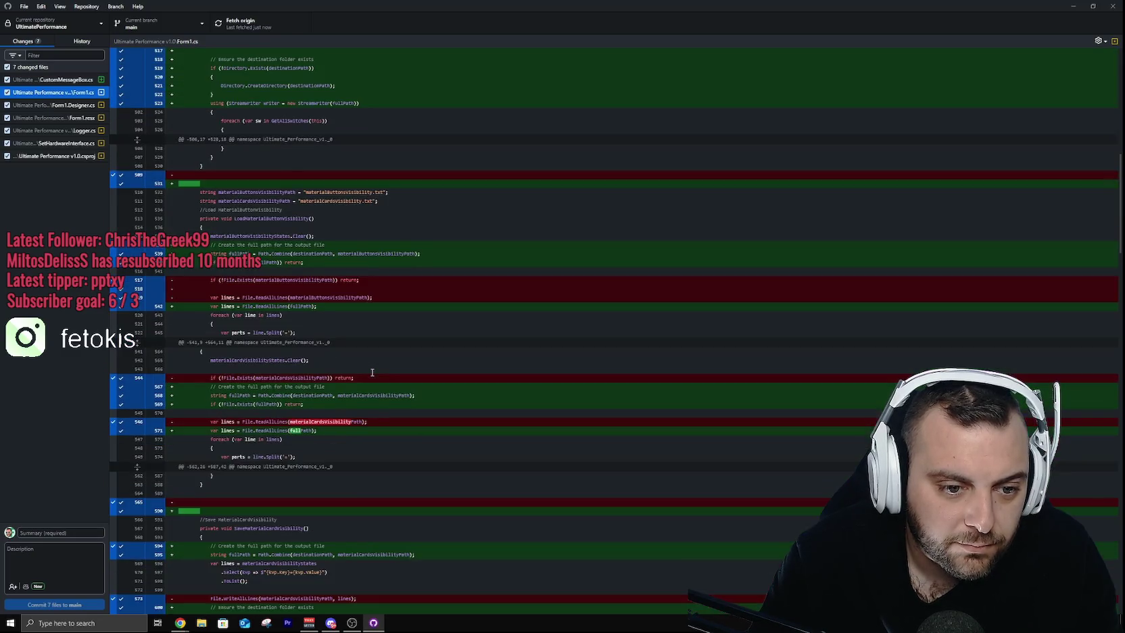
scroll(372, 372, down, 7)
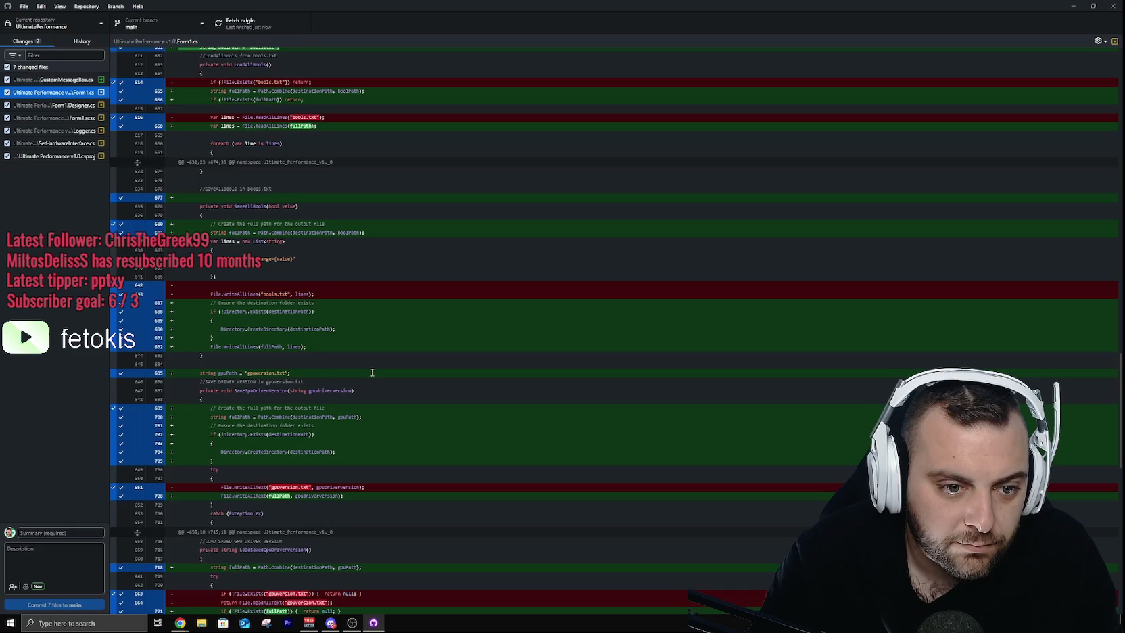
scroll(371, 373, down, 8)
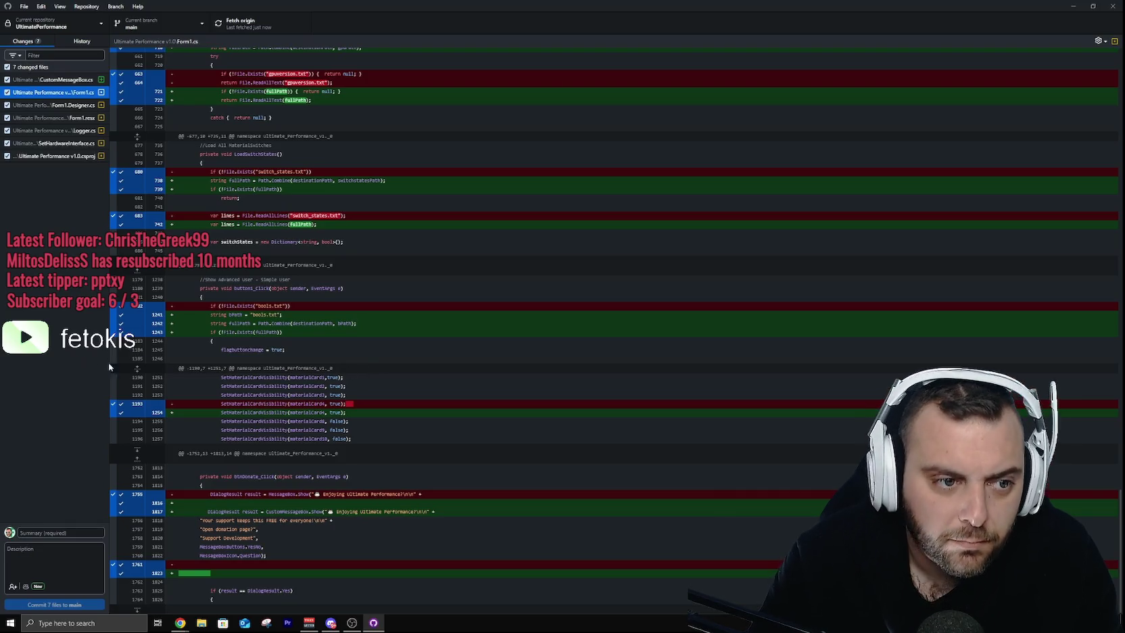
click(59, 105)
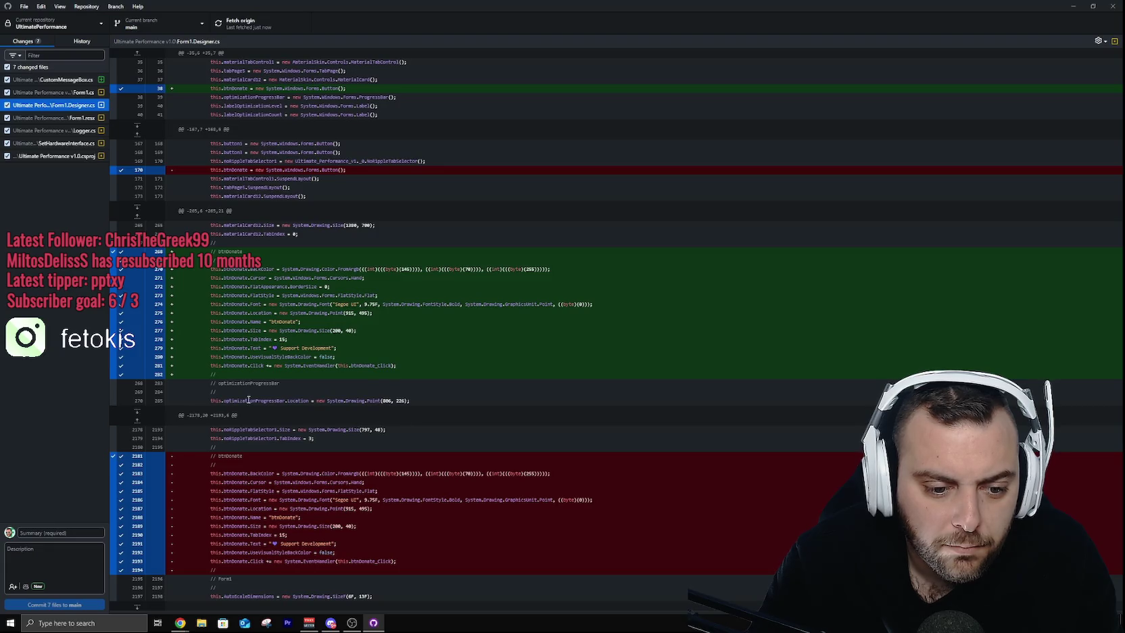
Step: Step through the Form1.resx, Logger.cs, SetHardwareInterface.cs and .csproj diffs
click(55, 121)
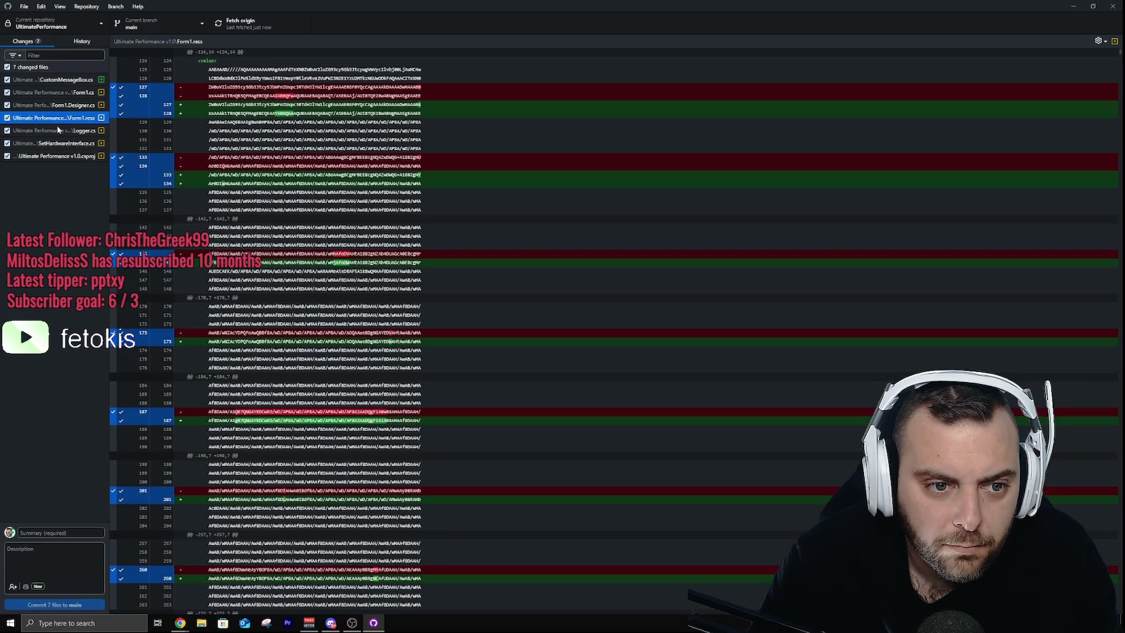
scroll(409, 343, down, 10)
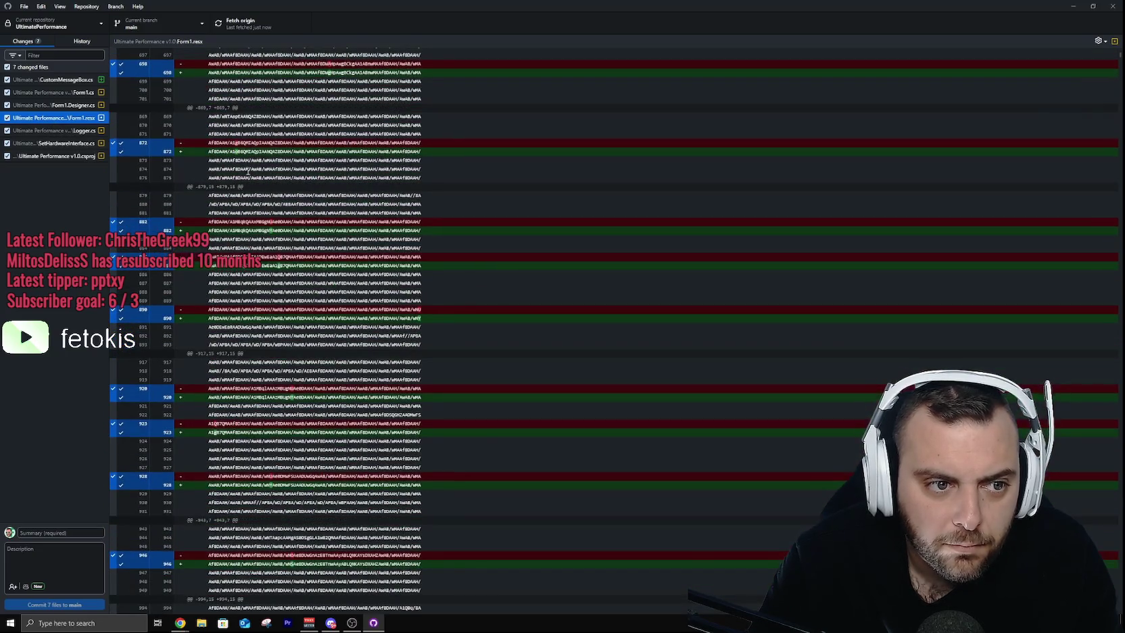
click(81, 132)
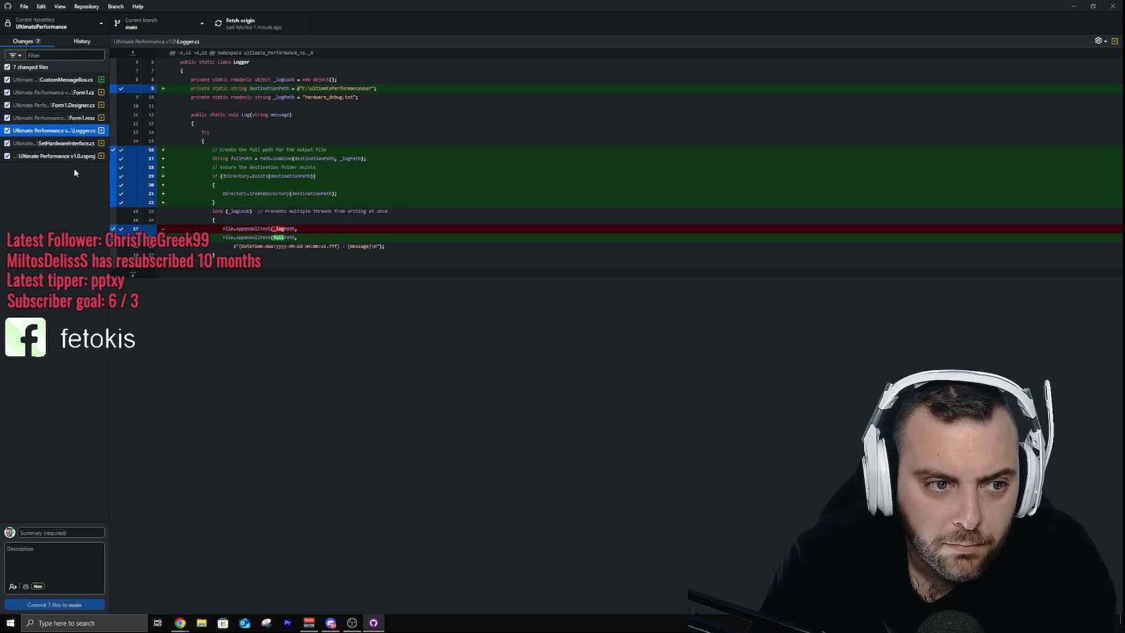
click(71, 143)
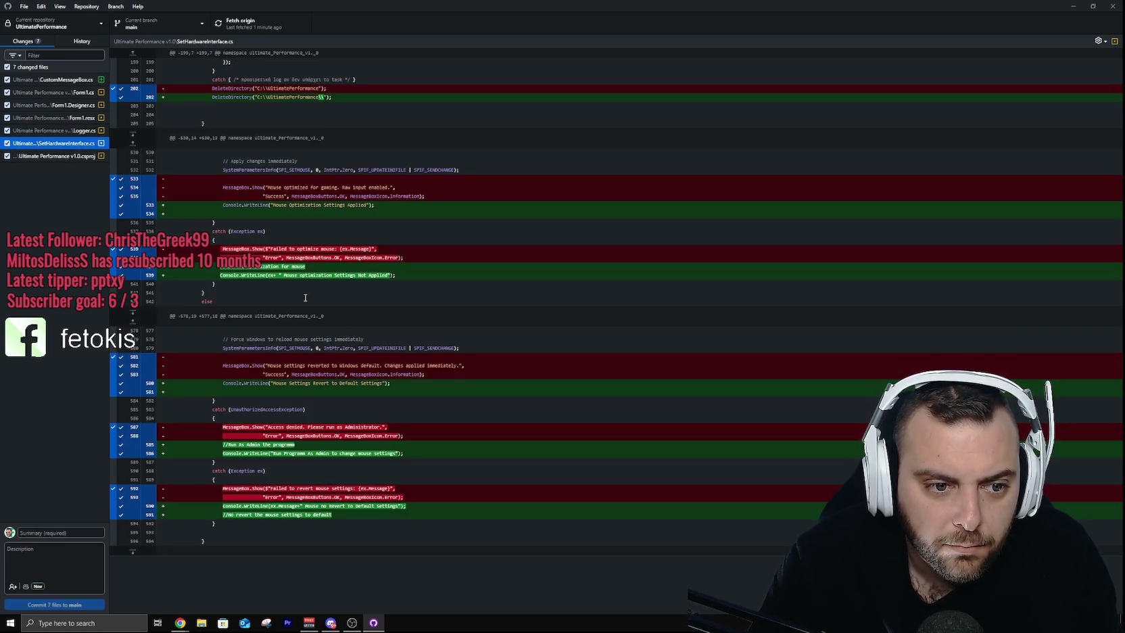
click(42, 156)
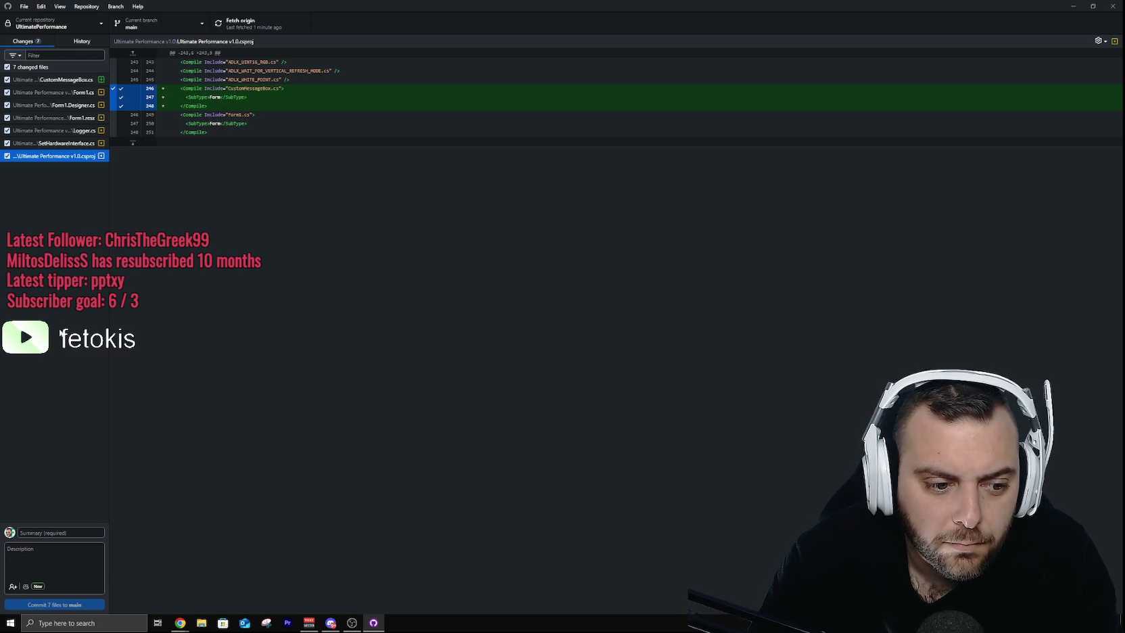
Step: Enter 'Create CustomMessabox' as the commit summary
click(49, 531)
text(c)
key(BackSpace)
key(BackSpace)
key(BackSpace)
text(cate Cus)
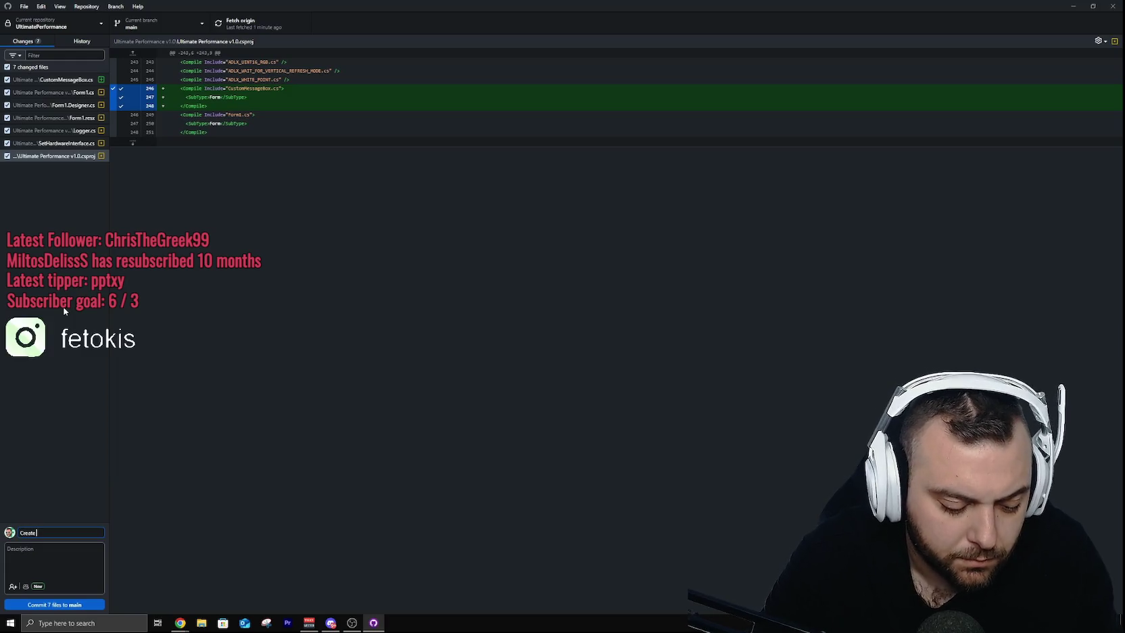
text(tom)
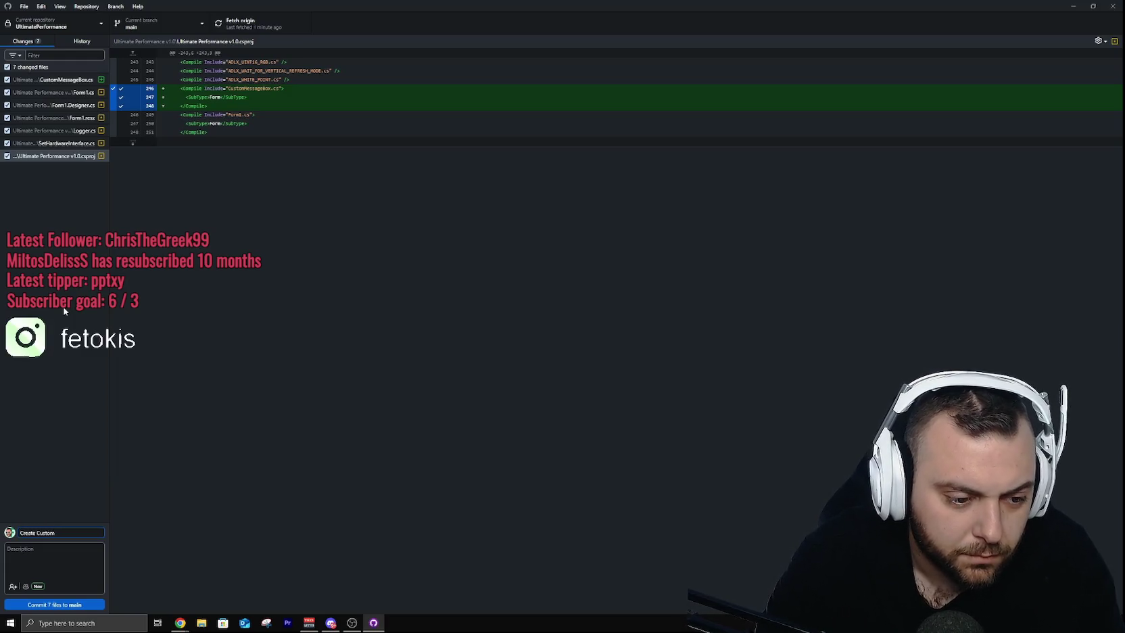
text(Mess)
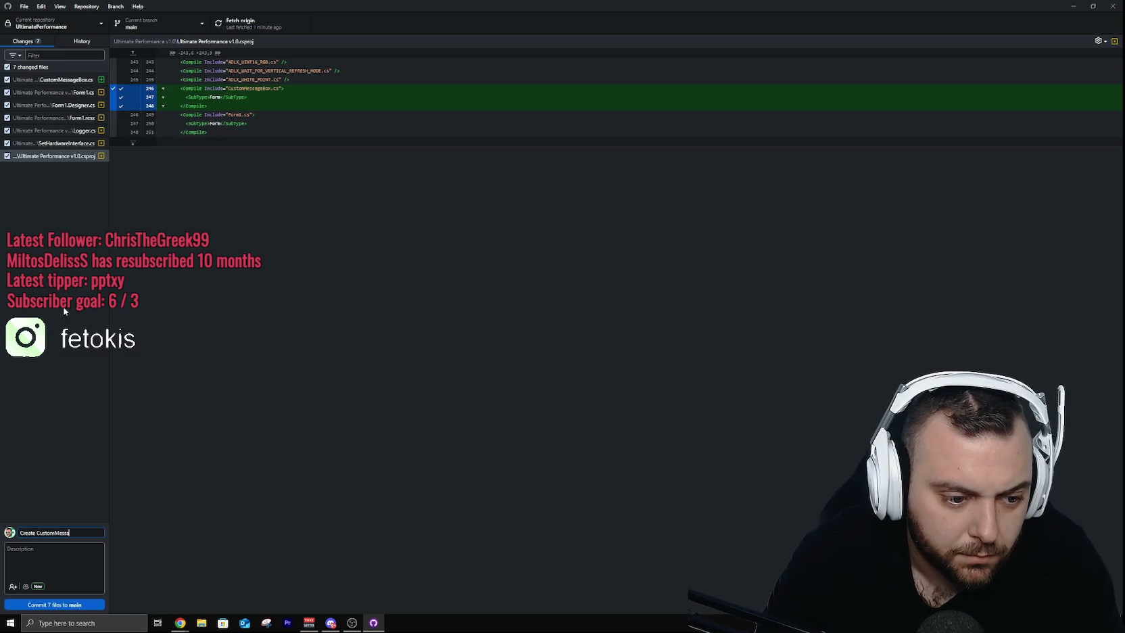
text(abox)
Step: Write a dash-list description covering the custom messagebox, the Support Dev color button and the mouse fix
click(62, 562)
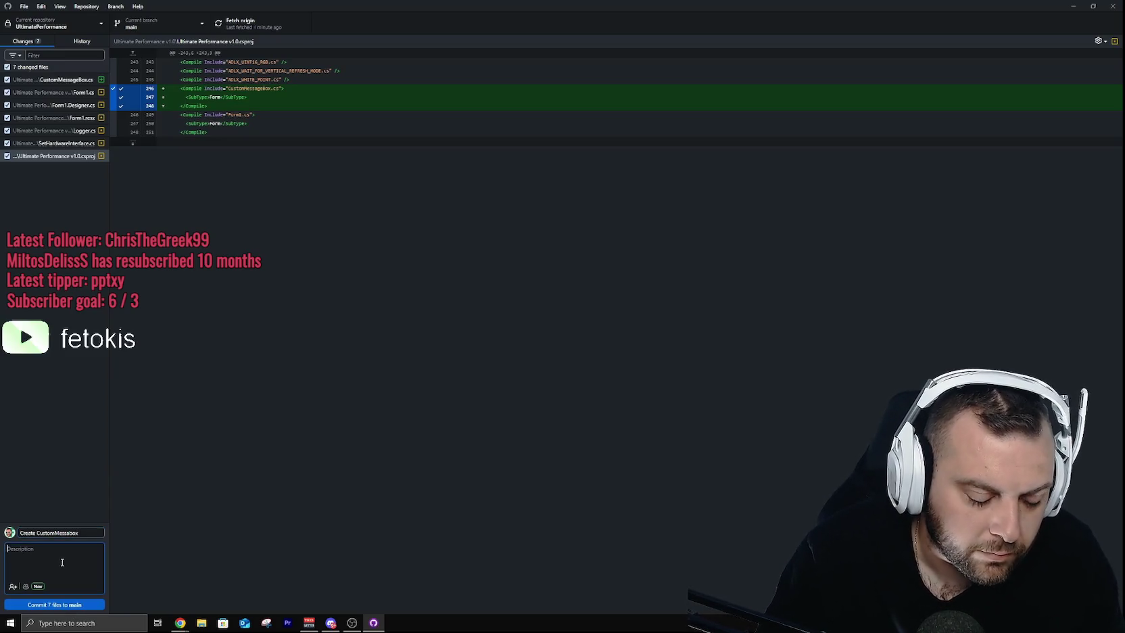
text(-C)
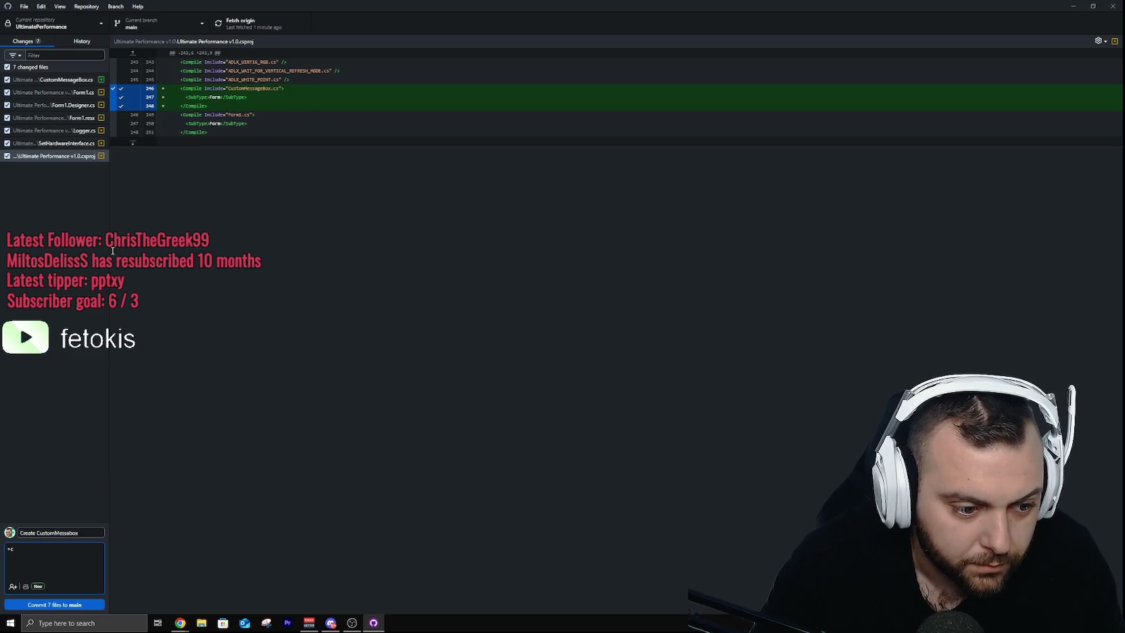
text(reate Cus)
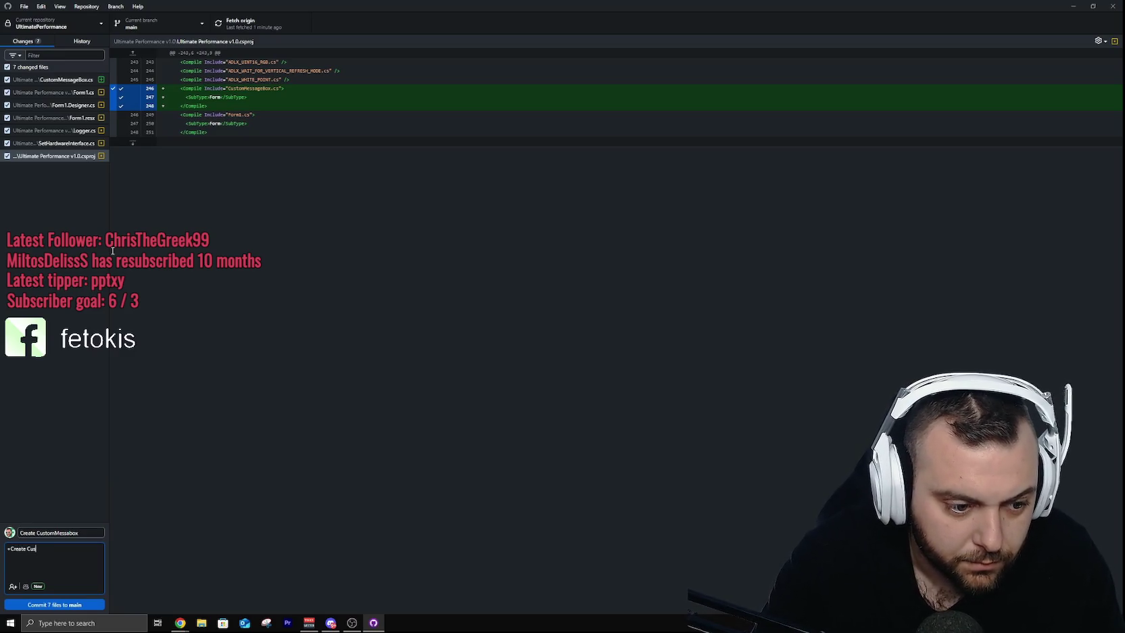
text(tom Messabox)
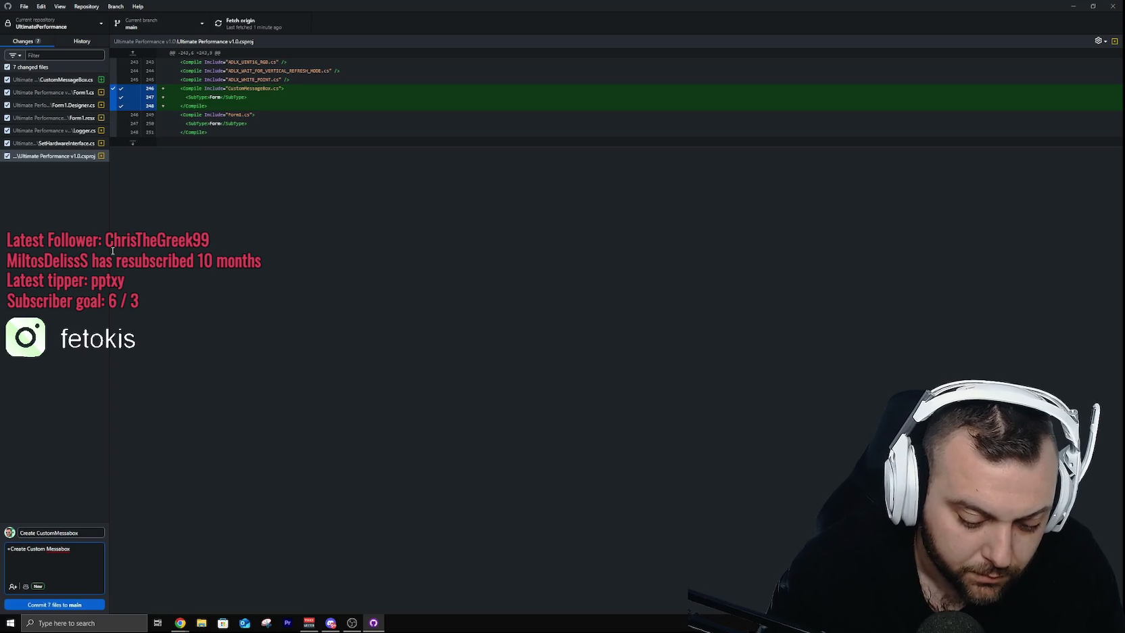
text(-Chan)
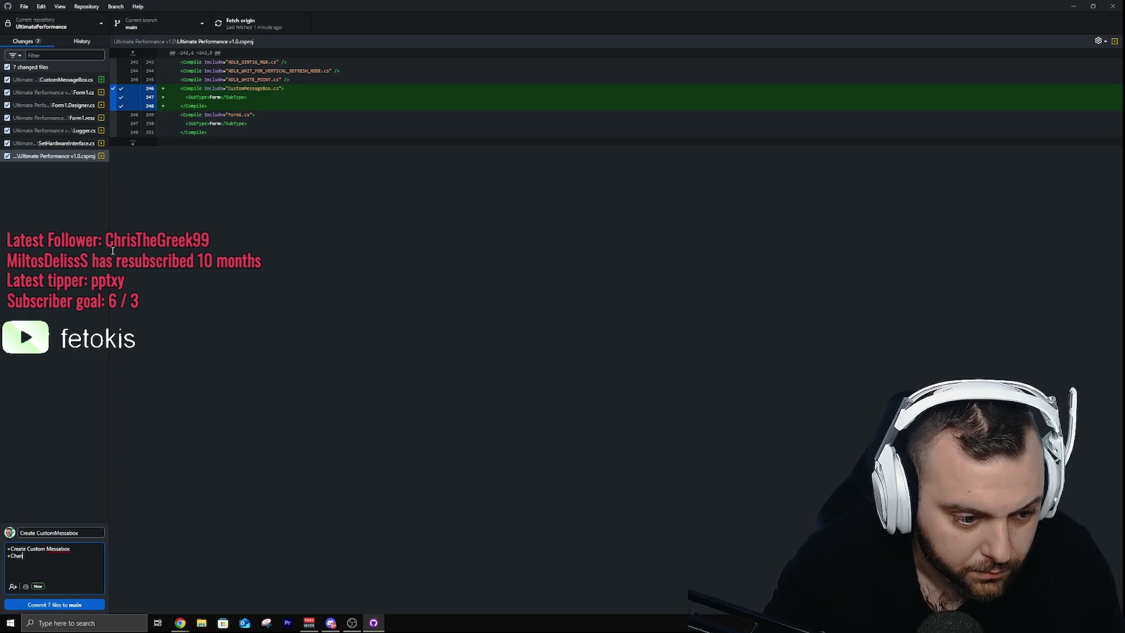
text( Color)
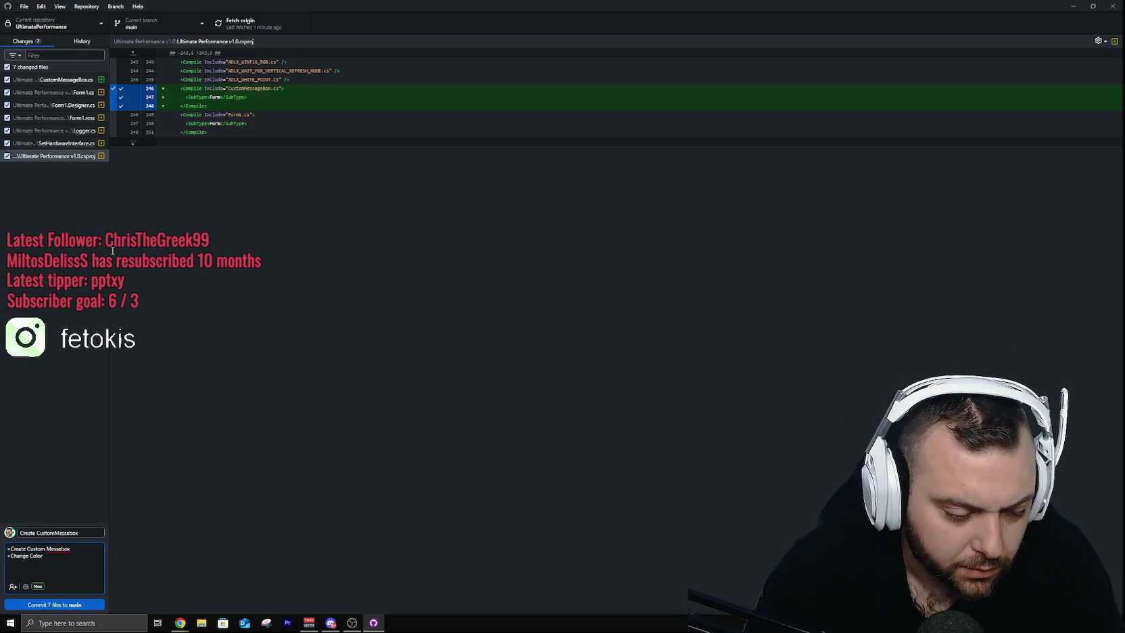
text( button Suppo)
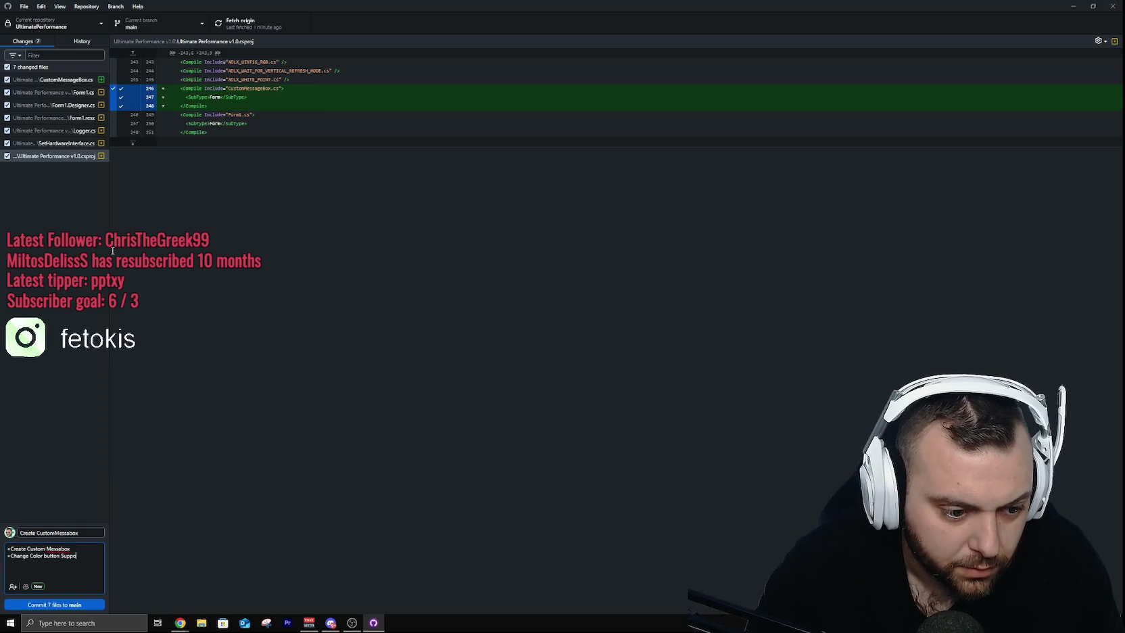
text(rt Dev)
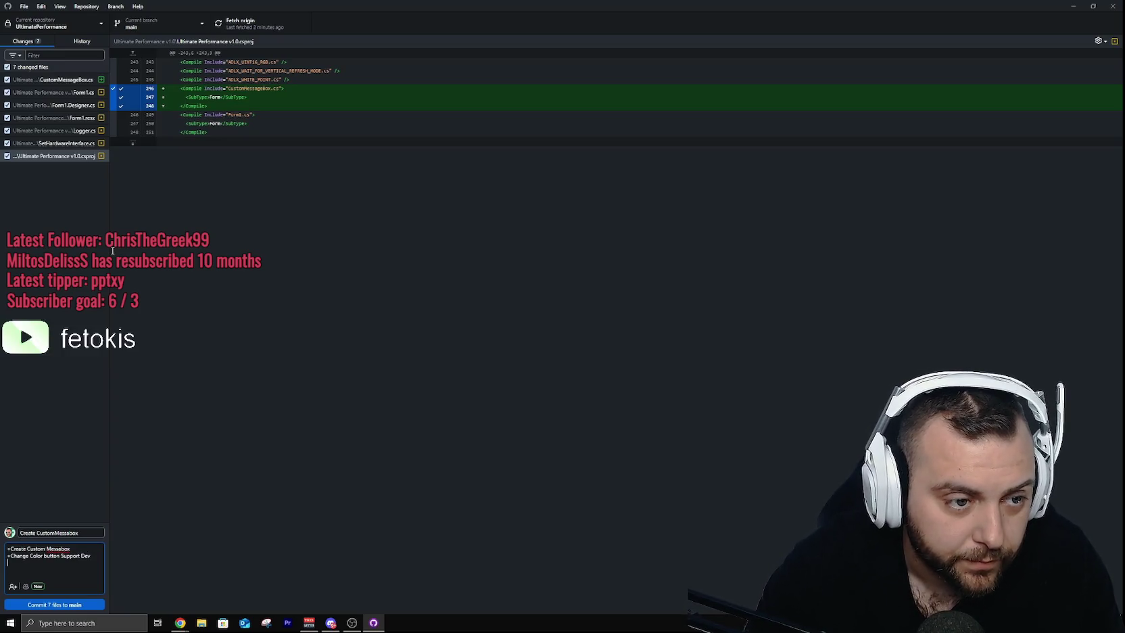
key(Return)
text(-)
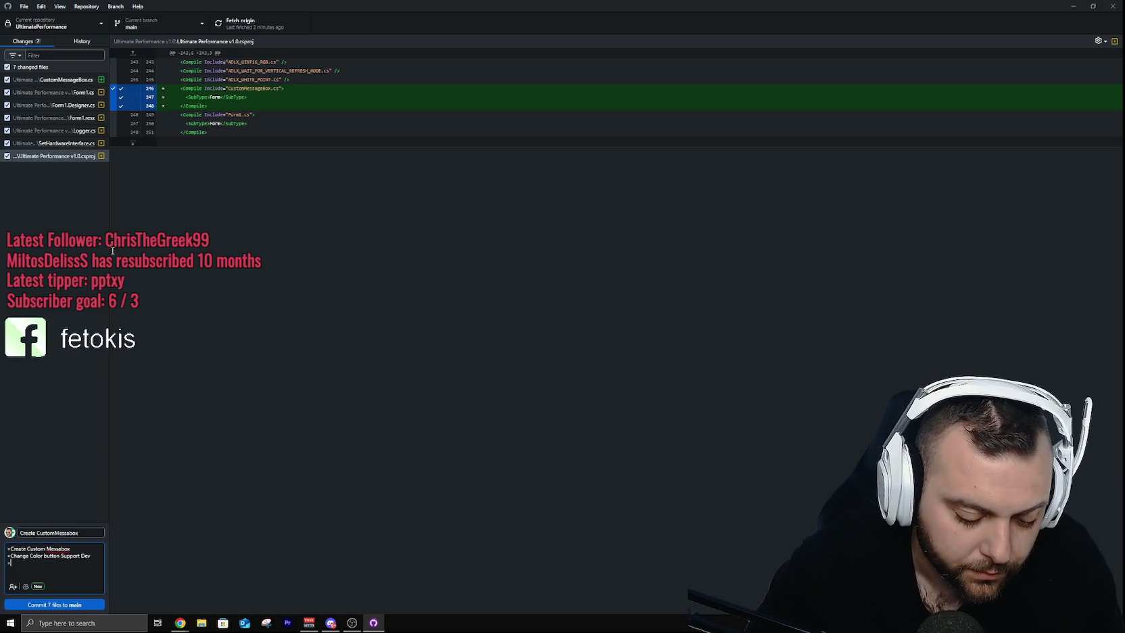
text(Change)
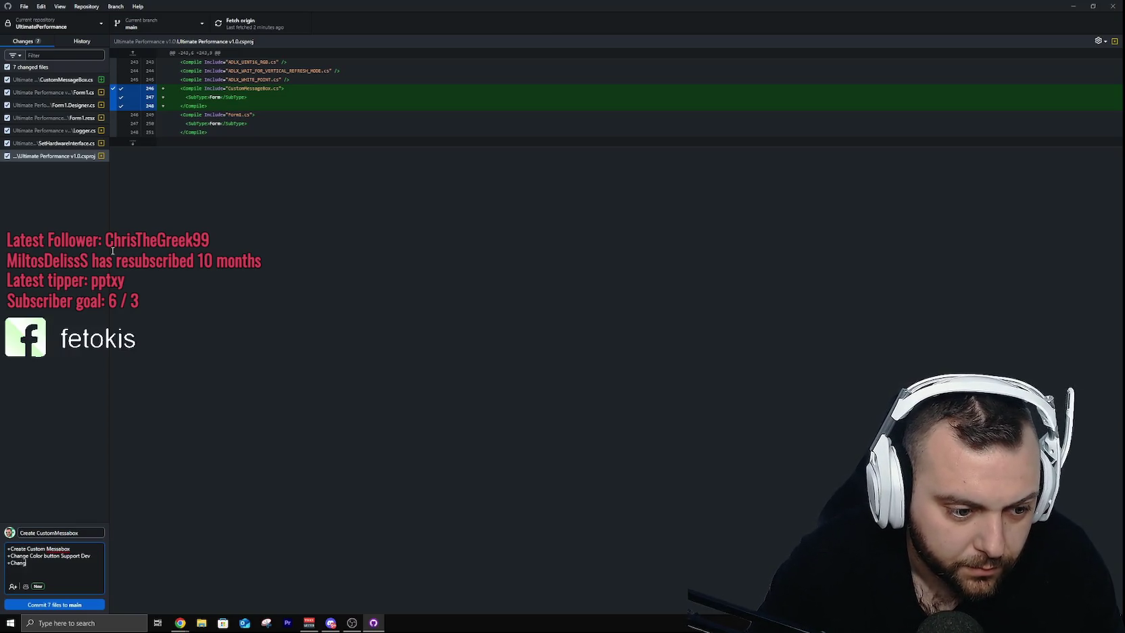
text( Mouse)
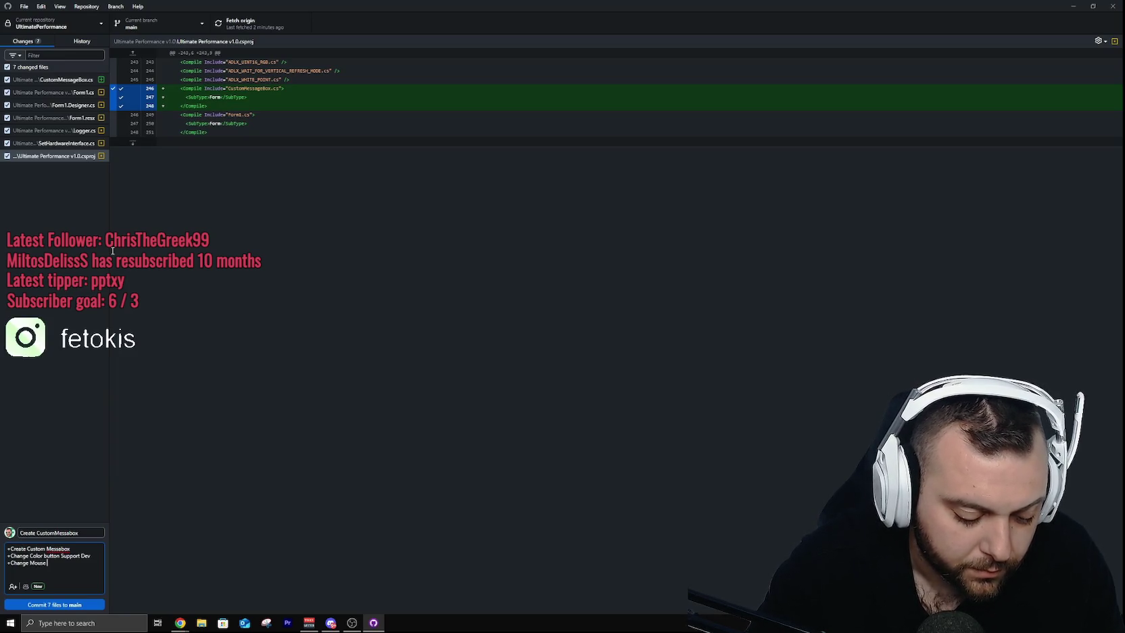
text( Messabox)
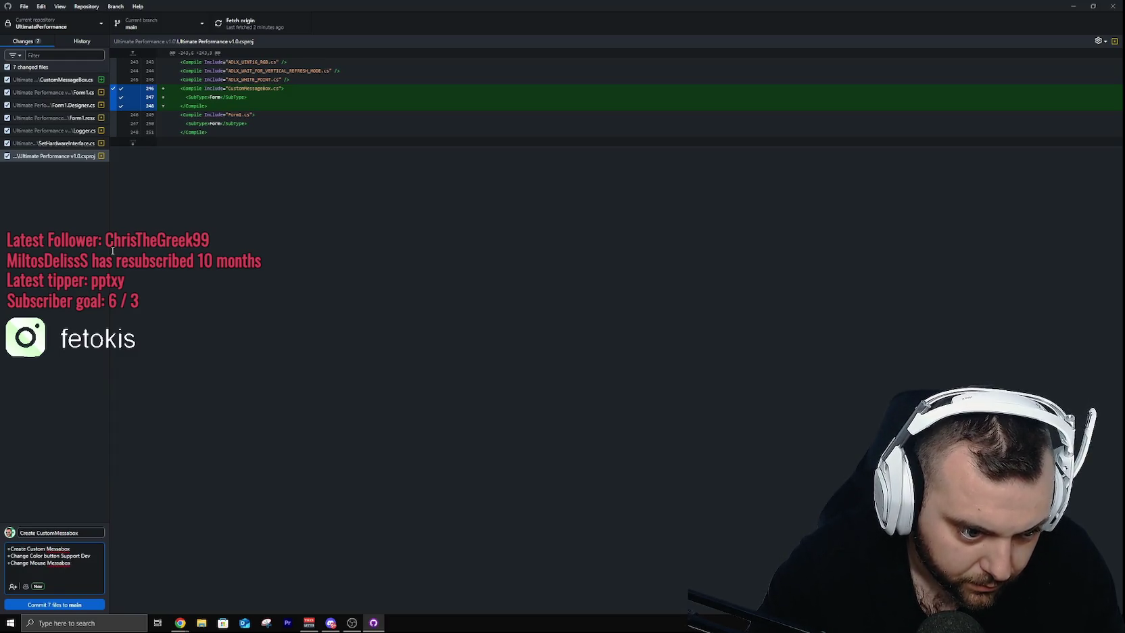
text( Not showing)
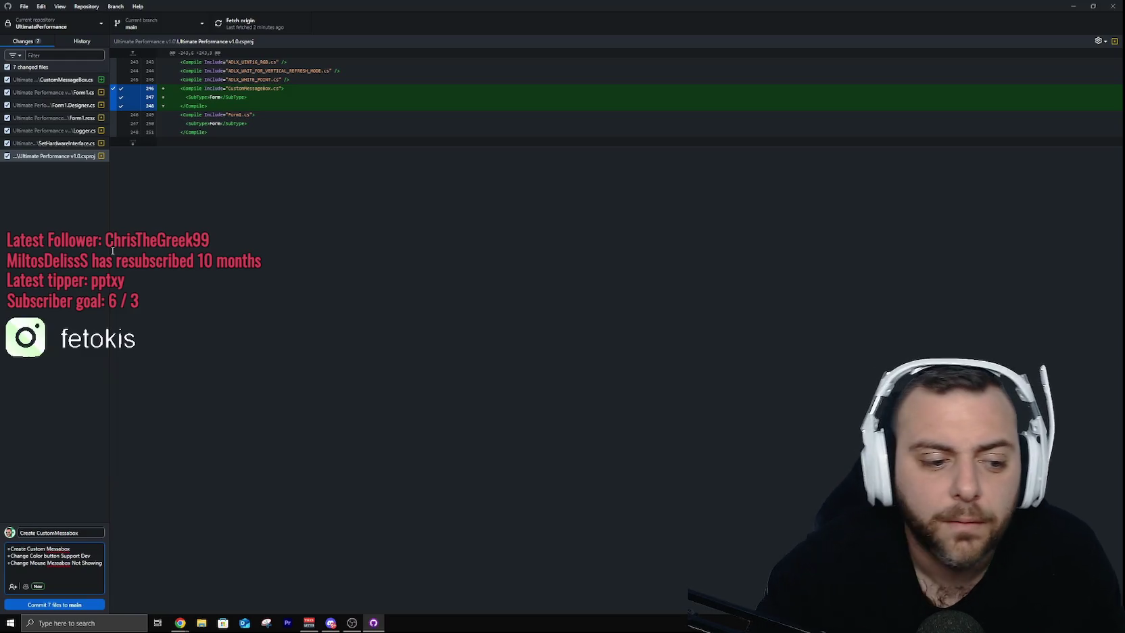
Step: Commit the seven changed files to main and try pushing; dismiss the HTTP 500 push error
click(59, 604)
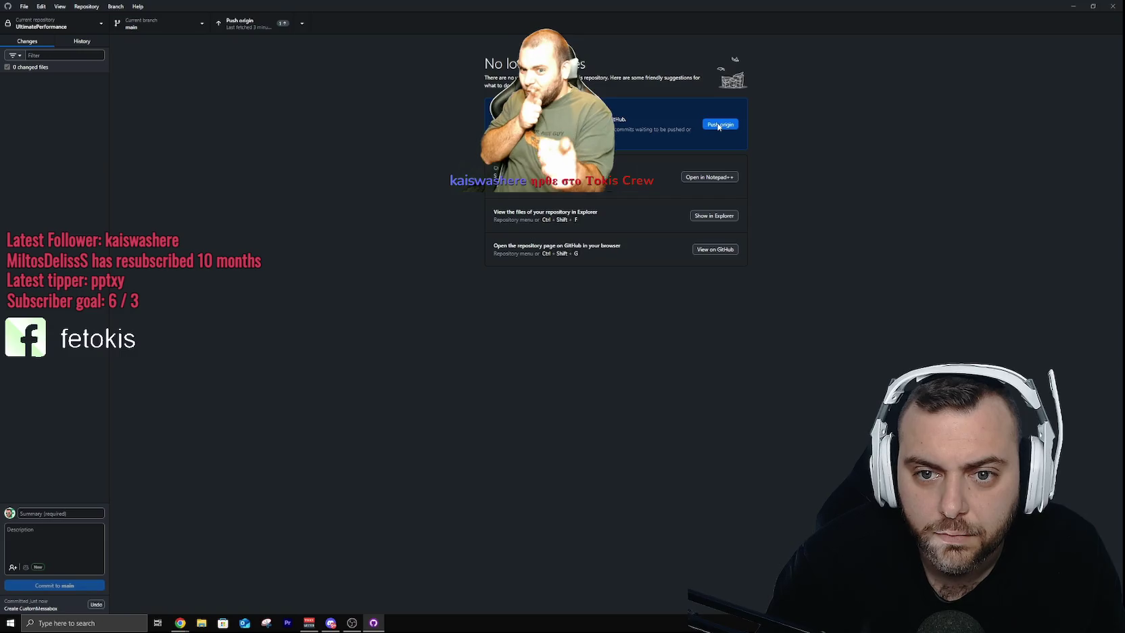
click(719, 125)
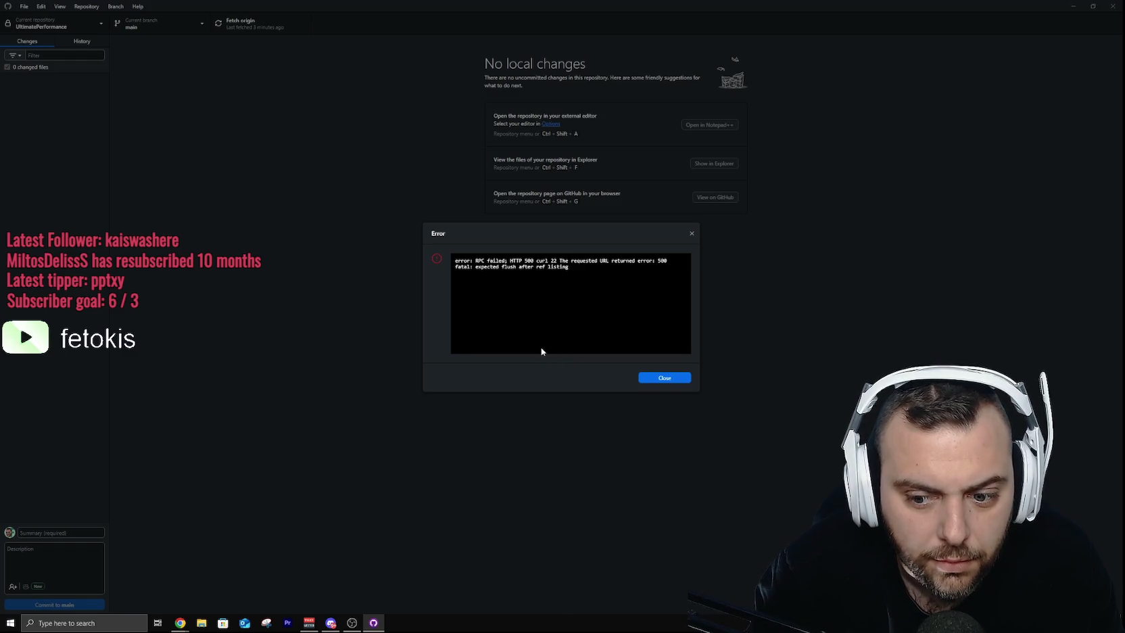
click(673, 380)
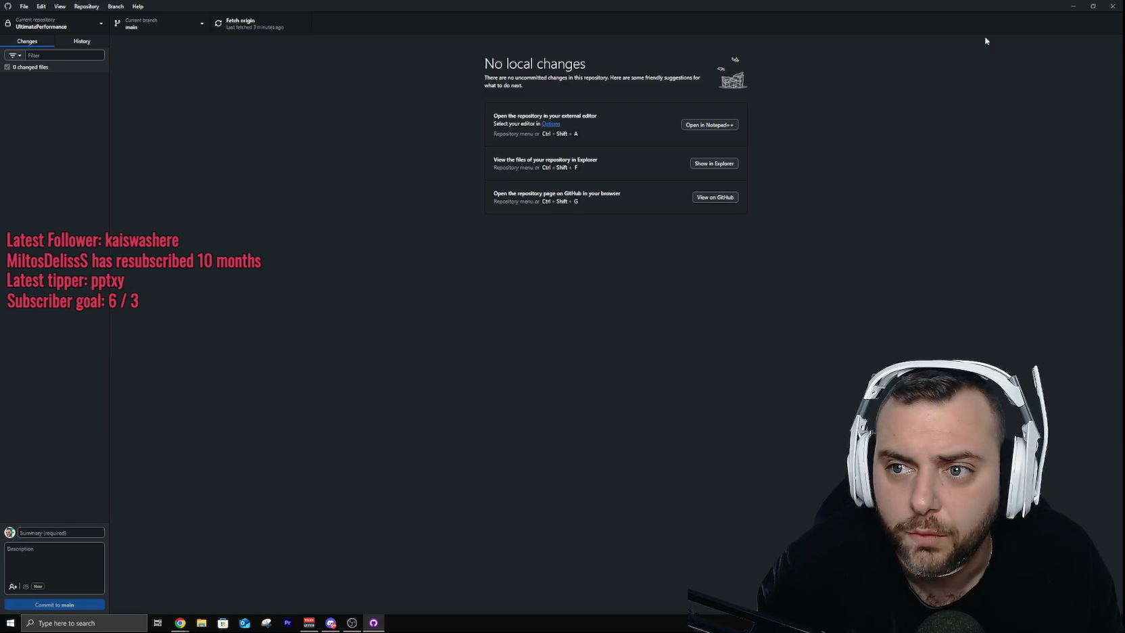
Step: Restart GitHub Desktop from Windows search, then bring Chrome to the front
click(1113, 8)
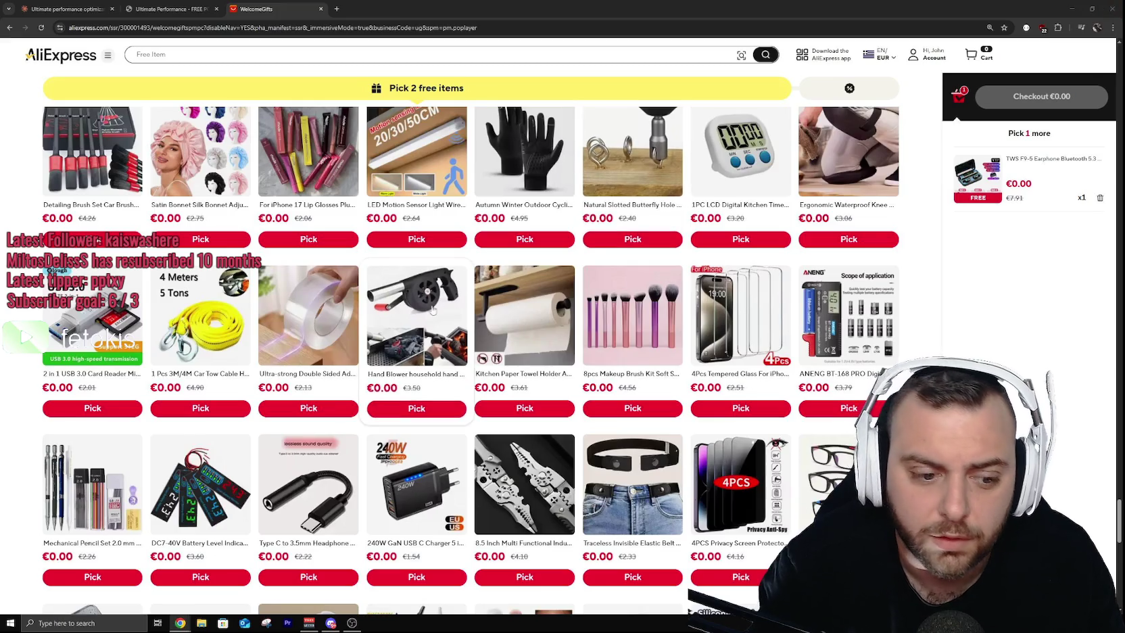
key(super)
text(g)
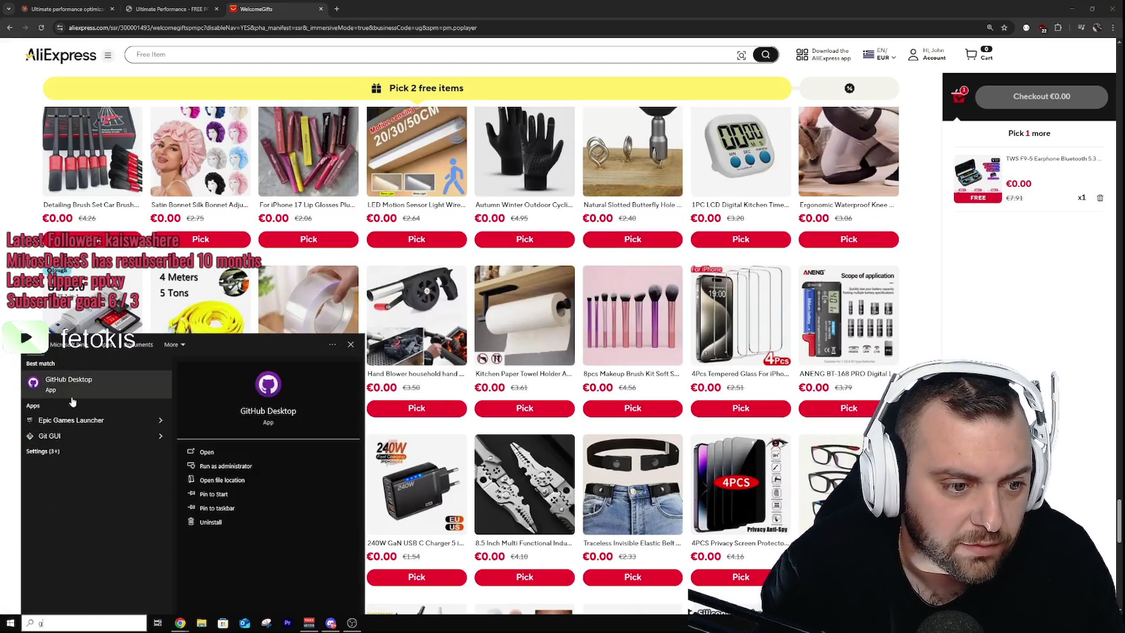
key(Return)
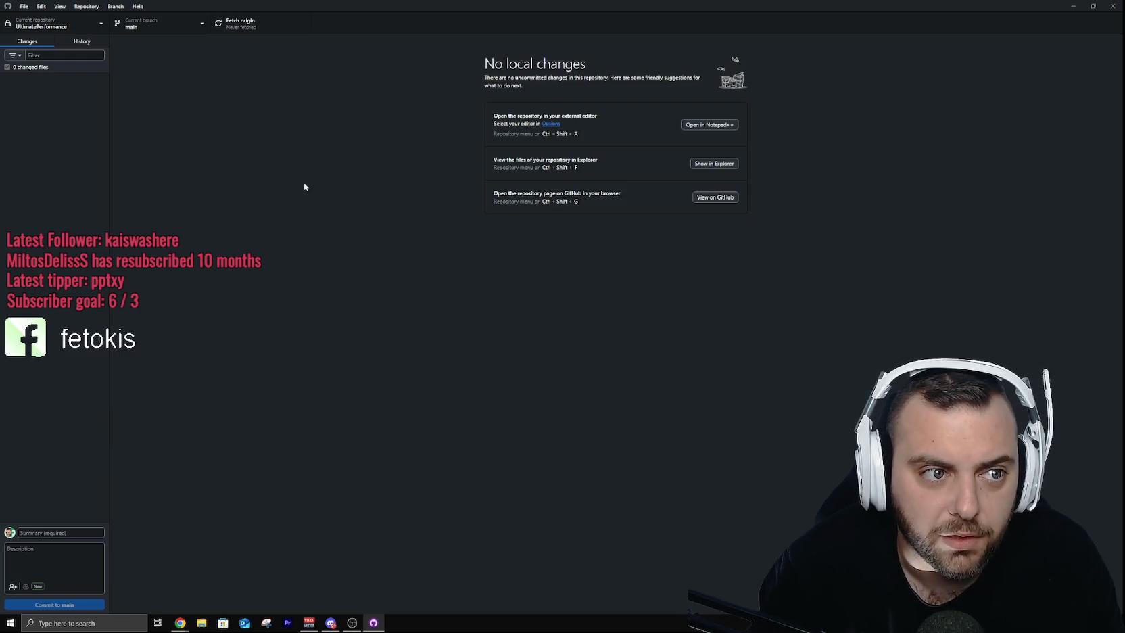
mouse_move(179, 622)
click(158, 586)
Step: Go to github.com in a new tab and sign in with a Google account
key(ctrl+t)
text(github)
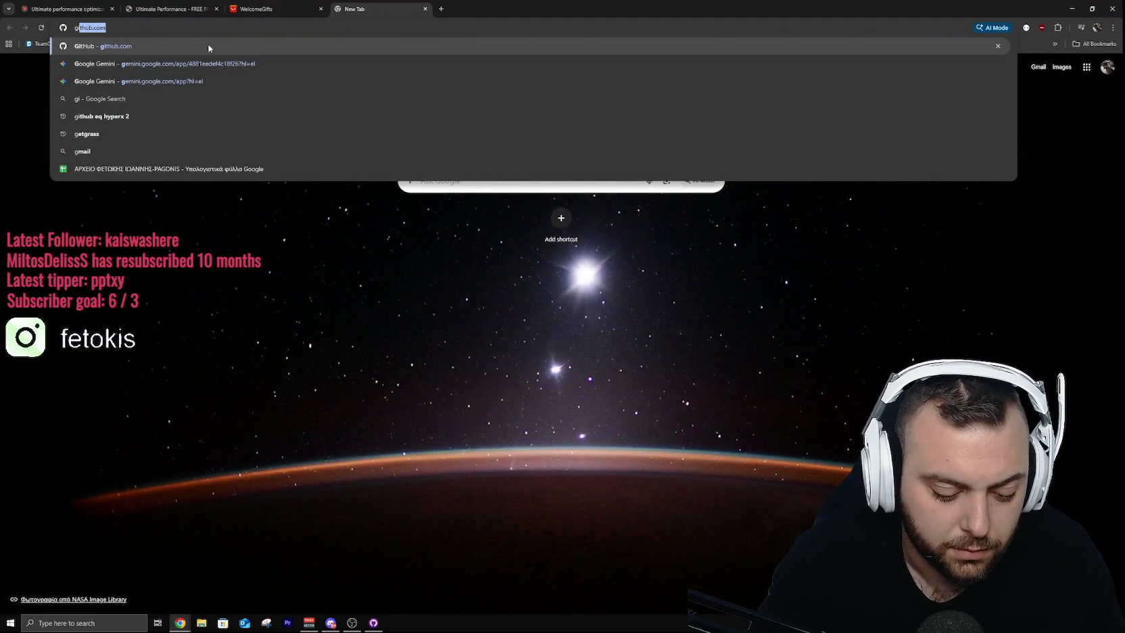
key(Return)
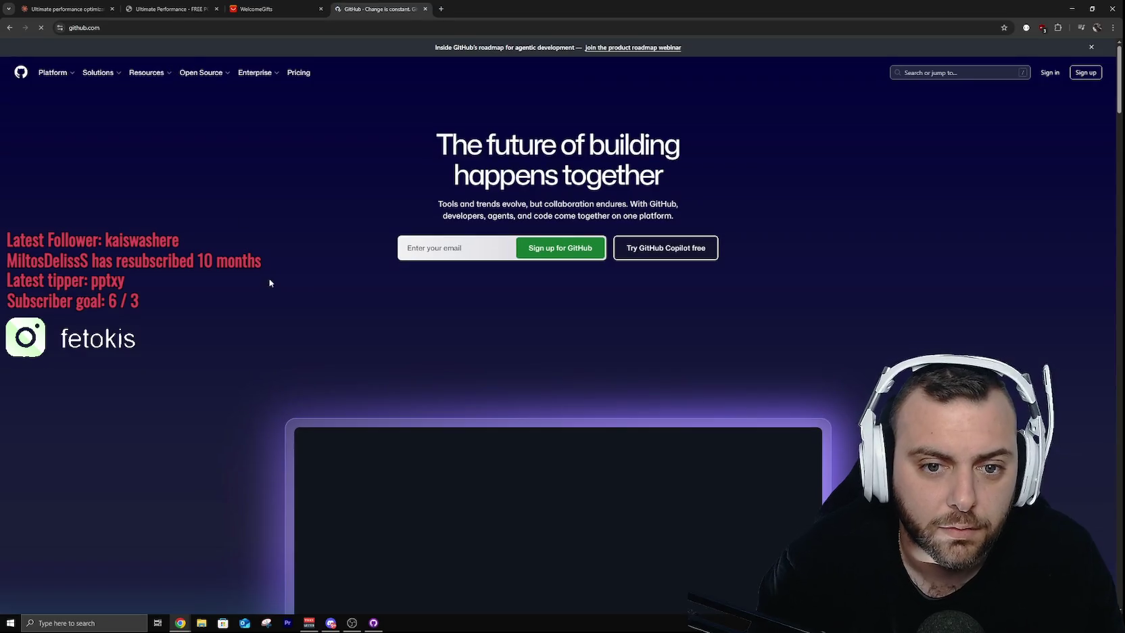
click(1044, 75)
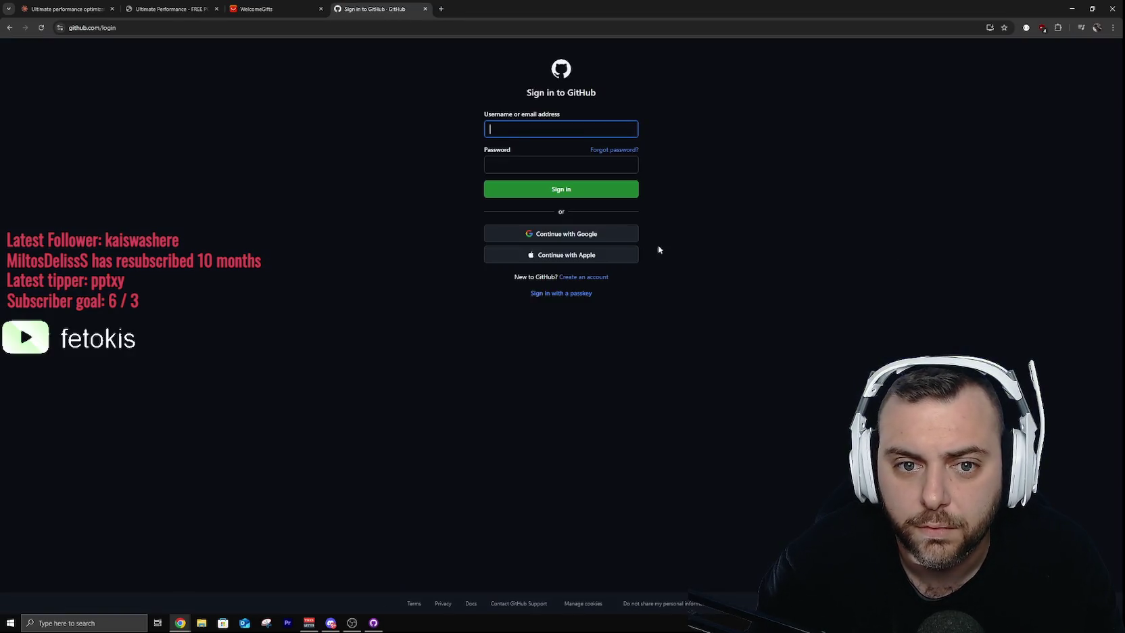
click(555, 234)
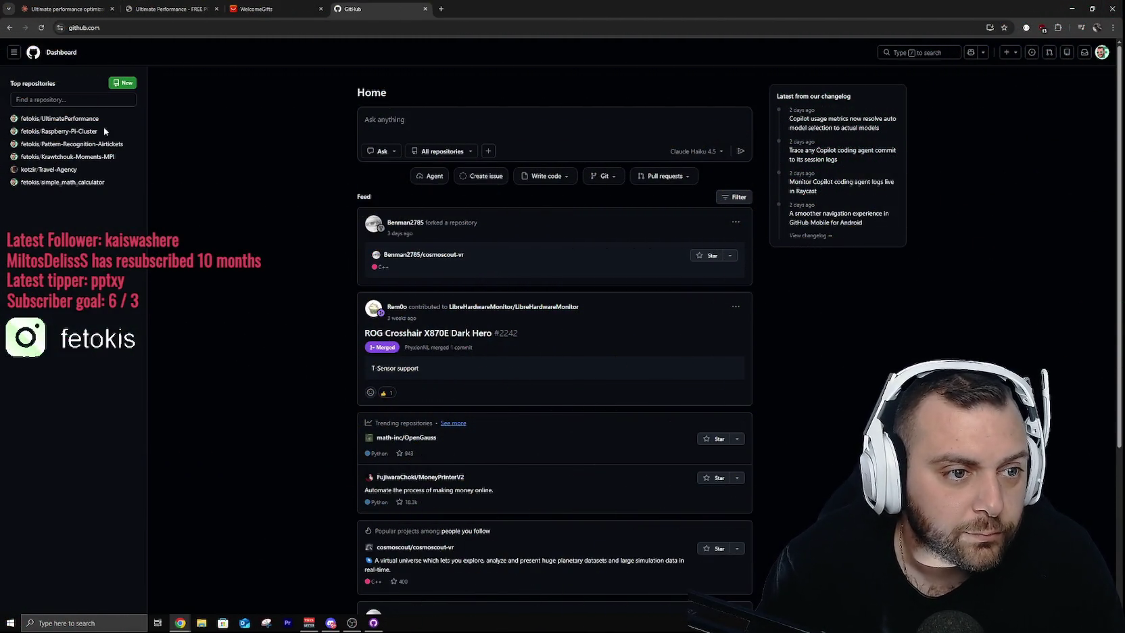
Step: Open the UltimatePerformance repository's Ultimate Performance v1.0 folder and inspect CustomMessageBox.cs
click(85, 120)
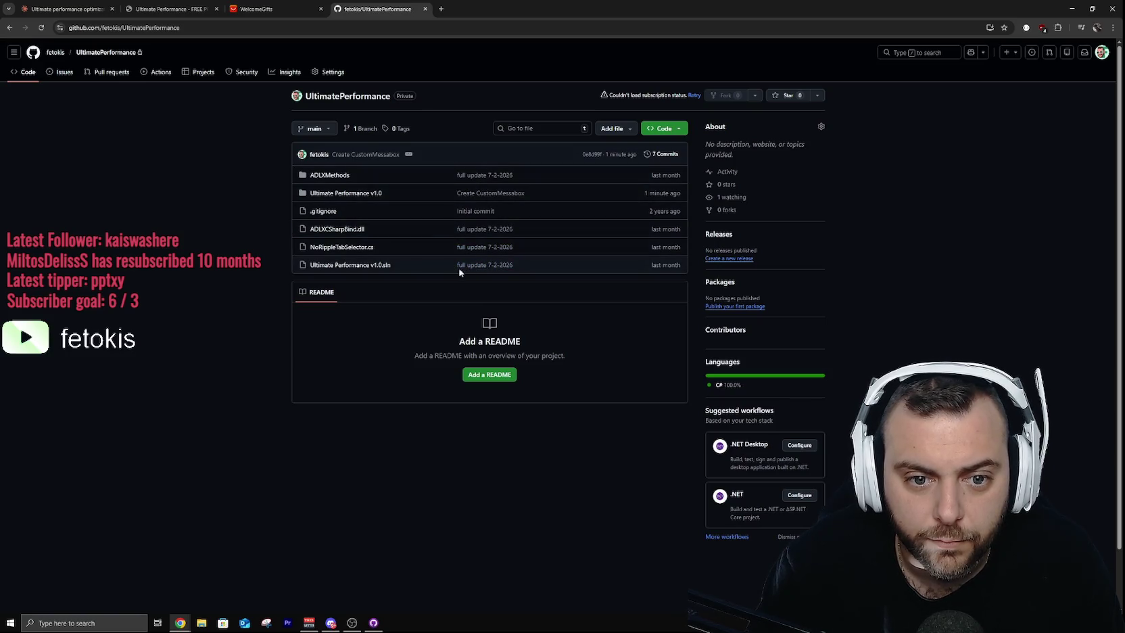
click(343, 193)
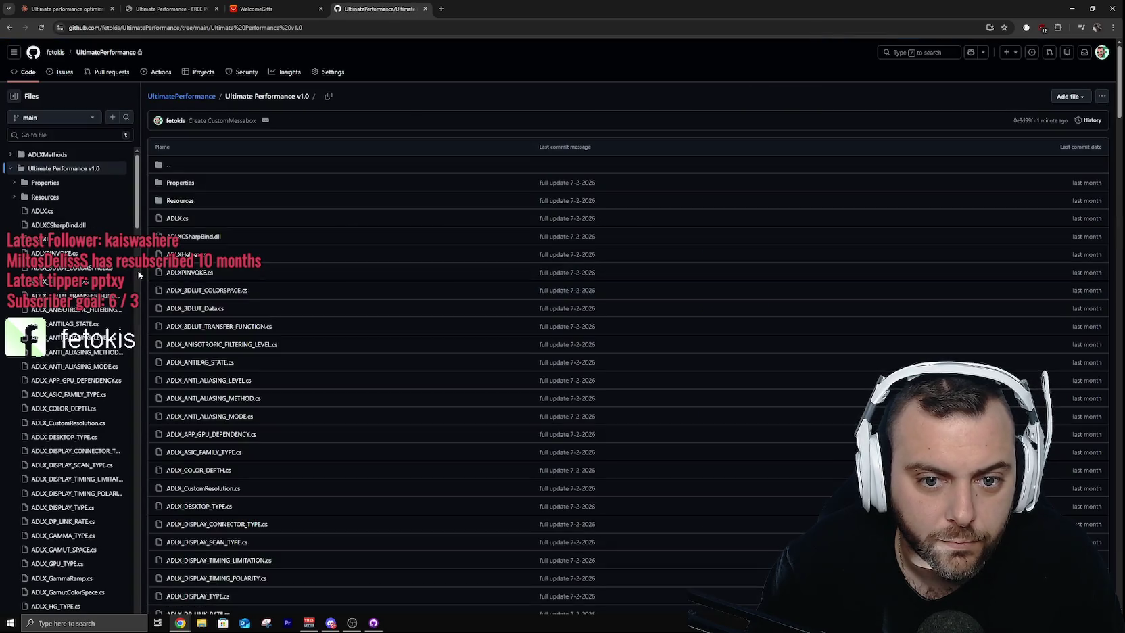
scroll(492, 313, down, 20)
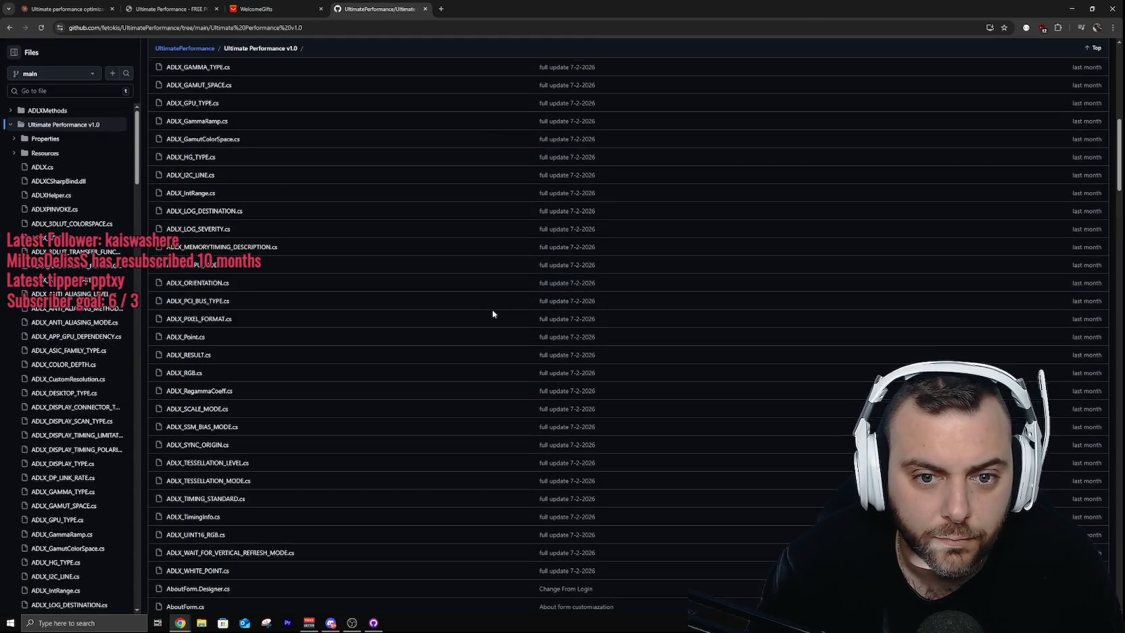
scroll(492, 309, up, 20)
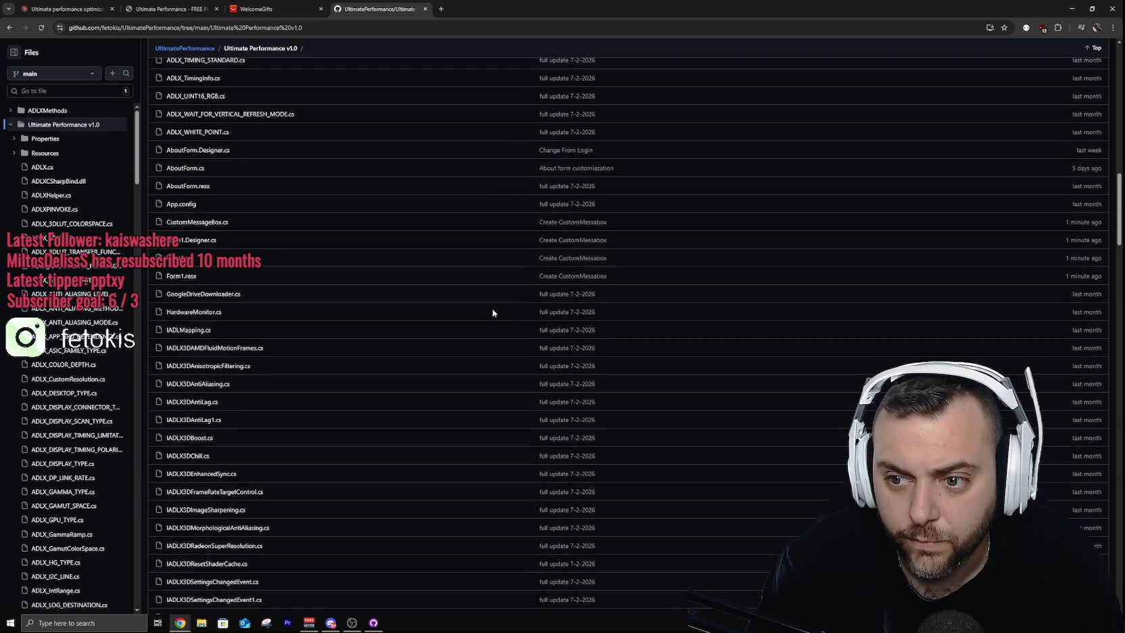
click(217, 224)
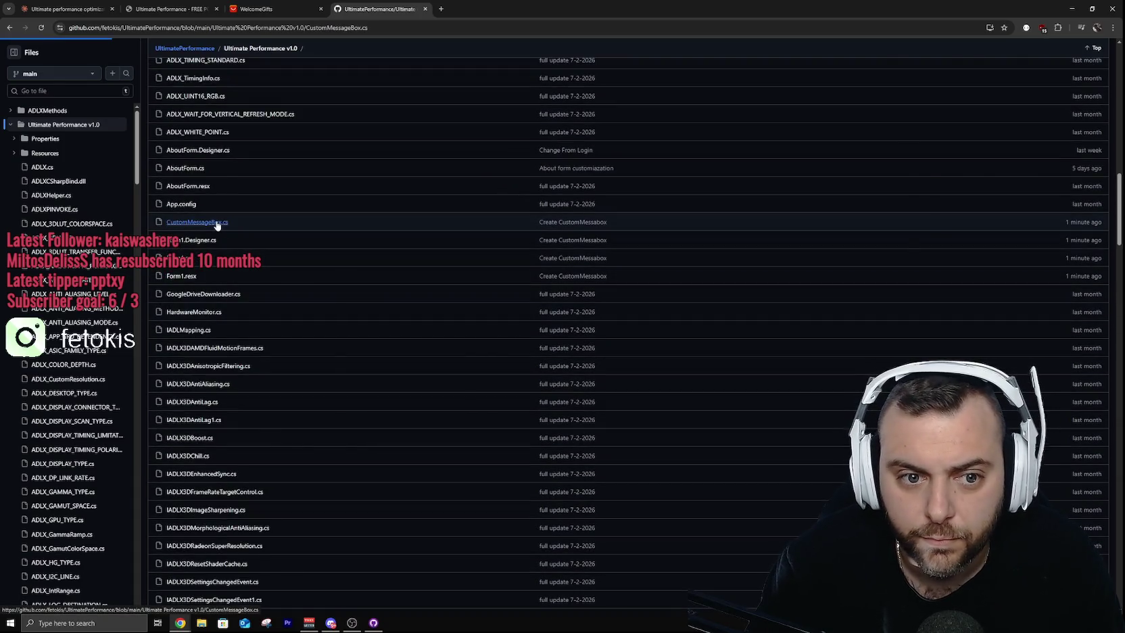
key(alt+Left)
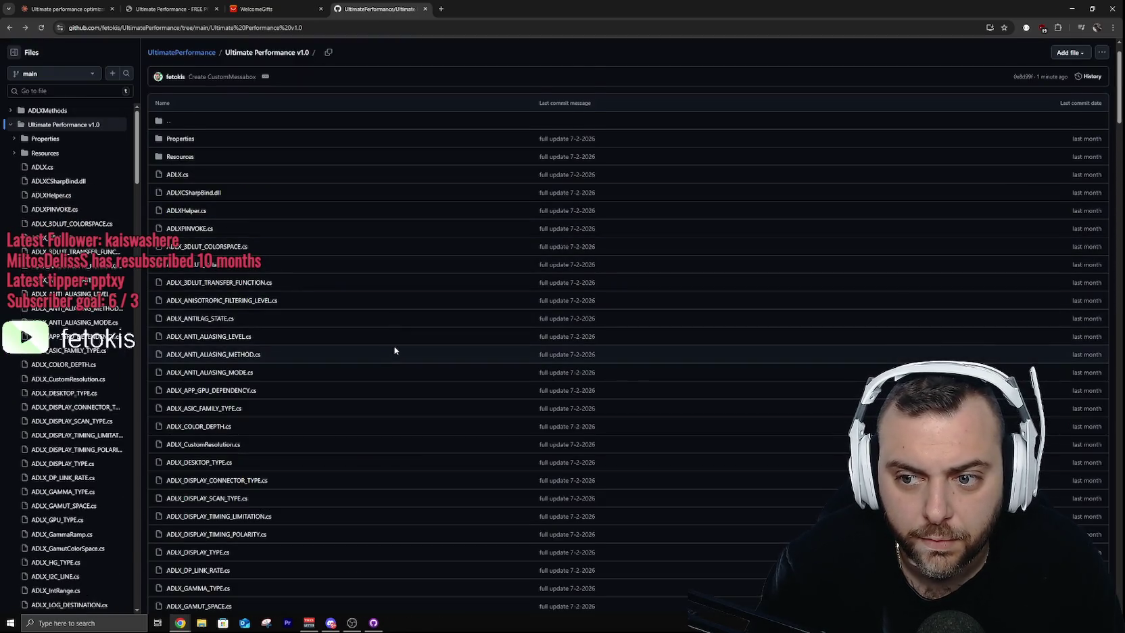
Step: Inspect the pushed Form1.cs code
scroll(394, 349, down, 10)
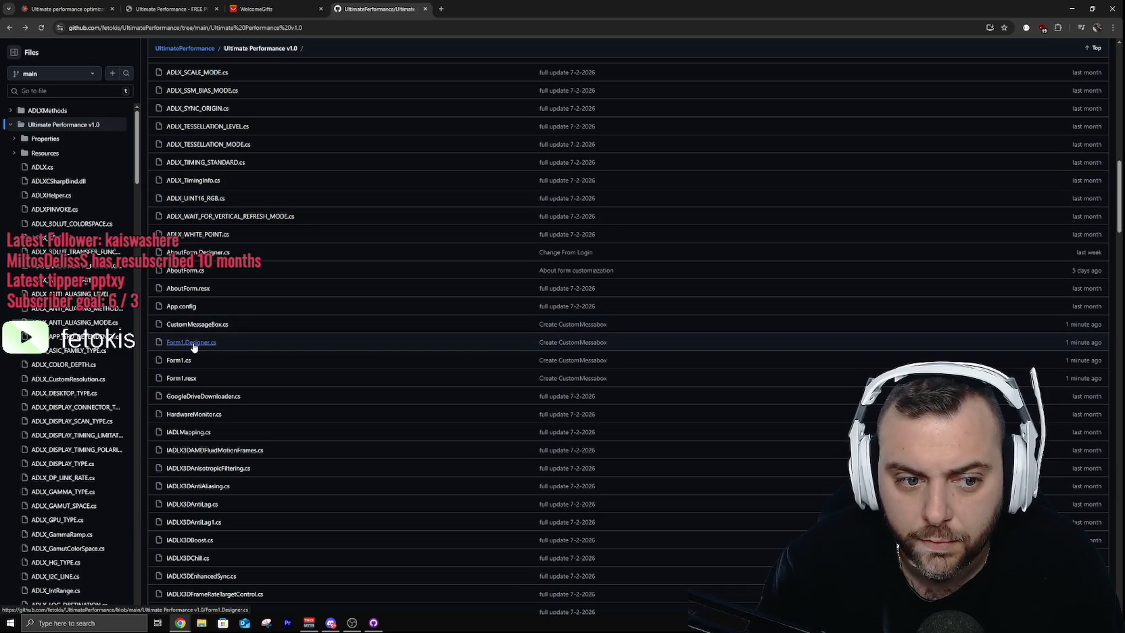
click(185, 366)
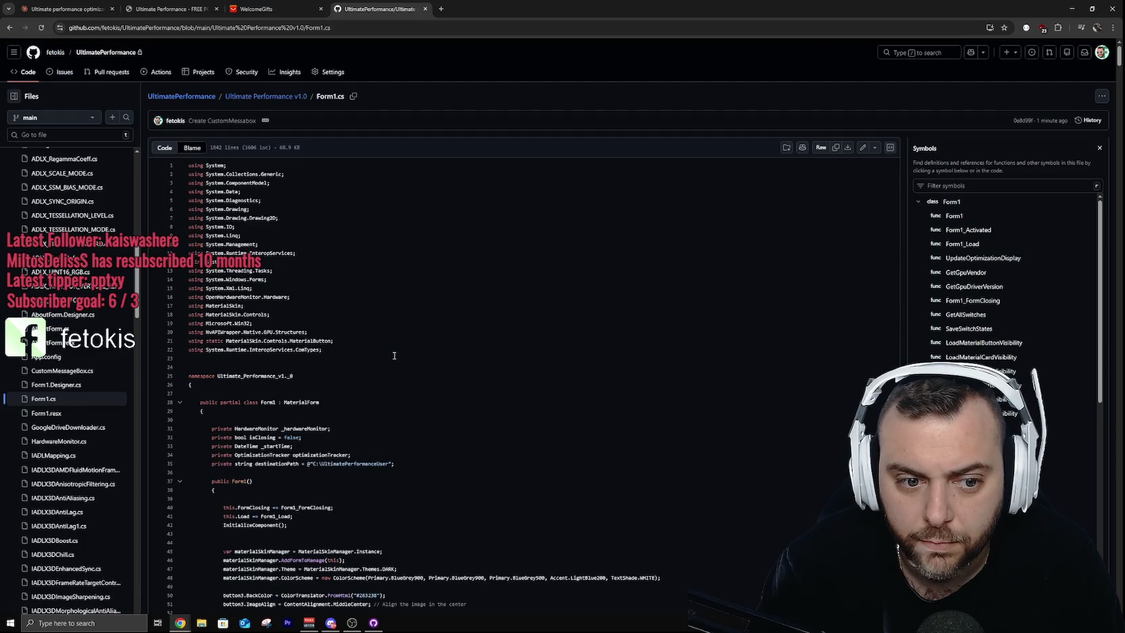
scroll(399, 354, down, 20)
scroll(409, 353, up, 10)
scroll(409, 353, up, 5)
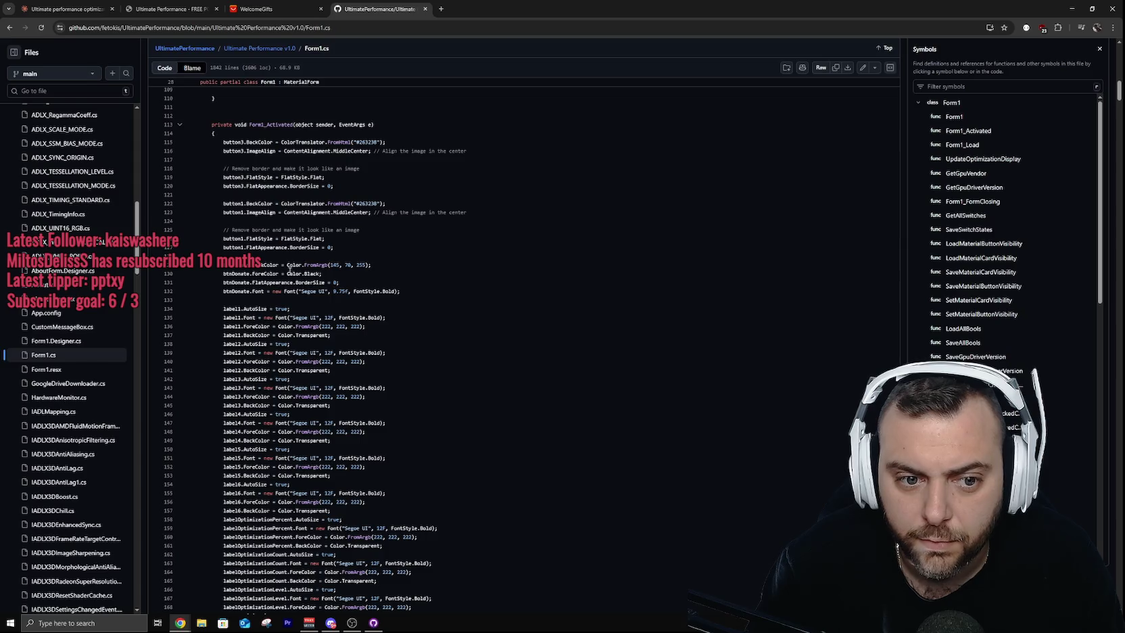
Step: Inspect Logger.cs, then close the repository tab to return to the gifts page
click(10, 27)
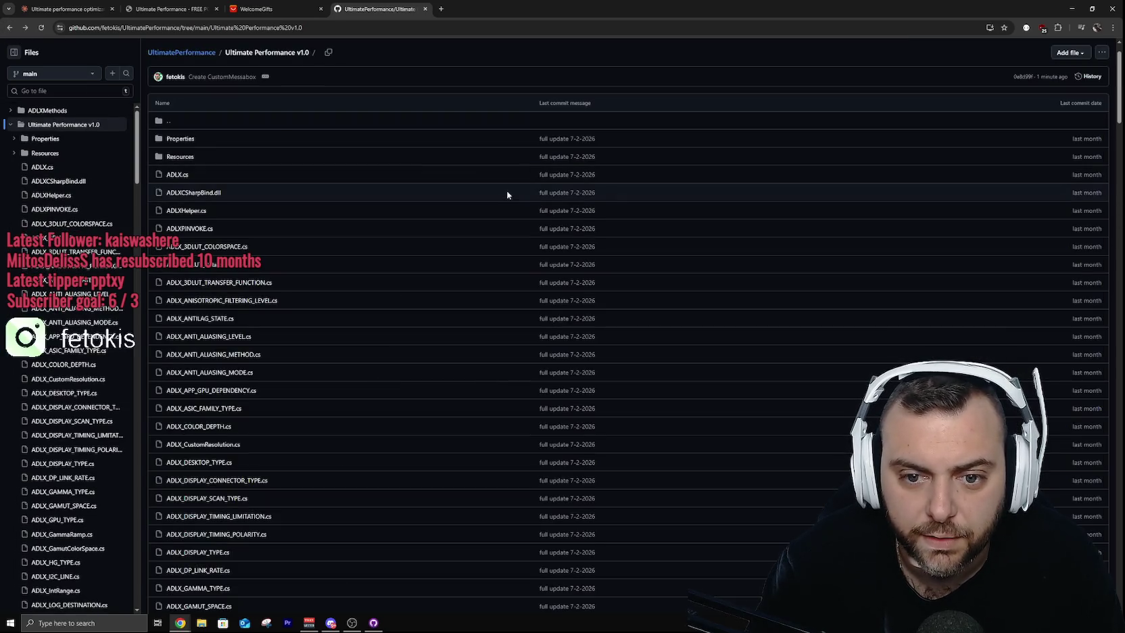
scroll(443, 265, down, 15)
scroll(451, 265, down, 15)
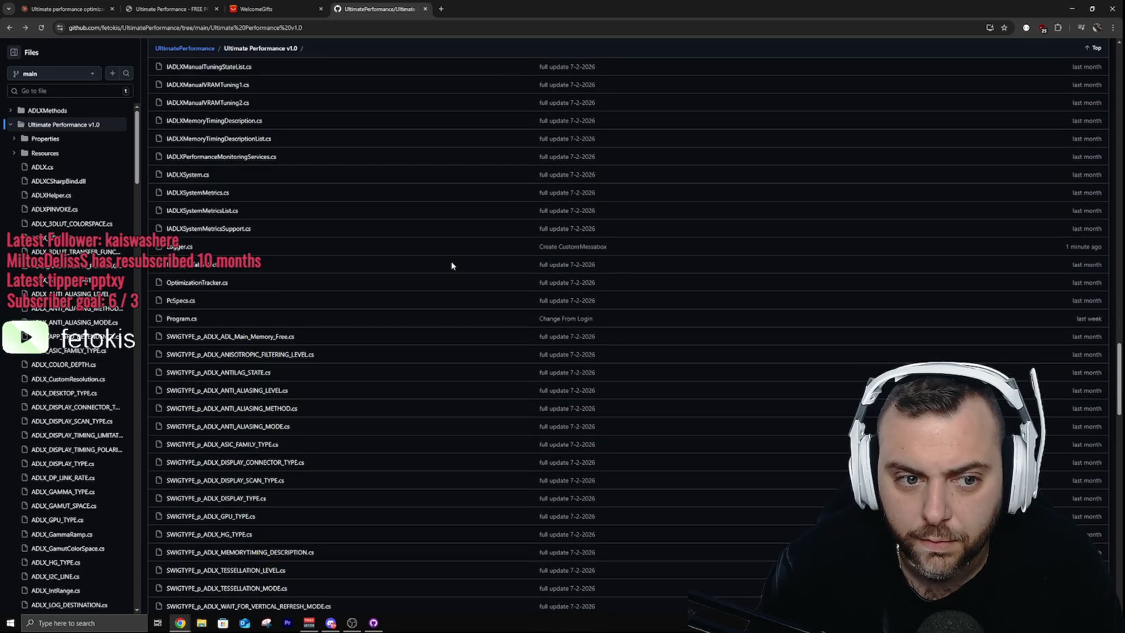
click(180, 247)
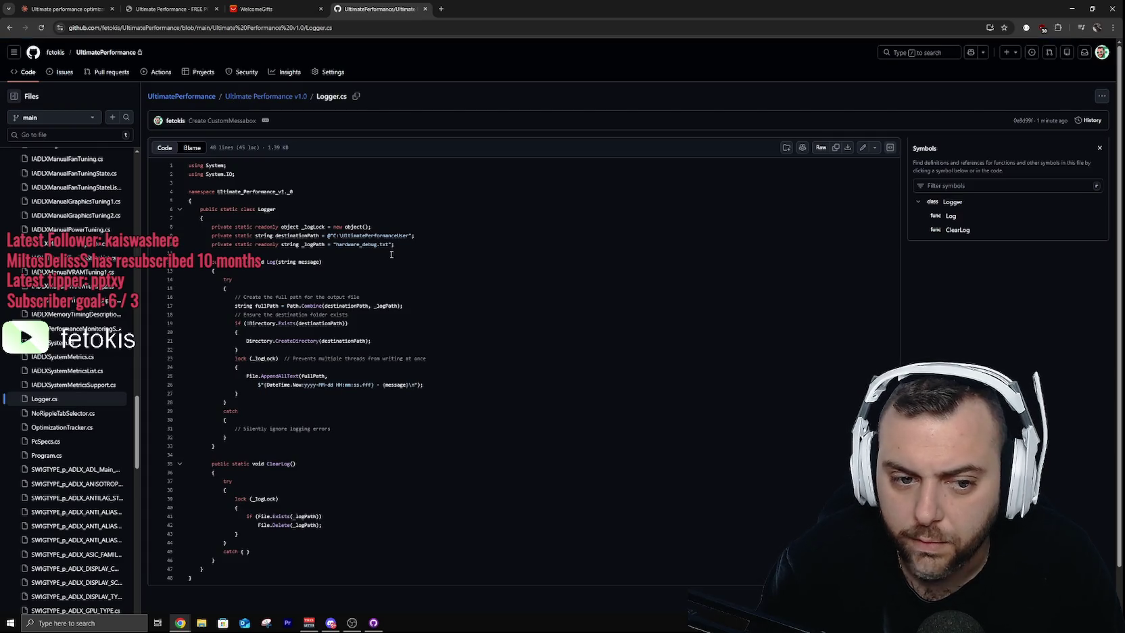
scroll(391, 254, down, 1)
scroll(392, 253, up, 1)
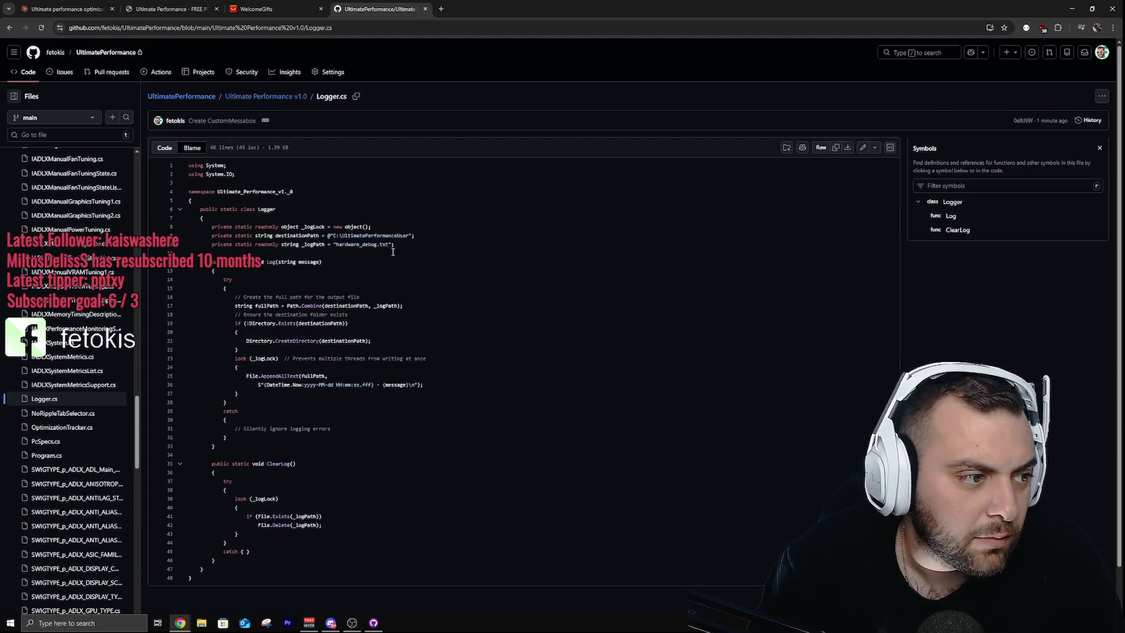
key(ctrl+w)
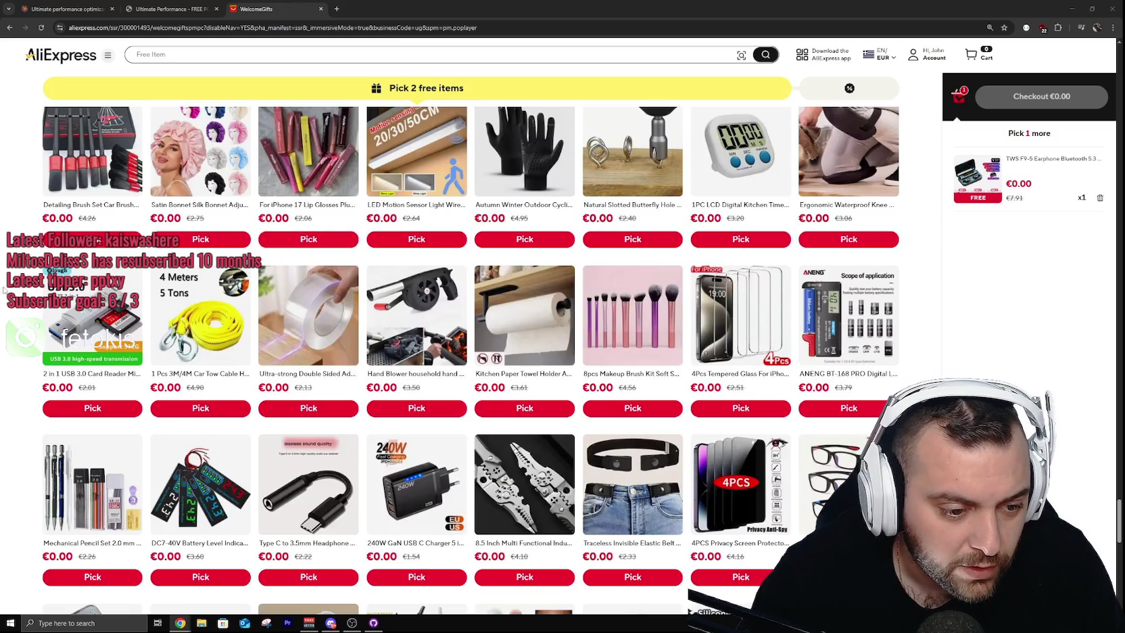
scroll(939, 320, down, 1)
scroll(470, 360, down, 4)
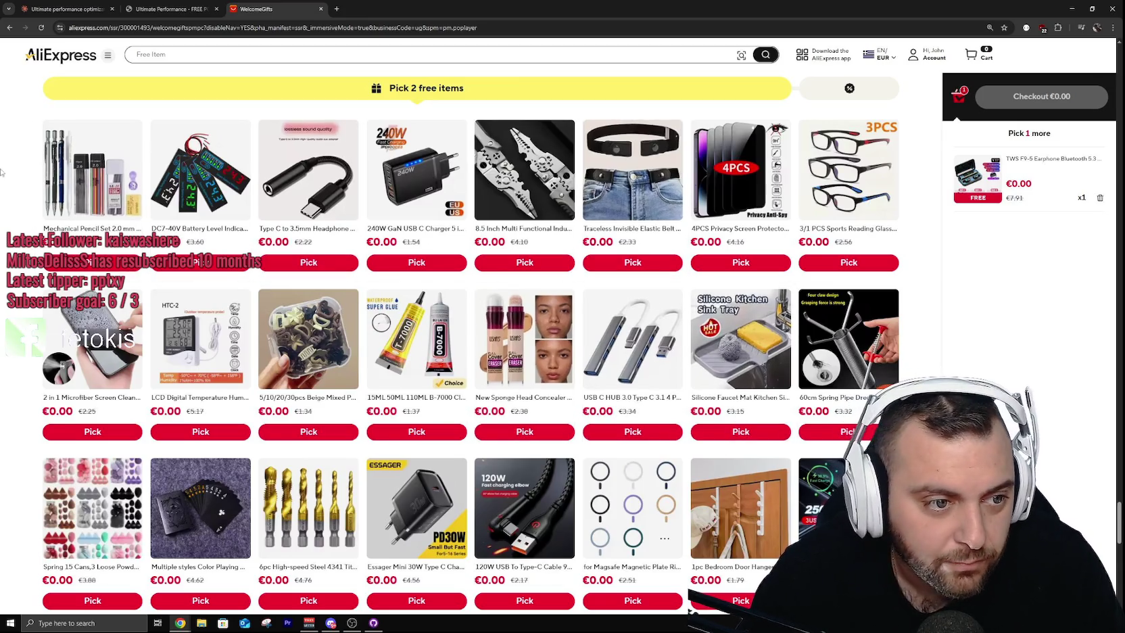
scroll(2, 173, down, 2)
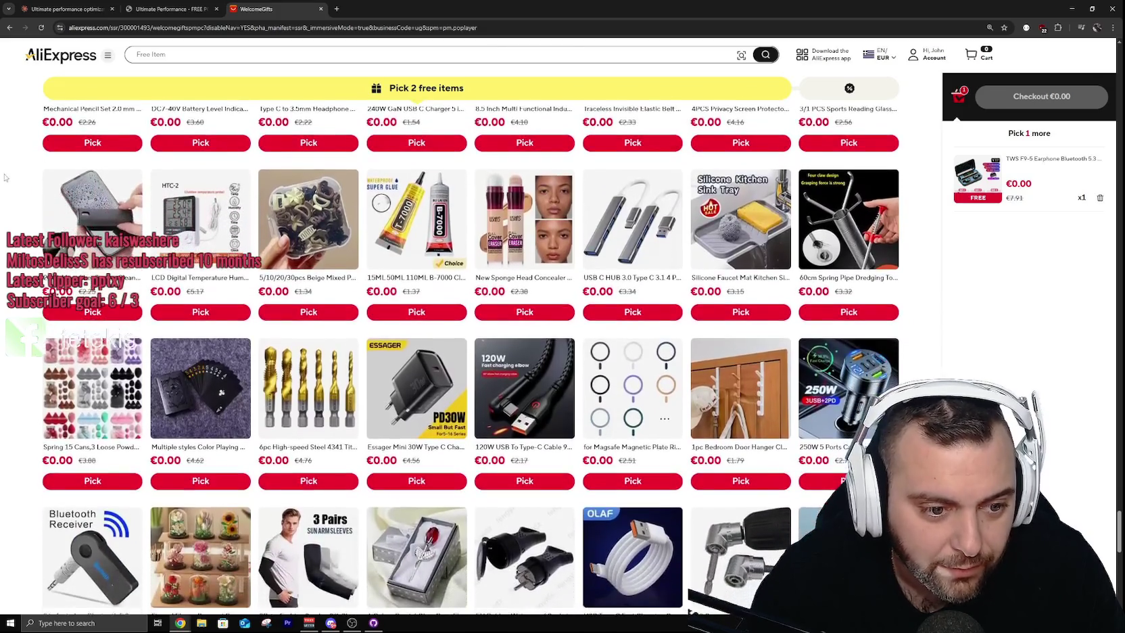
scroll(5, 177, down, 3)
scroll(8, 173, down, 1)
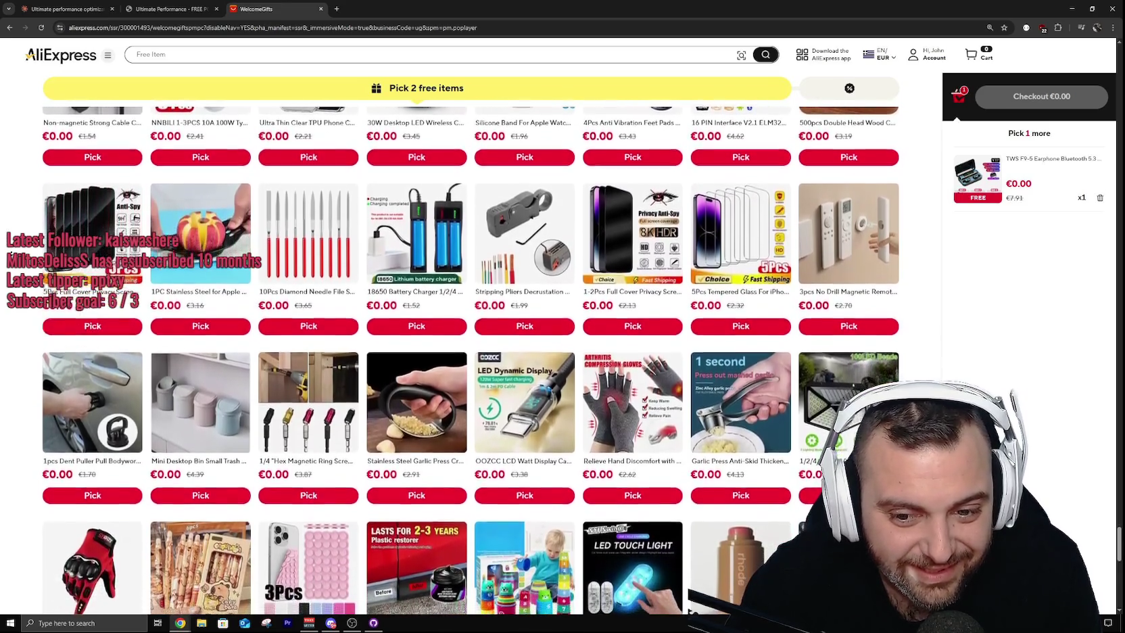
scroll(470, 360, down, 2)
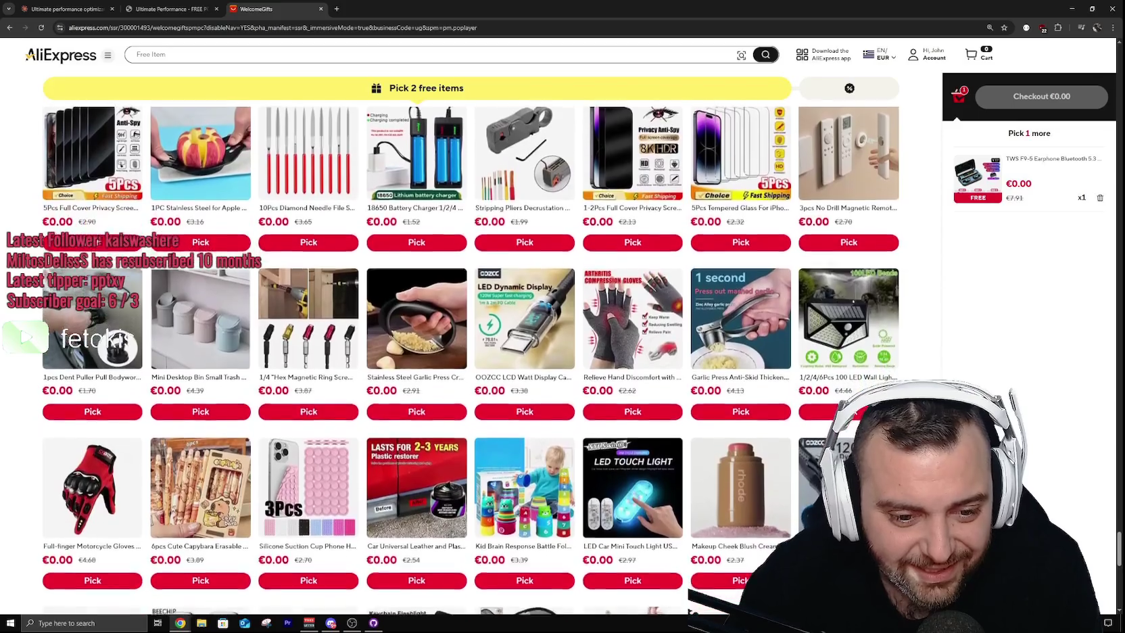
scroll(471, 360, down, 3)
scroll(470, 360, down, 3)
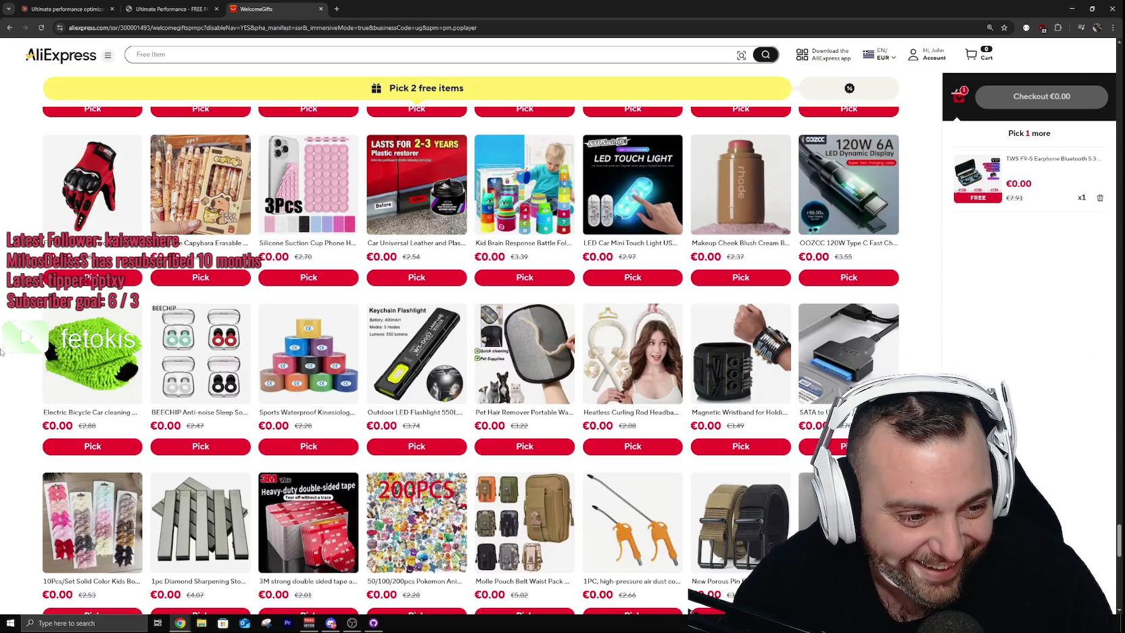
scroll(5, 352, down, 2)
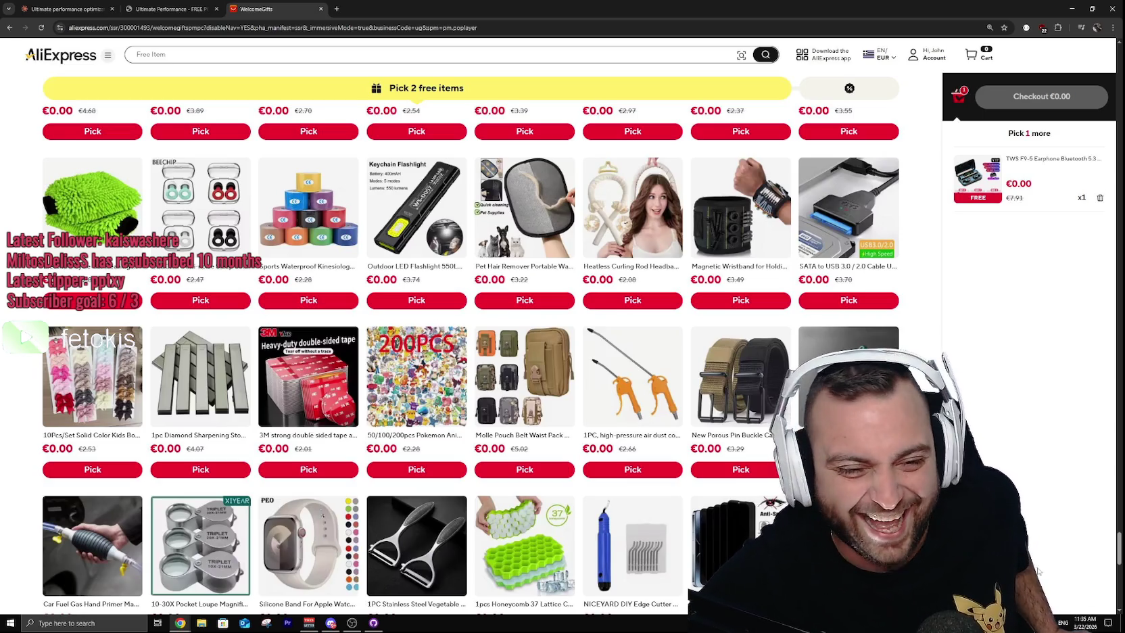
scroll(426, 334, down, 1)
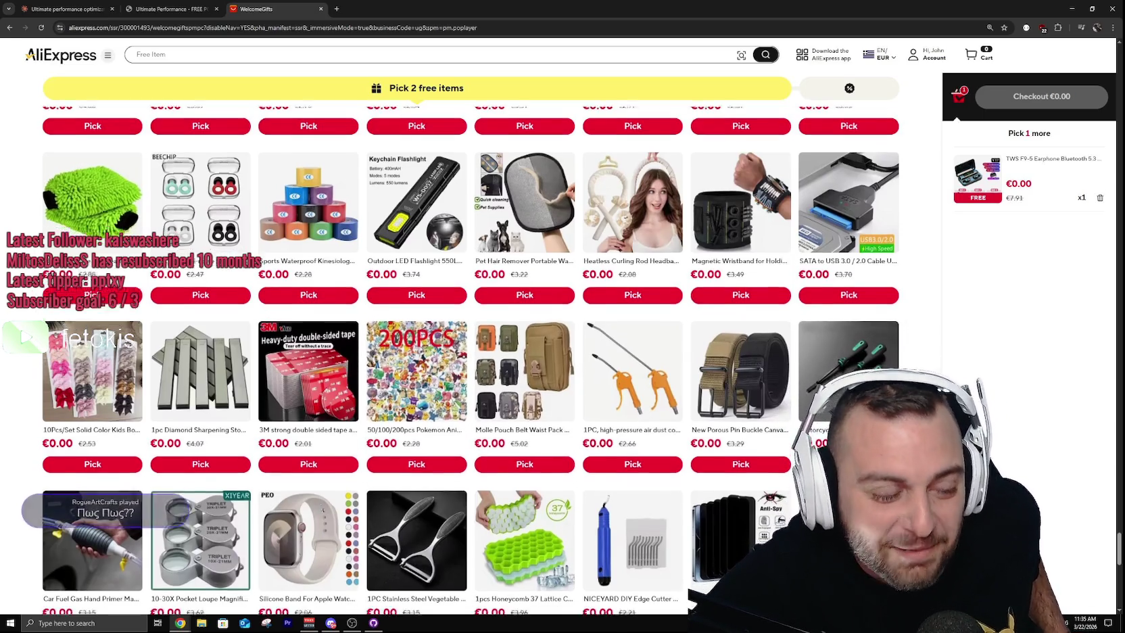
scroll(426, 351, down, 1)
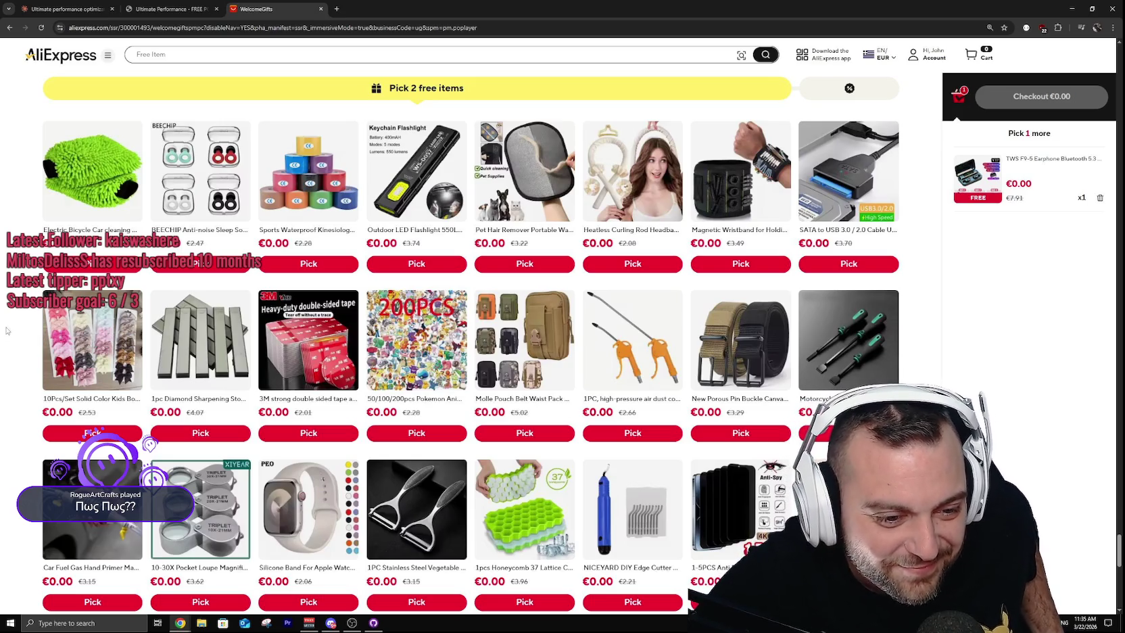
scroll(416, 338, down, 2)
scroll(7, 362, down, 5)
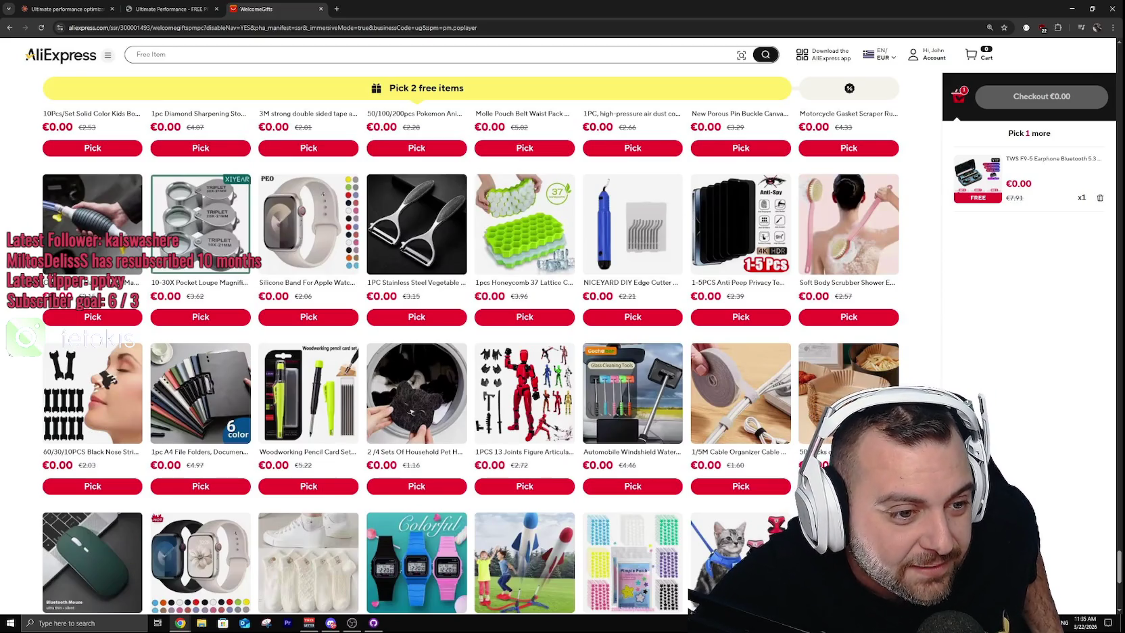
click(113, 404)
click(544, 381)
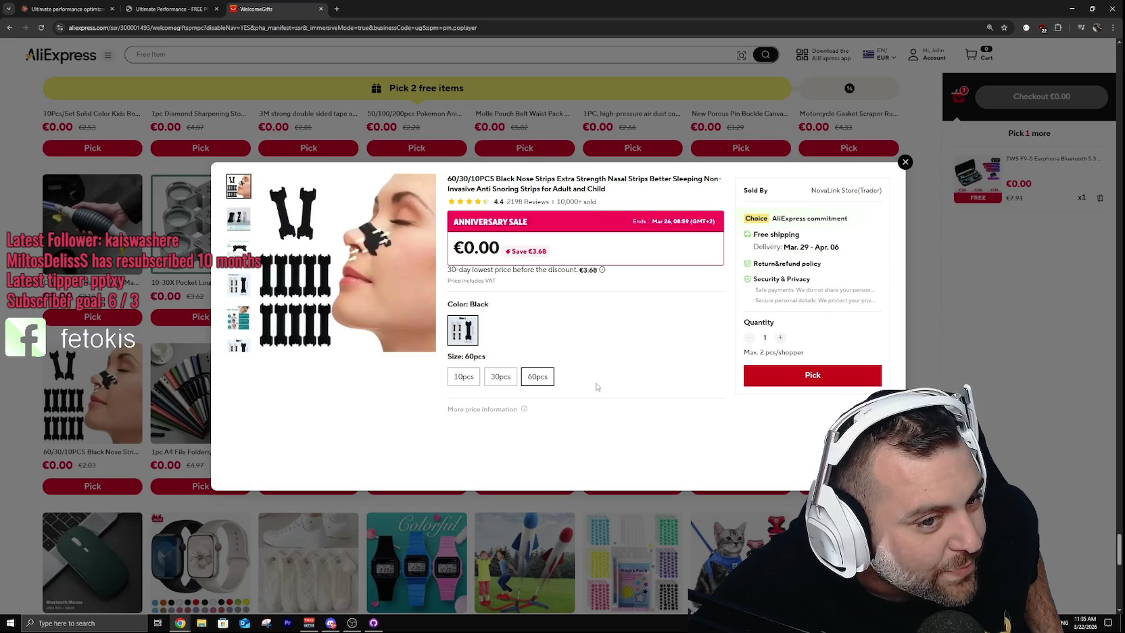
click(905, 163)
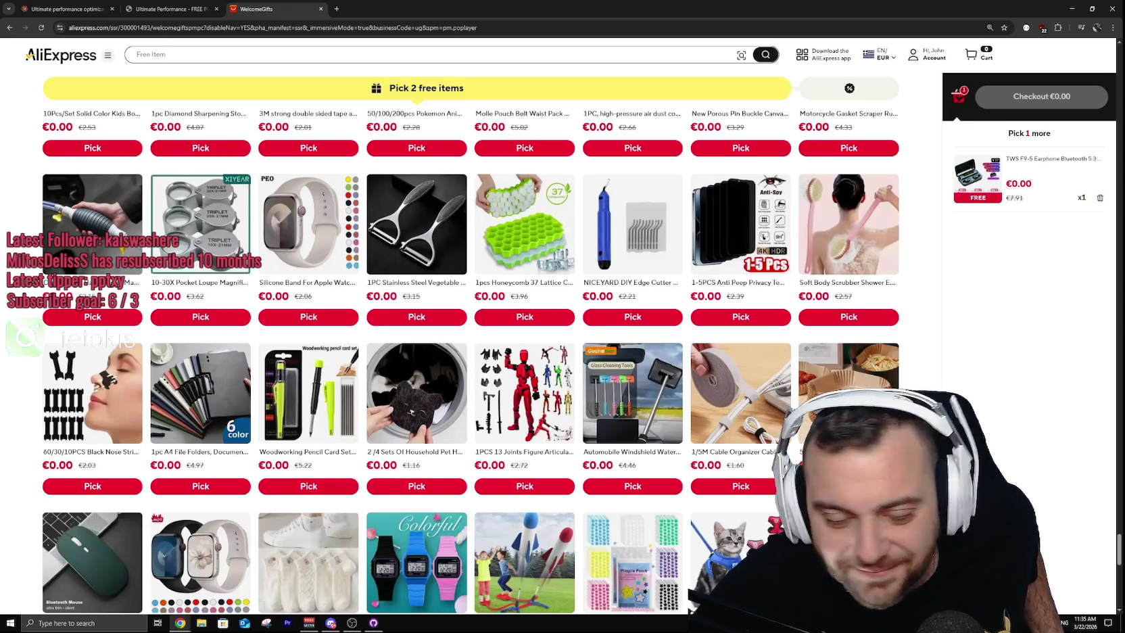
scroll(12, 382, down, 2)
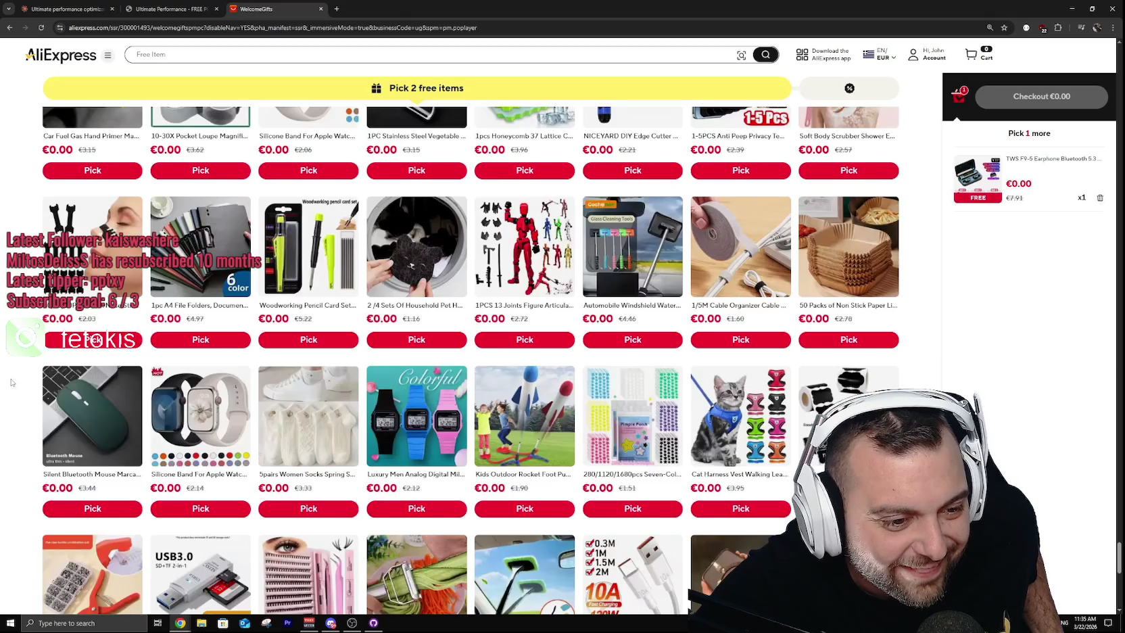
click(100, 408)
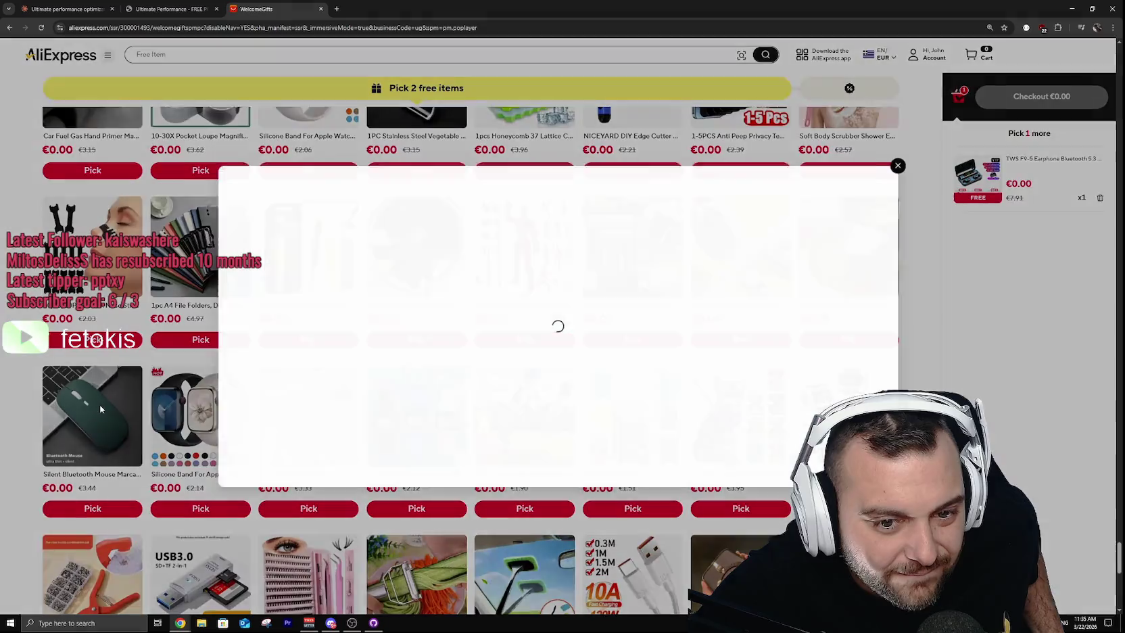
click(497, 296)
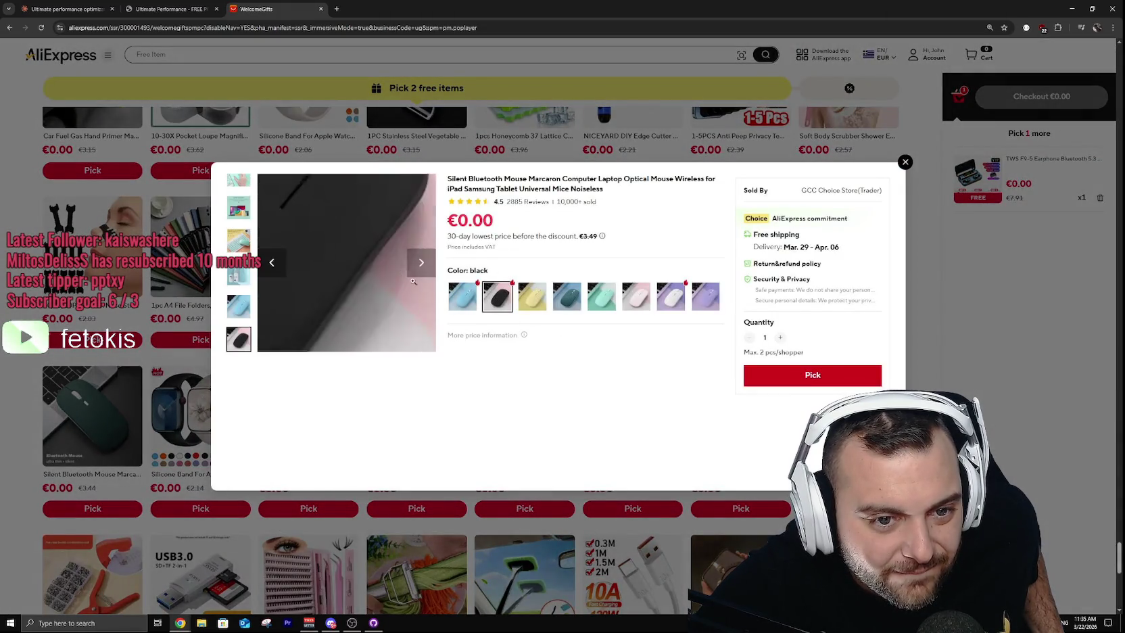
click(416, 261)
click(416, 261)
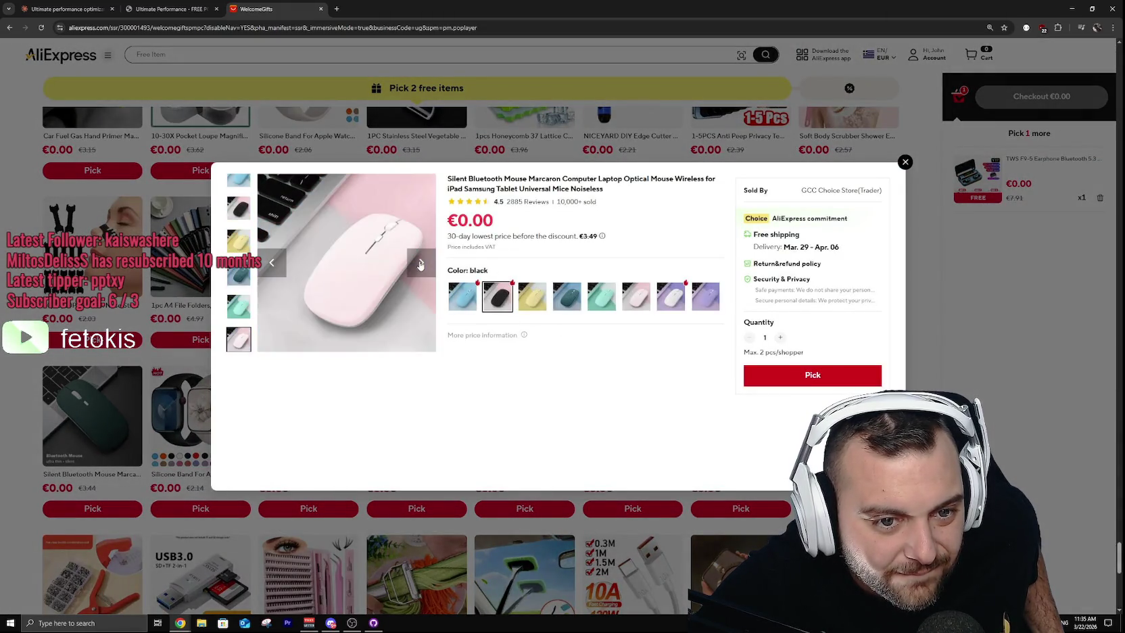
click(417, 261)
click(905, 163)
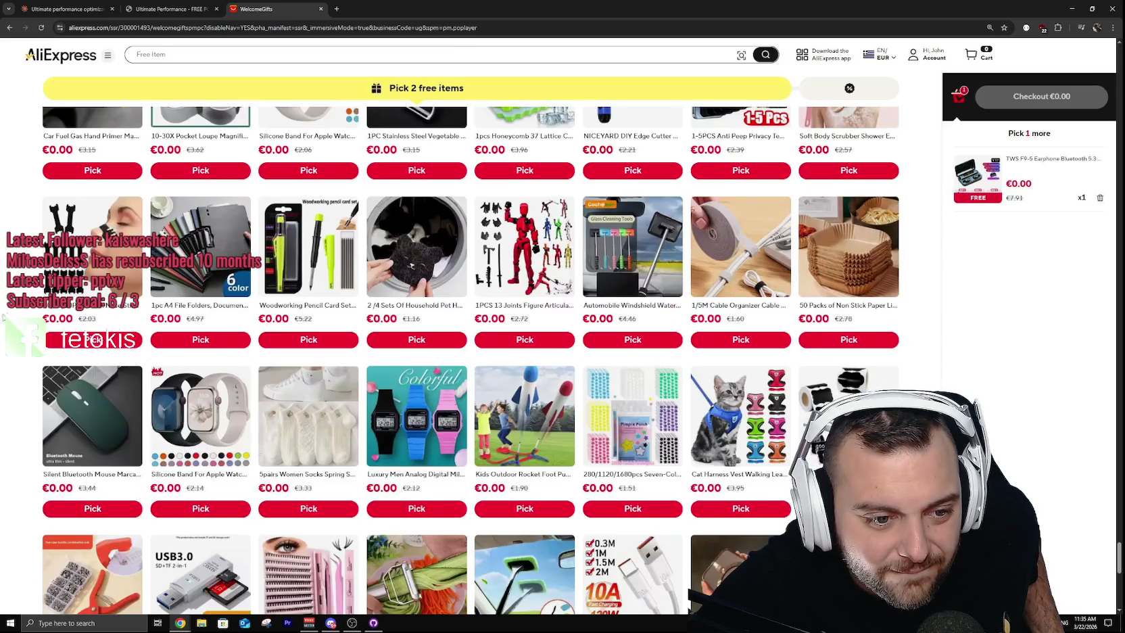
scroll(21, 313, down, 4)
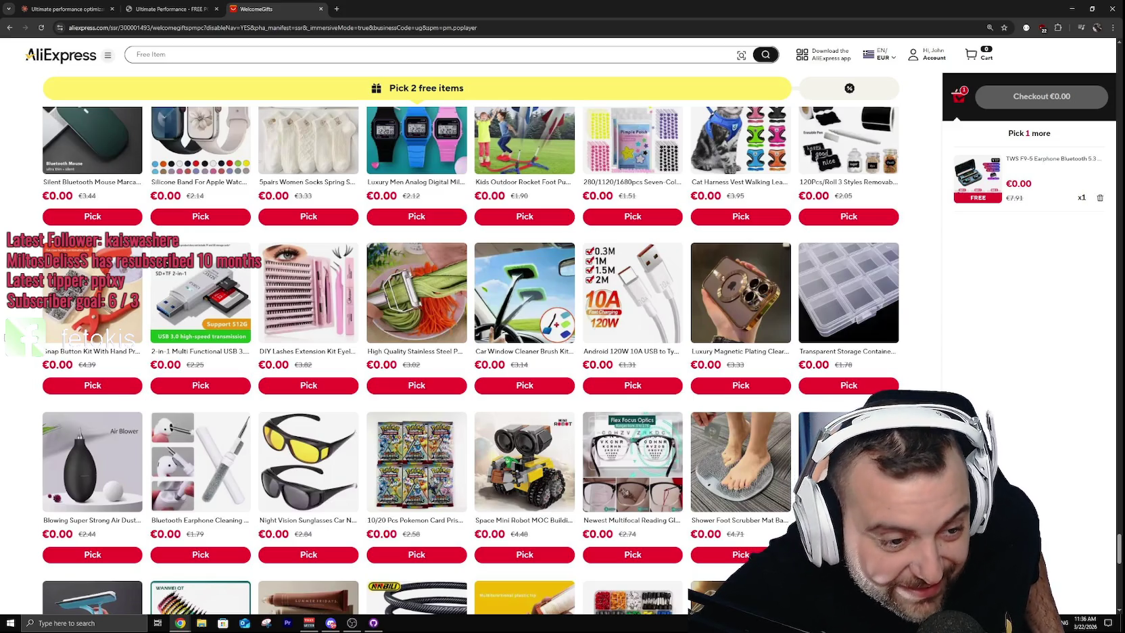
scroll(4, 336, down, 2)
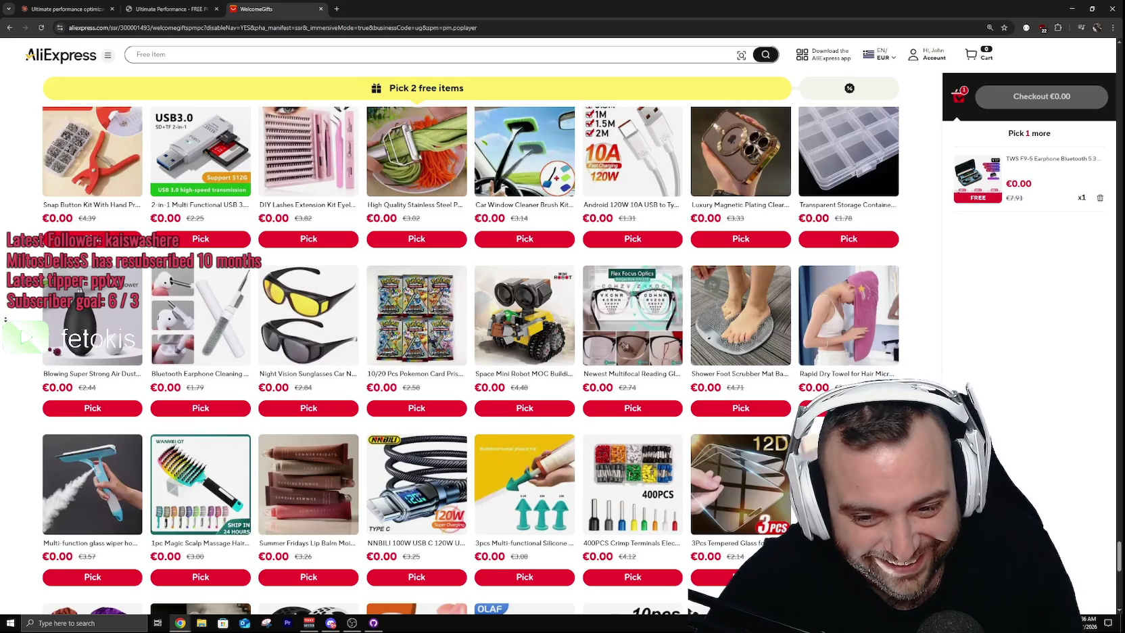
scroll(2, 314, down, 2)
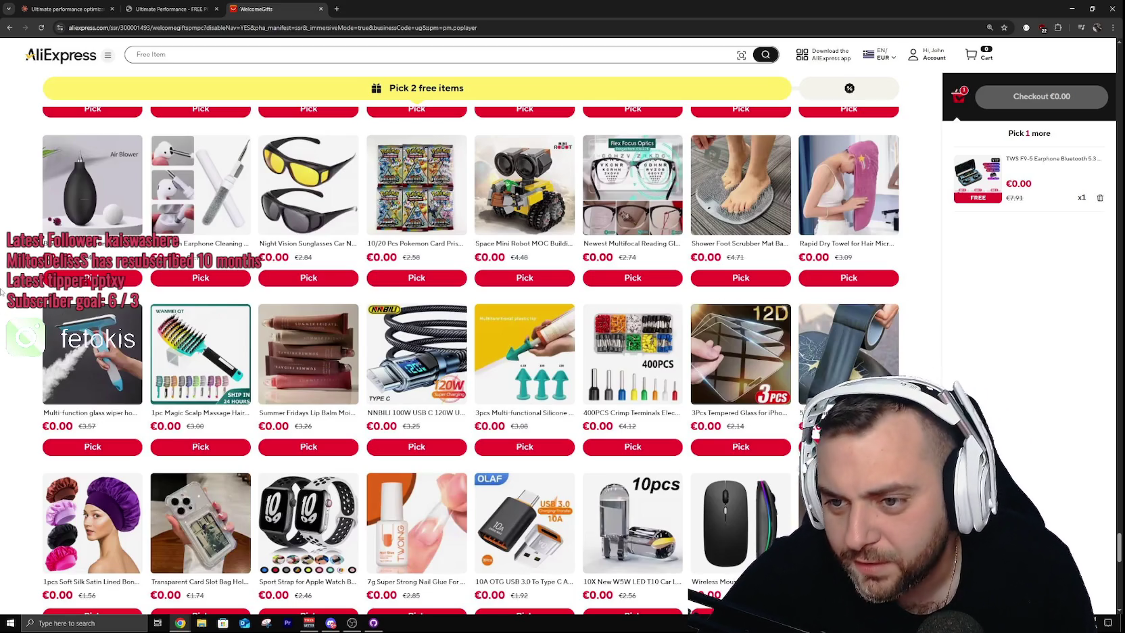
scroll(4, 308, down, 5)
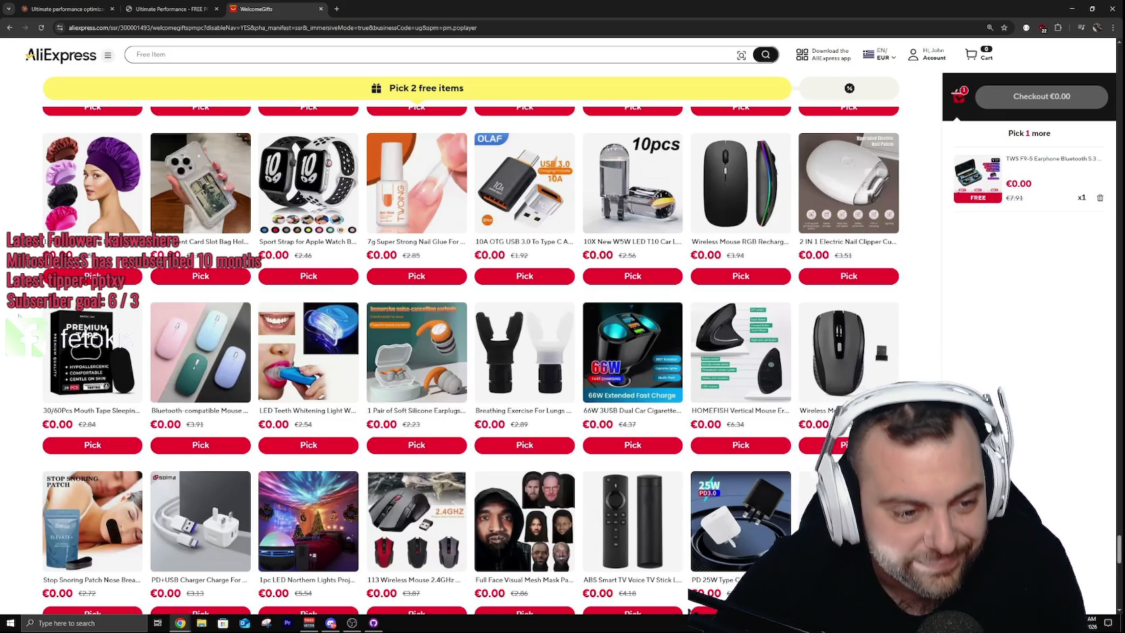
scroll(471, 360, down, 3)
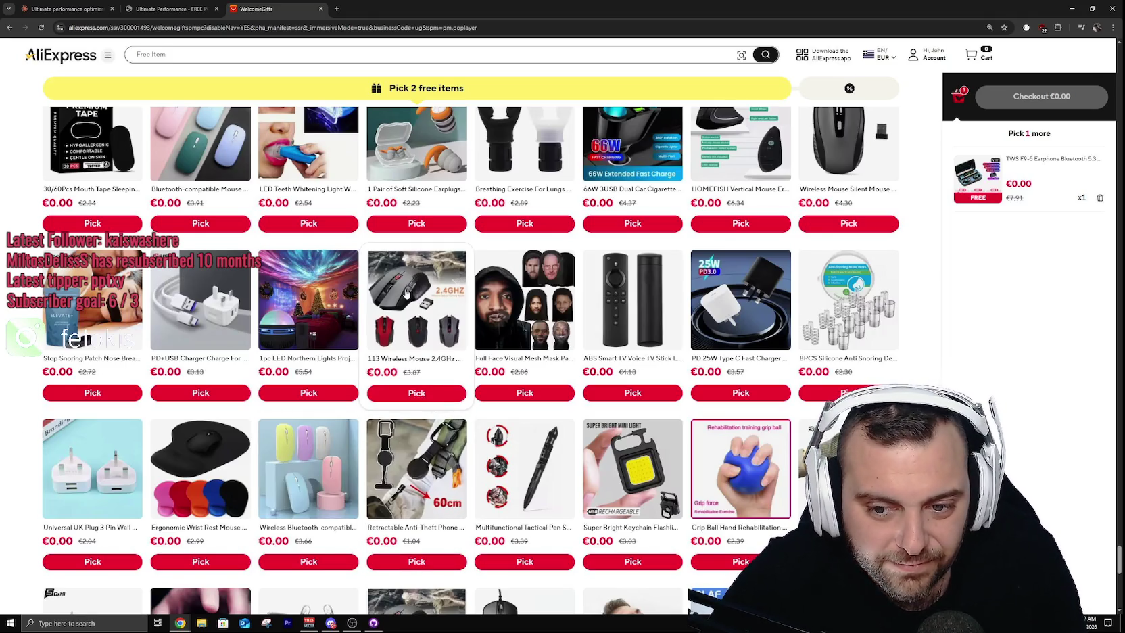
scroll(919, 366, down, 2)
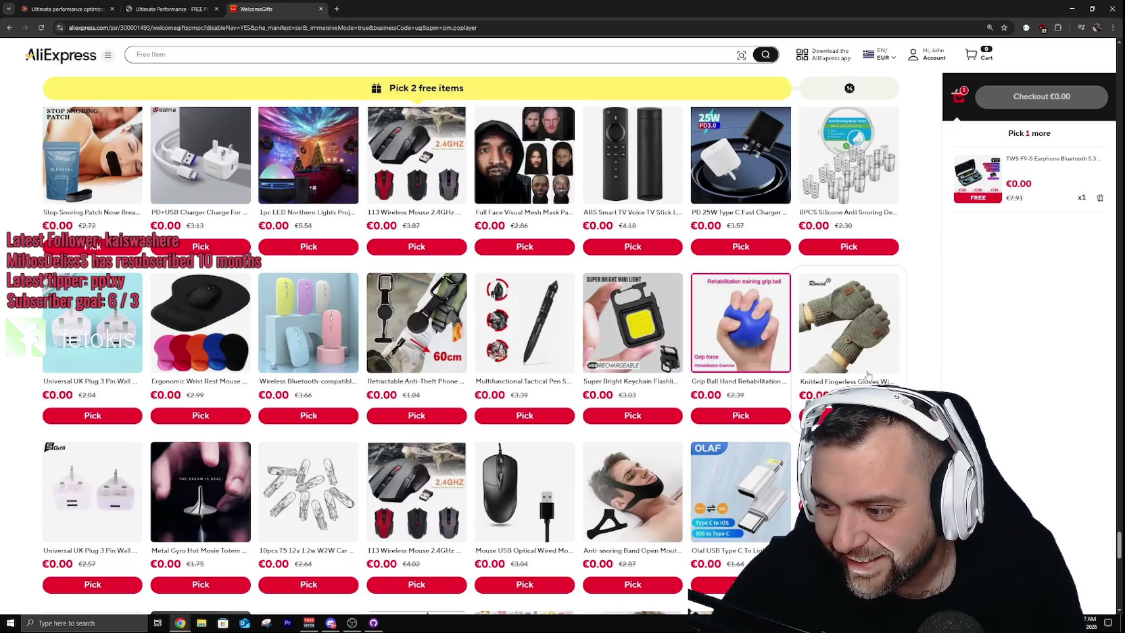
scroll(2, 324, down, 4)
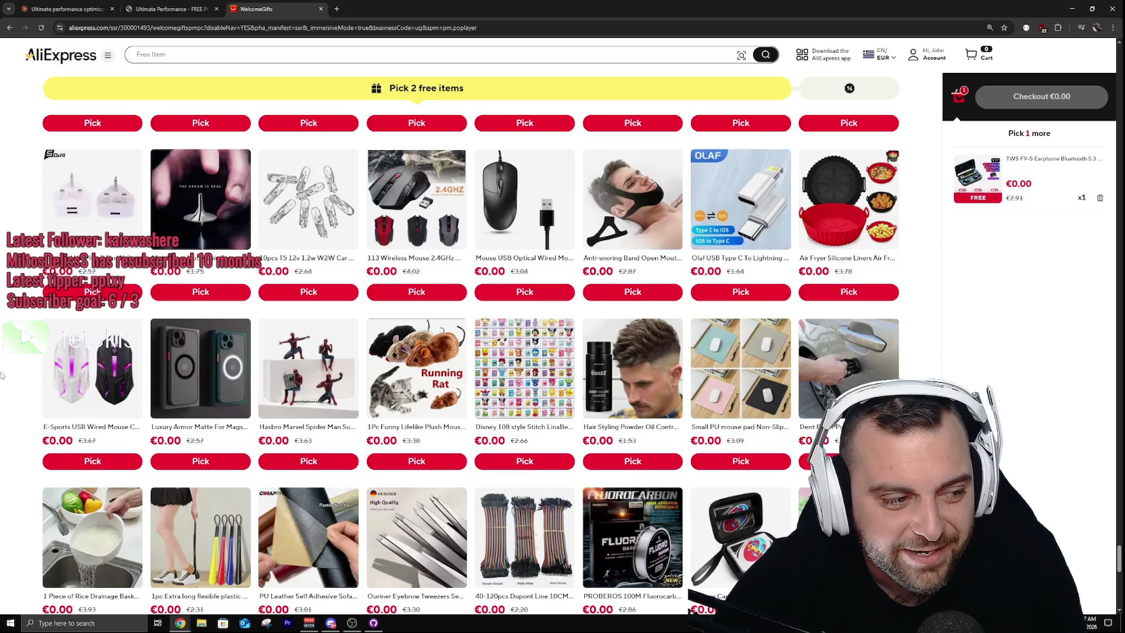
scroll(2, 399, down, 2)
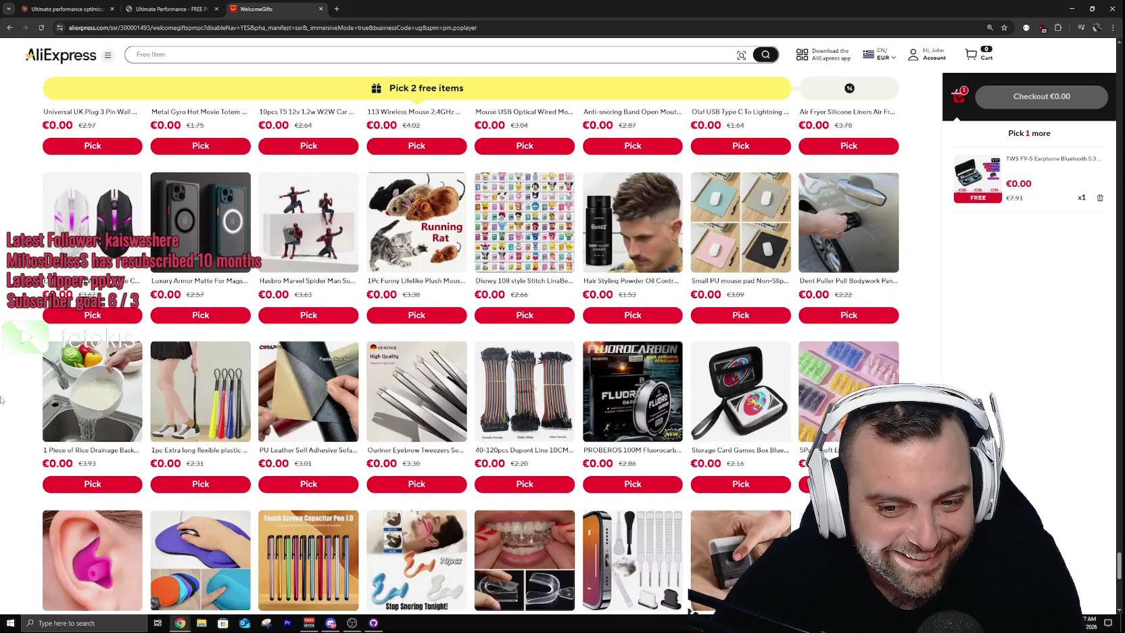
scroll(2, 399, down, 2)
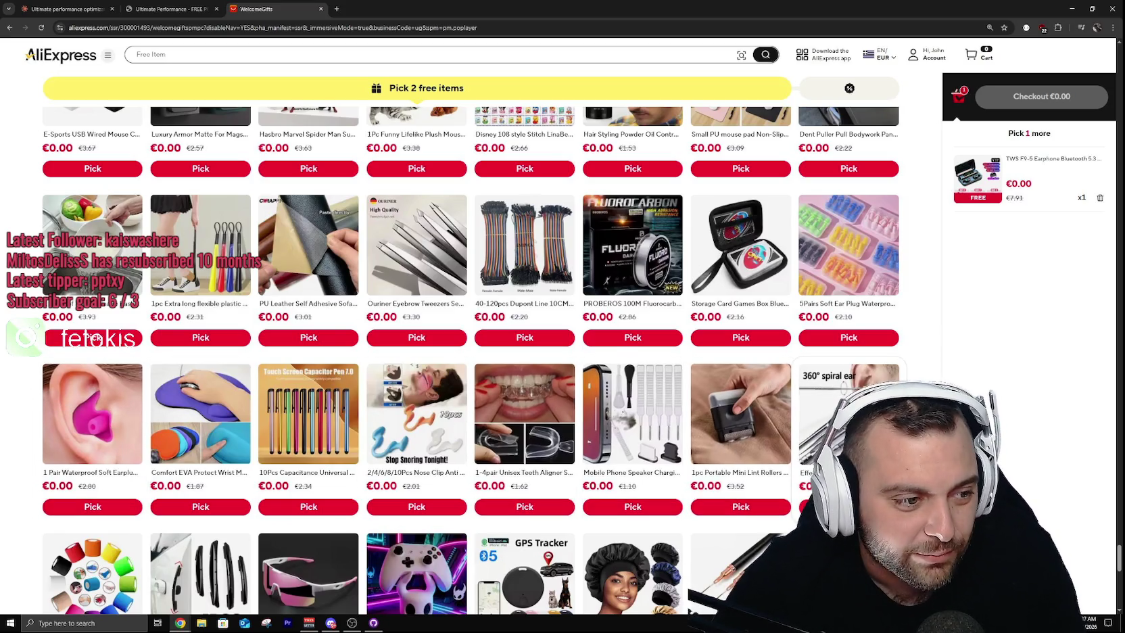
scroll(848, 405, down, 2)
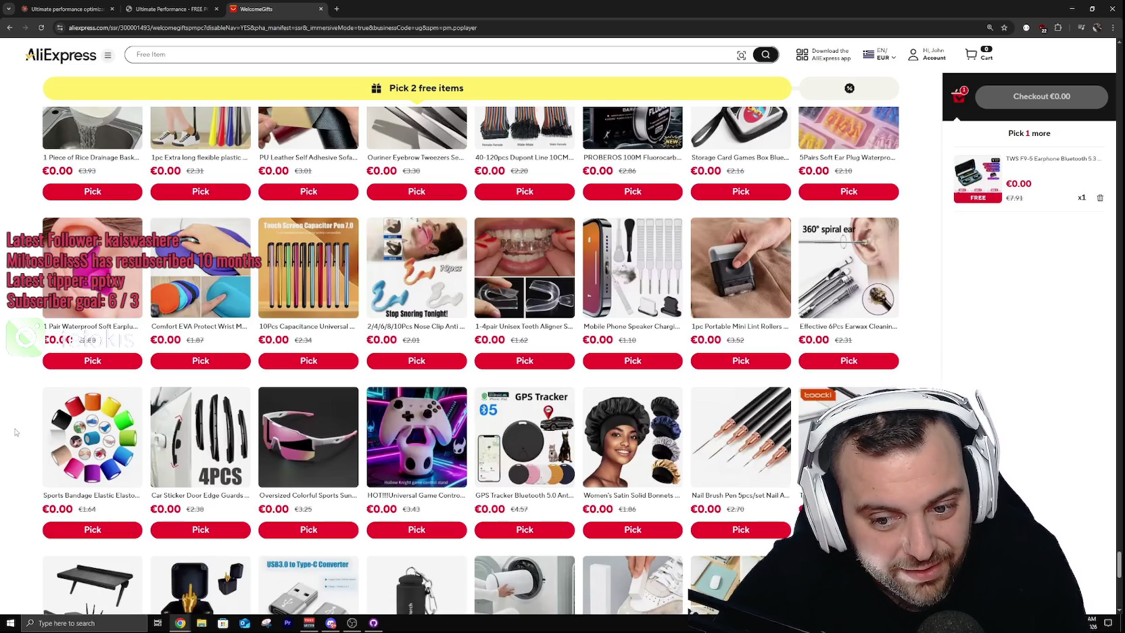
click(538, 565)
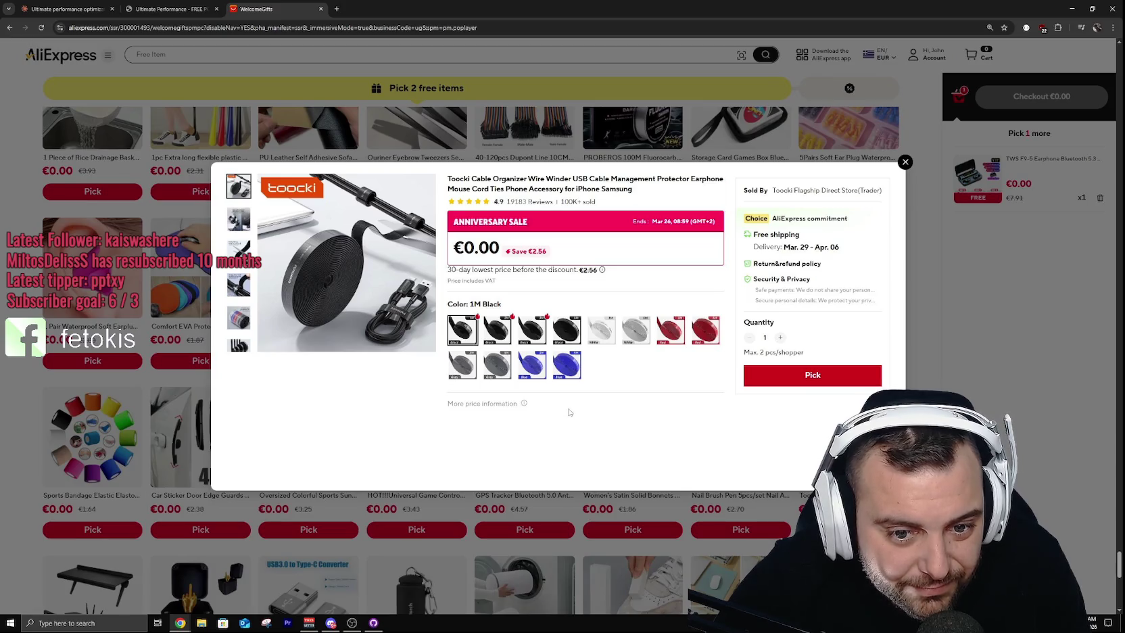
click(560, 326)
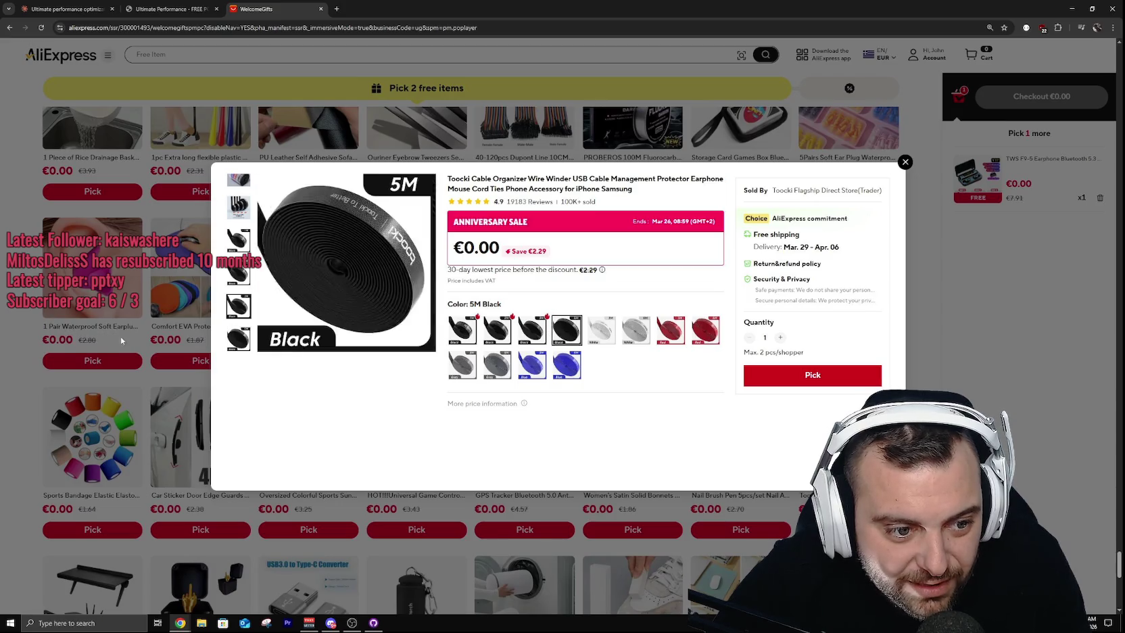
key(Escape)
scroll(473, 338, down, 4)
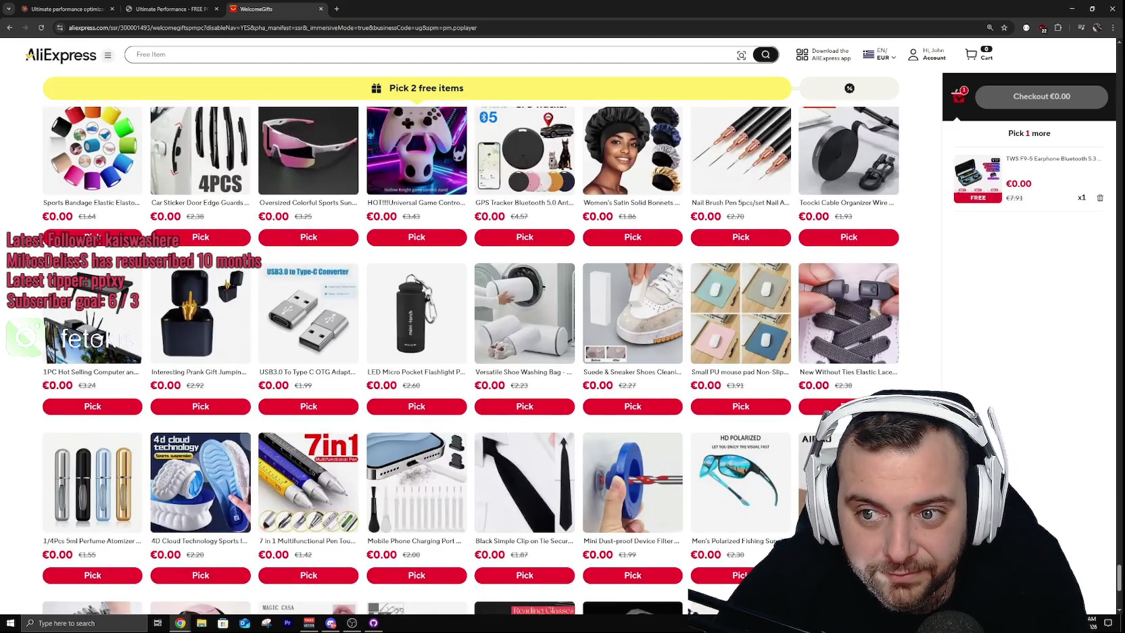
scroll(86, 282, down, 4)
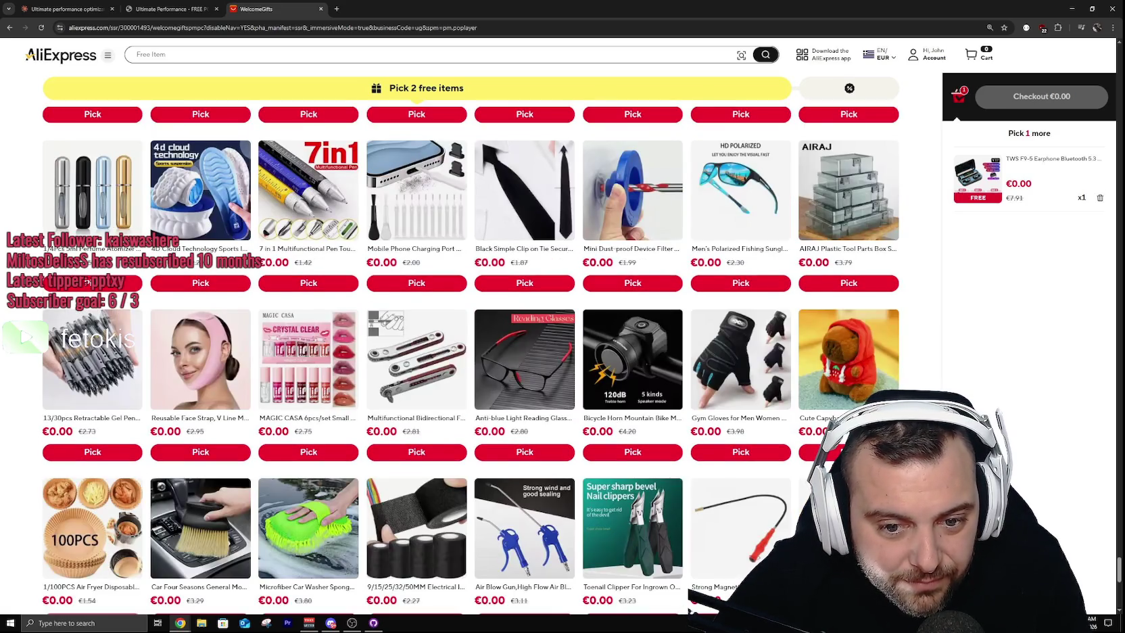
scroll(86, 282, down, 2)
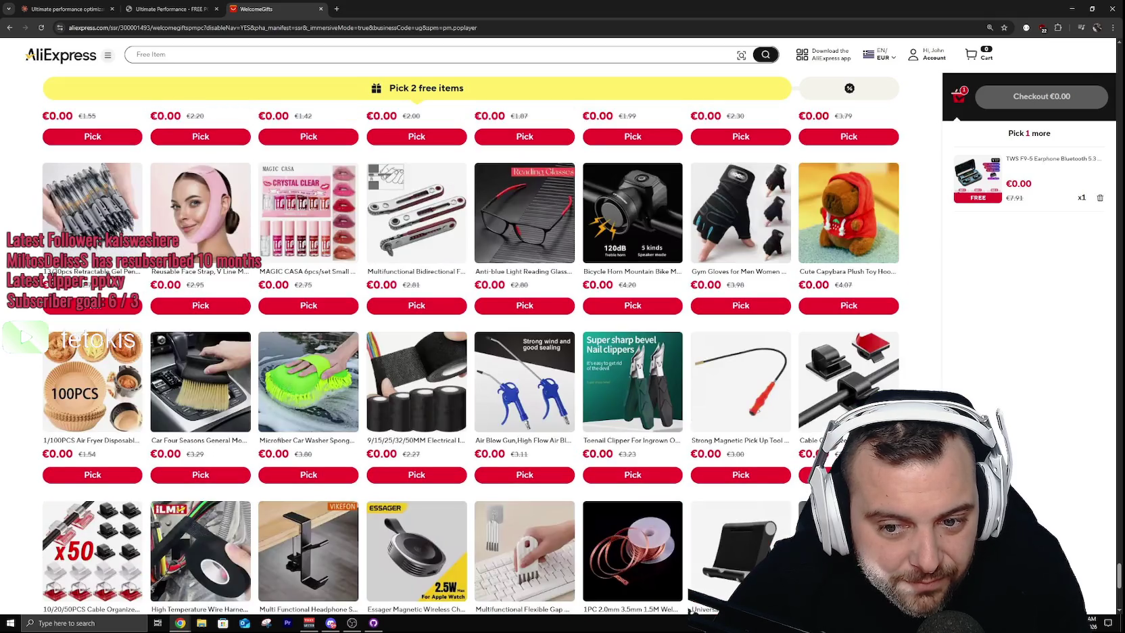
scroll(689, 609, down, 2)
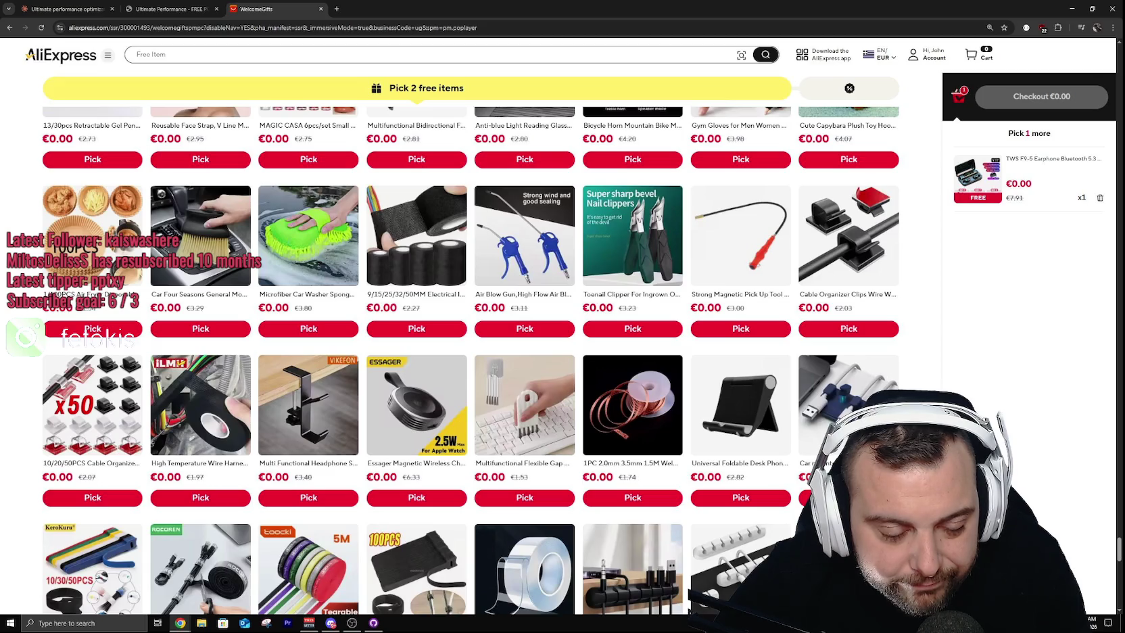
scroll(689, 598, down, 2)
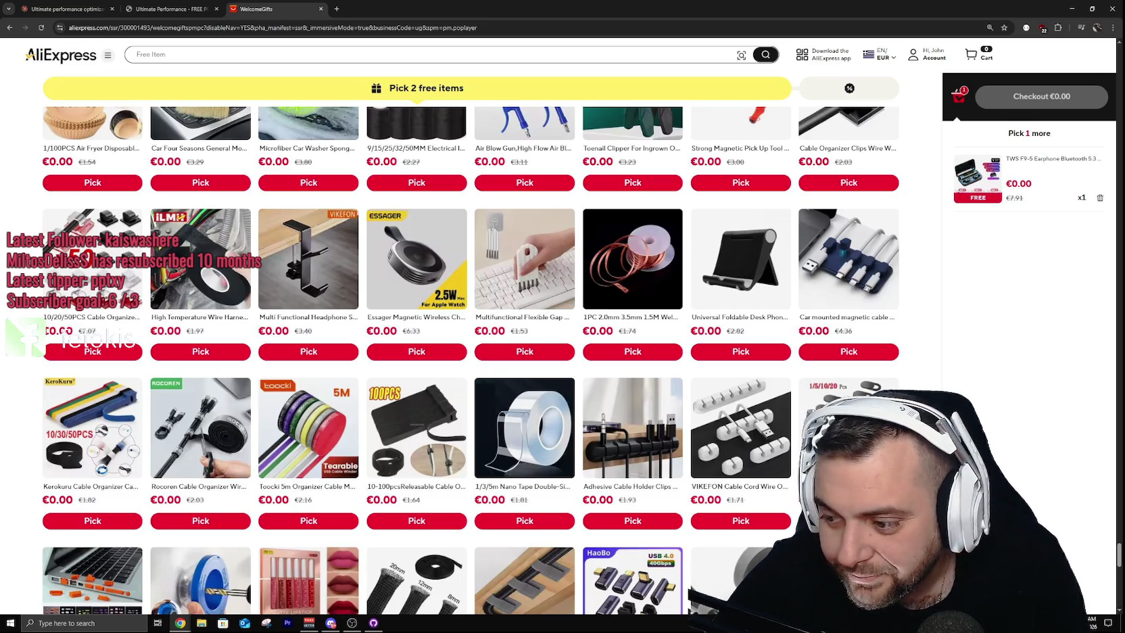
scroll(473, 338, down, 2)
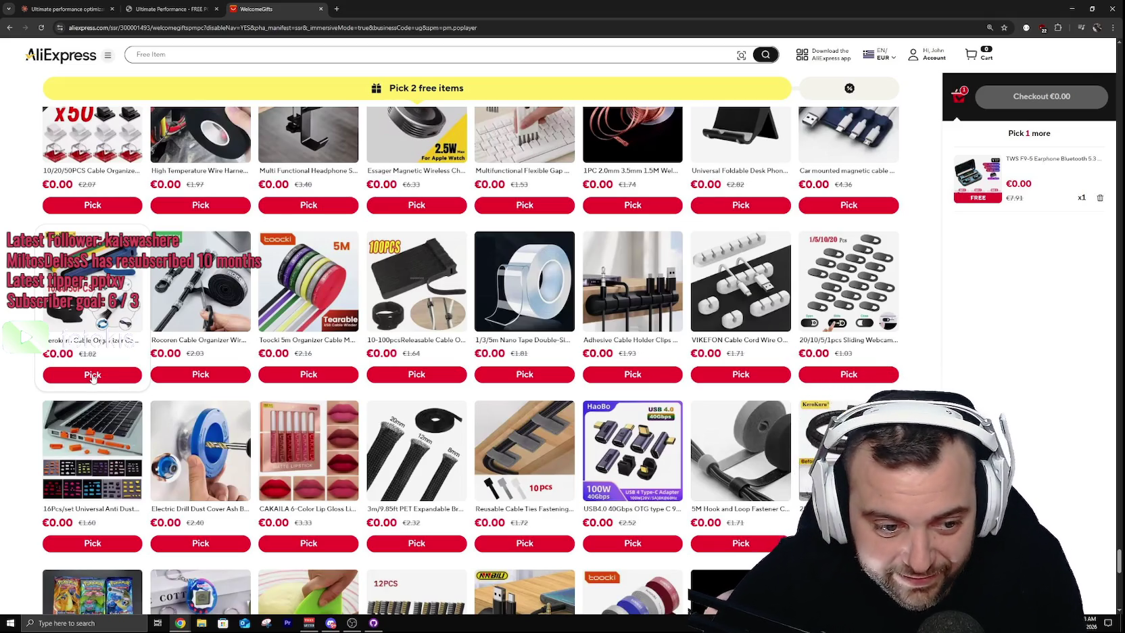
scroll(94, 378, down, 2)
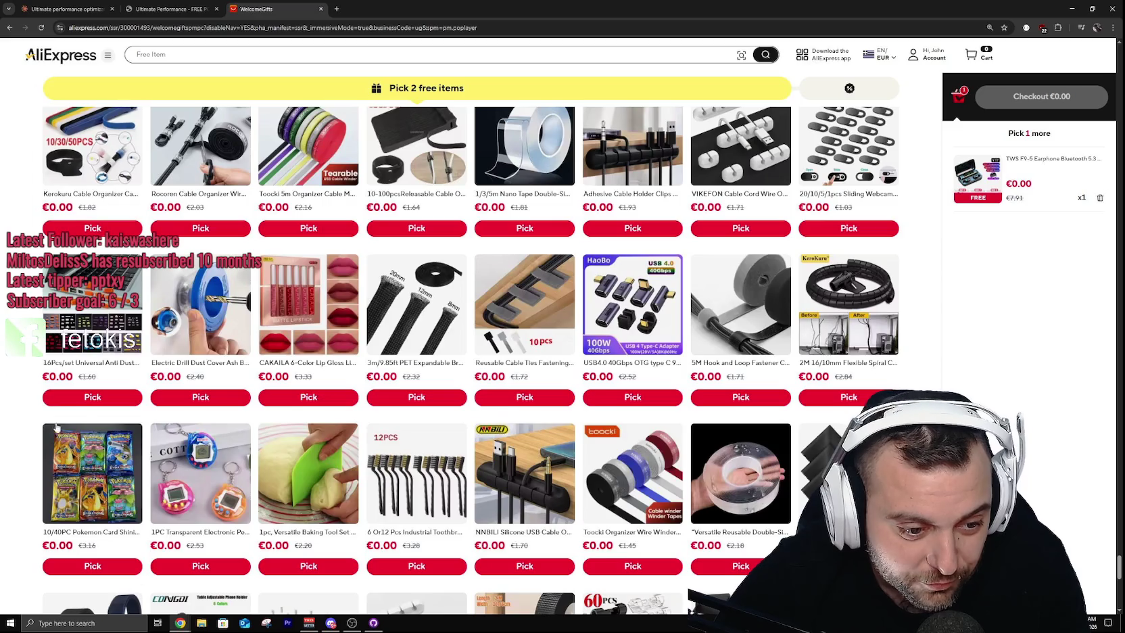
click(89, 451)
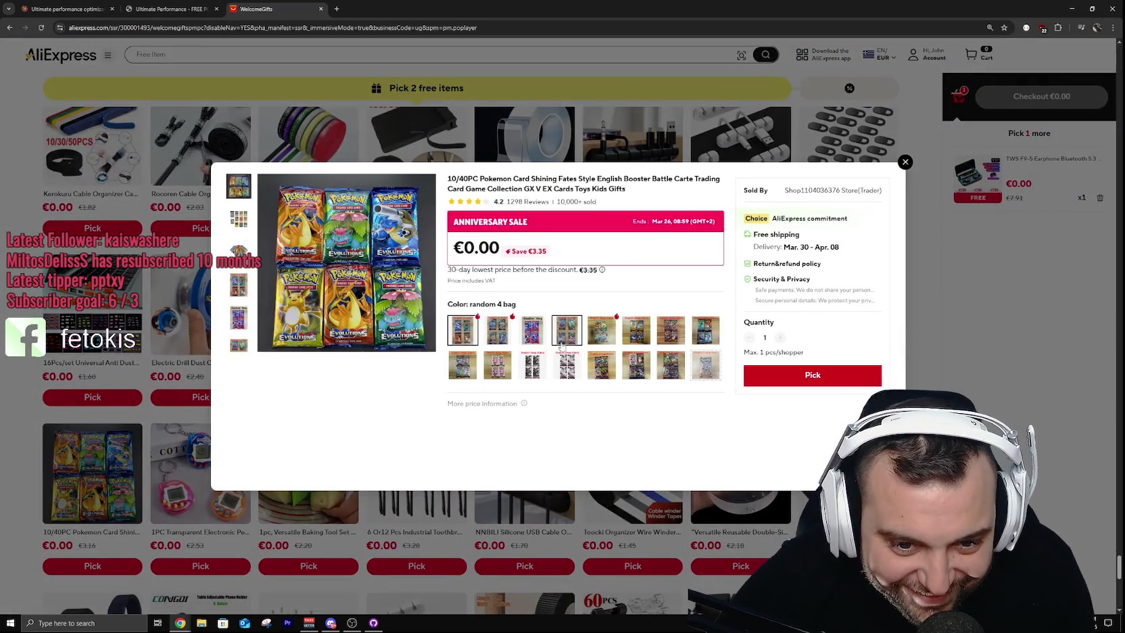
click(564, 338)
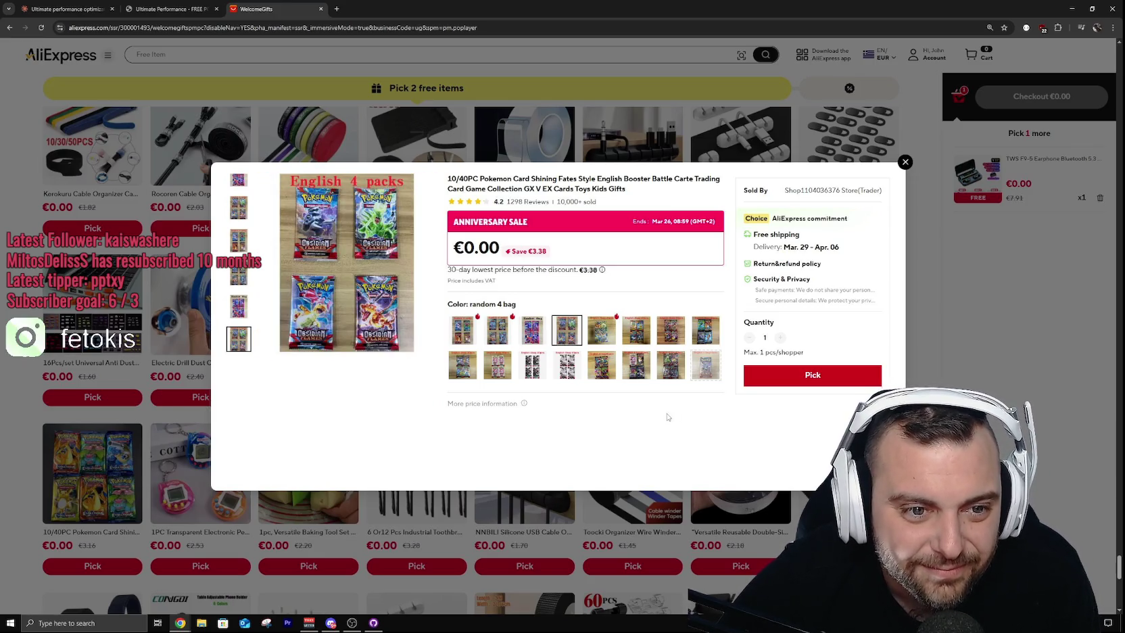
click(604, 338)
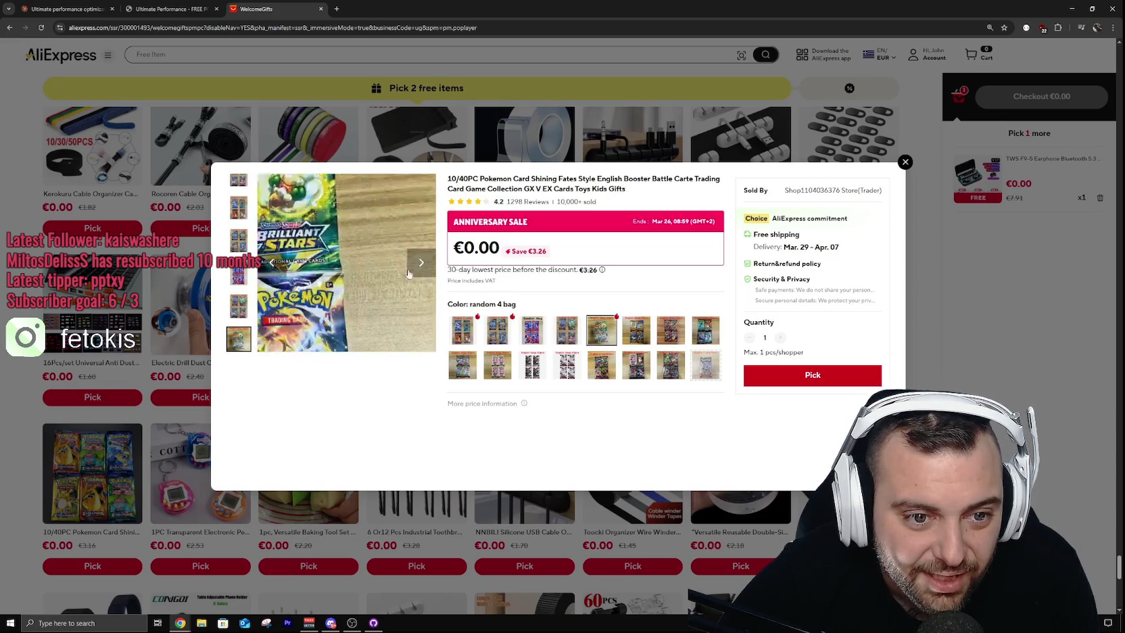
click(464, 330)
click(525, 333)
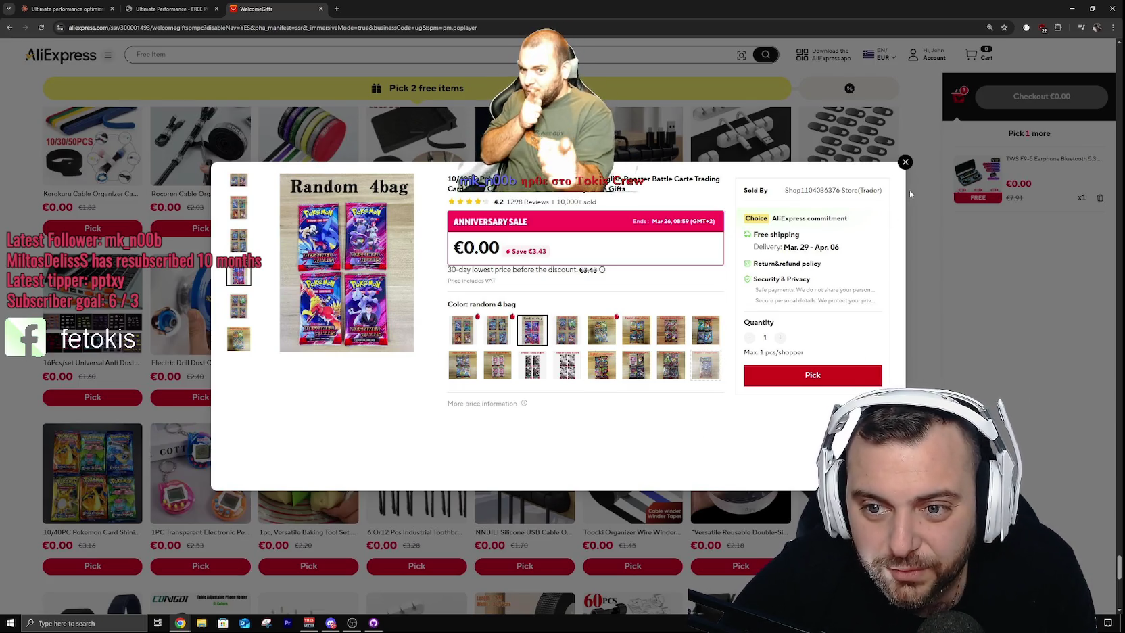
click(904, 162)
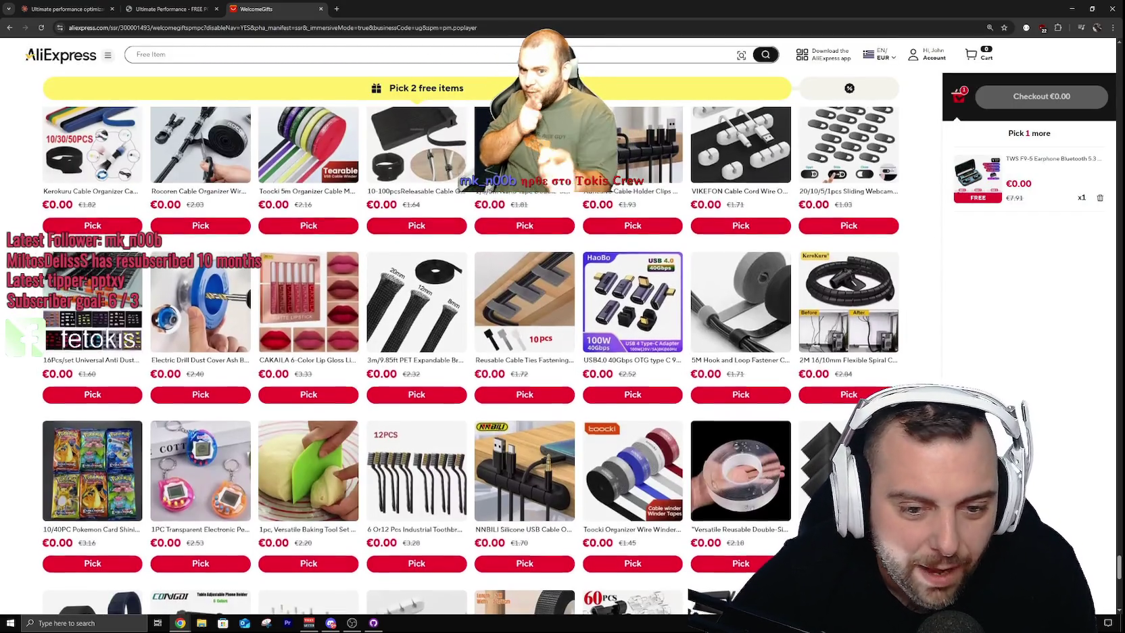
scroll(7, 359, down, 1)
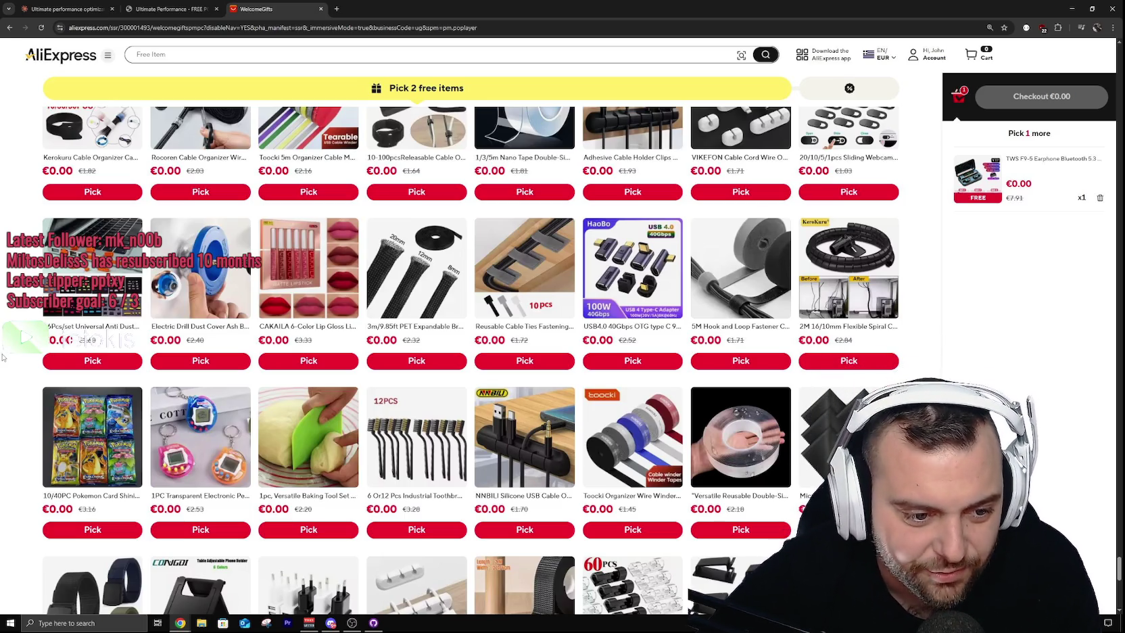
scroll(3, 357, down, 3)
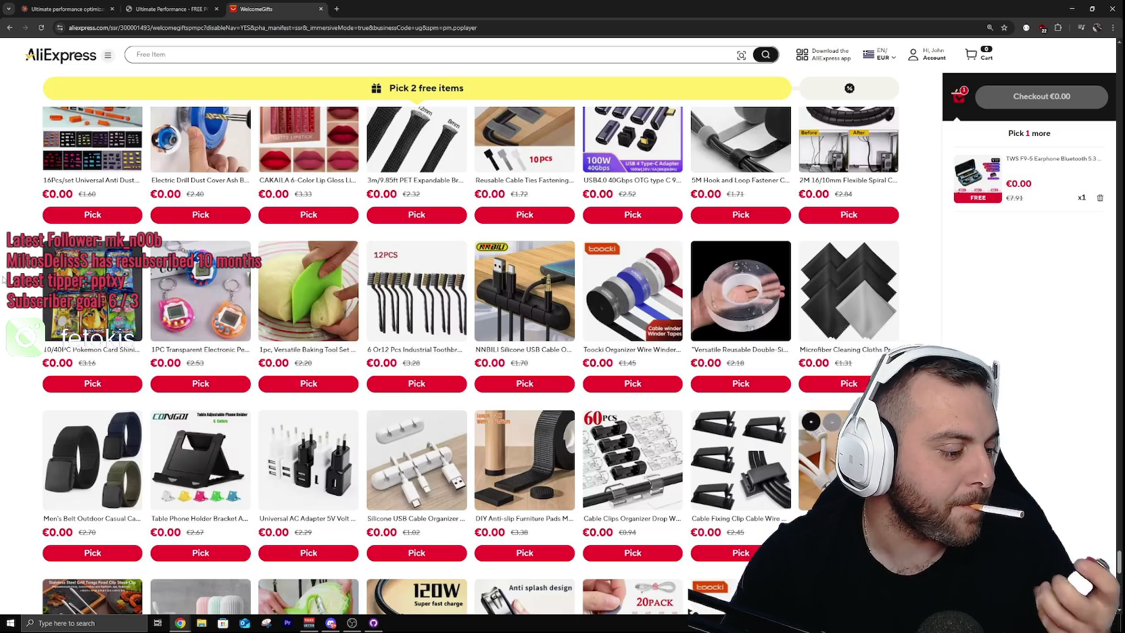
scroll(3, 279, down, 5)
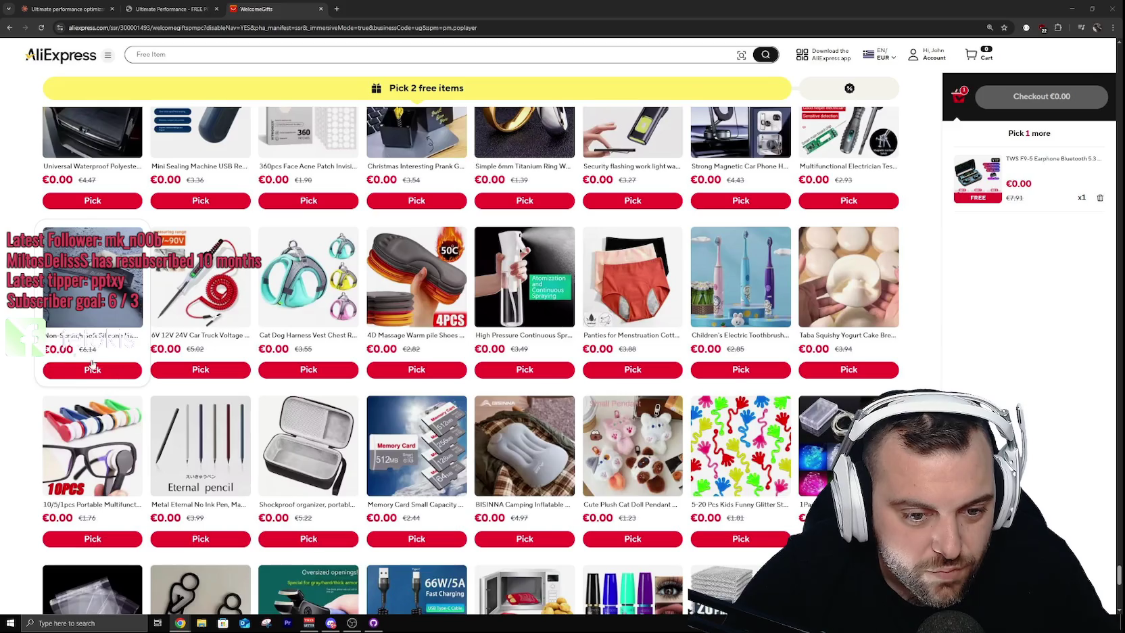
scroll(3, 239, down, 2)
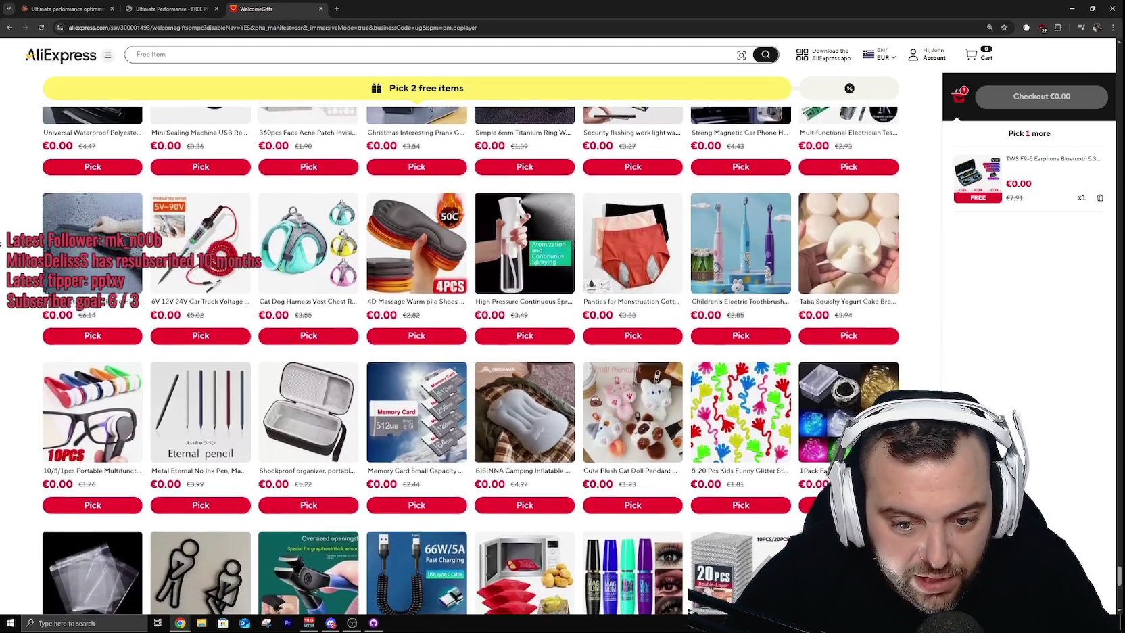
scroll(16, 313, down, 3)
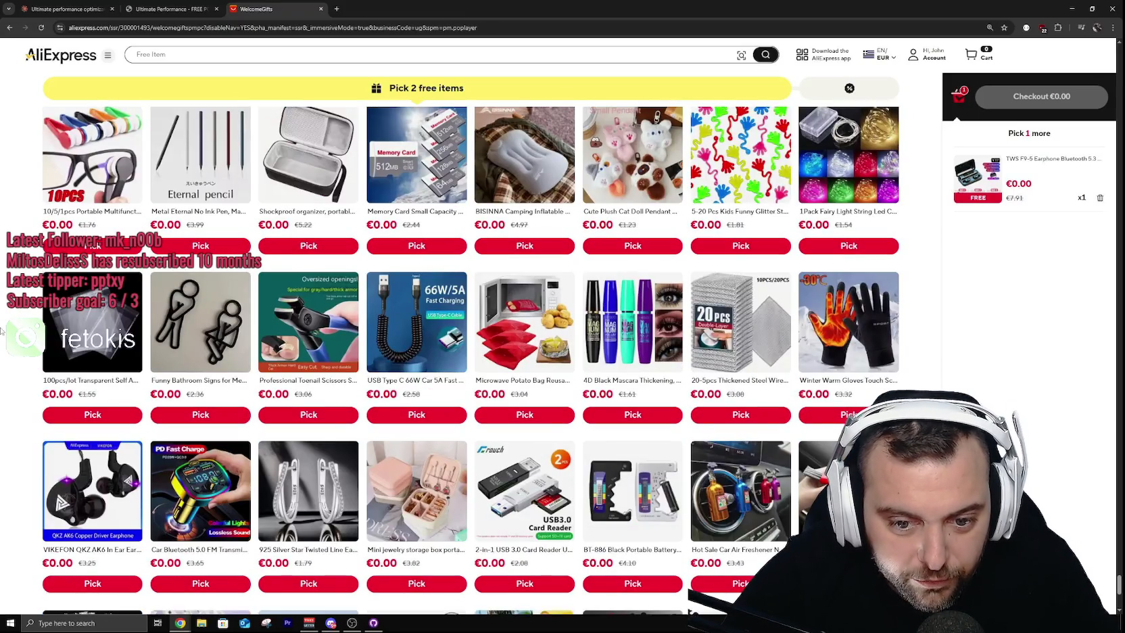
scroll(2, 333, down, 2)
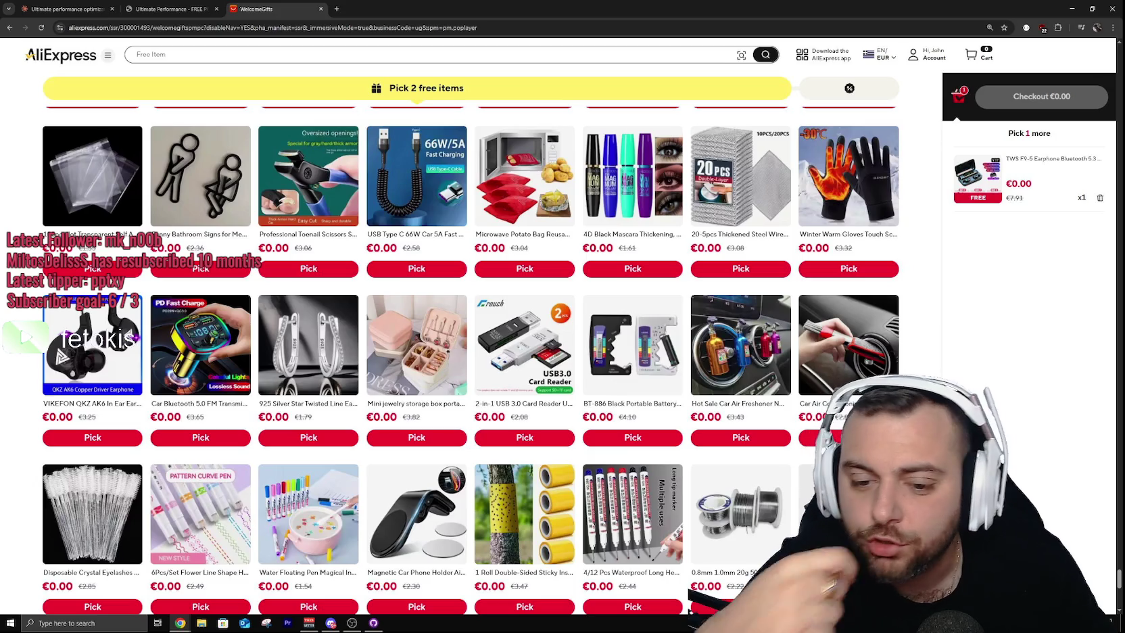
scroll(25, 359, down, 2)
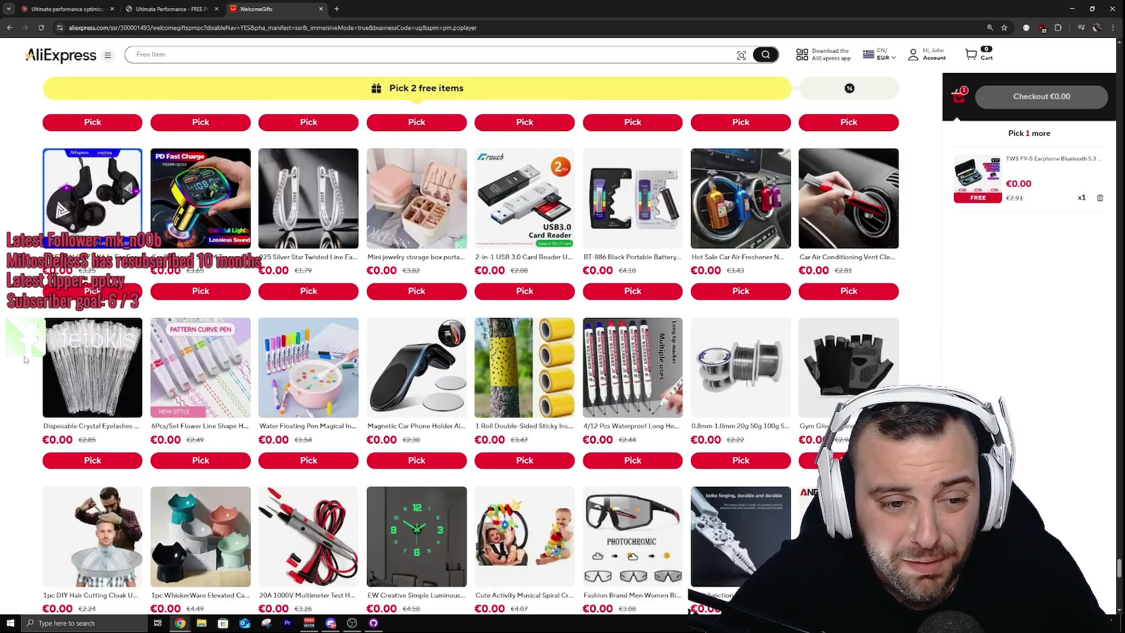
scroll(25, 359, down, 4)
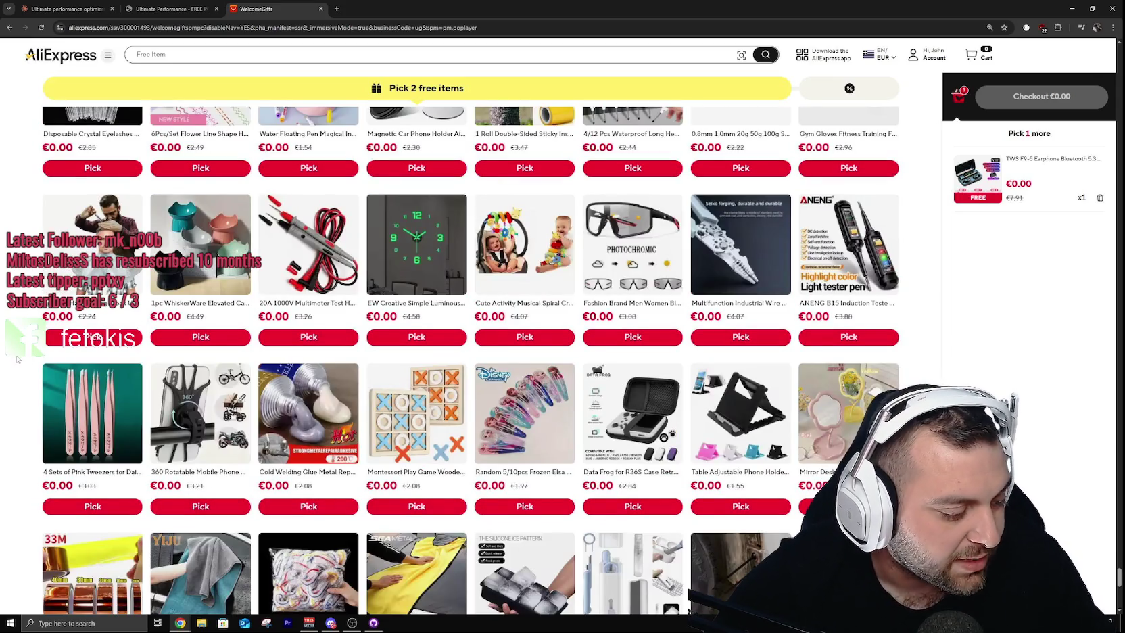
scroll(18, 359, down, 2)
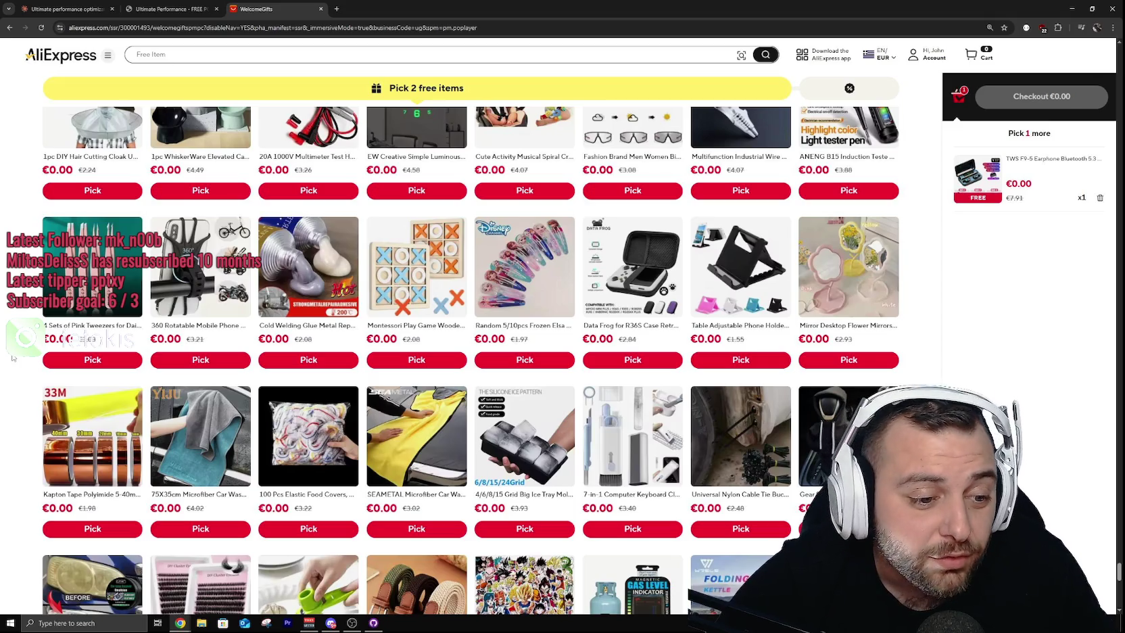
scroll(14, 358, down, 2)
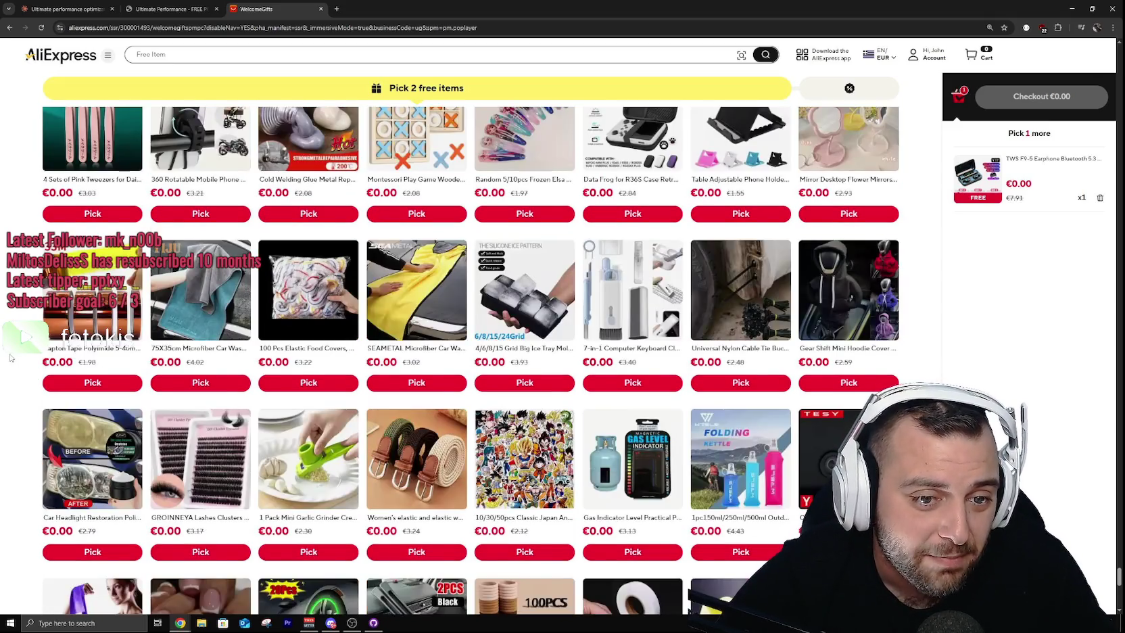
scroll(10, 358, down, 2)
scroll(10, 358, up, 2)
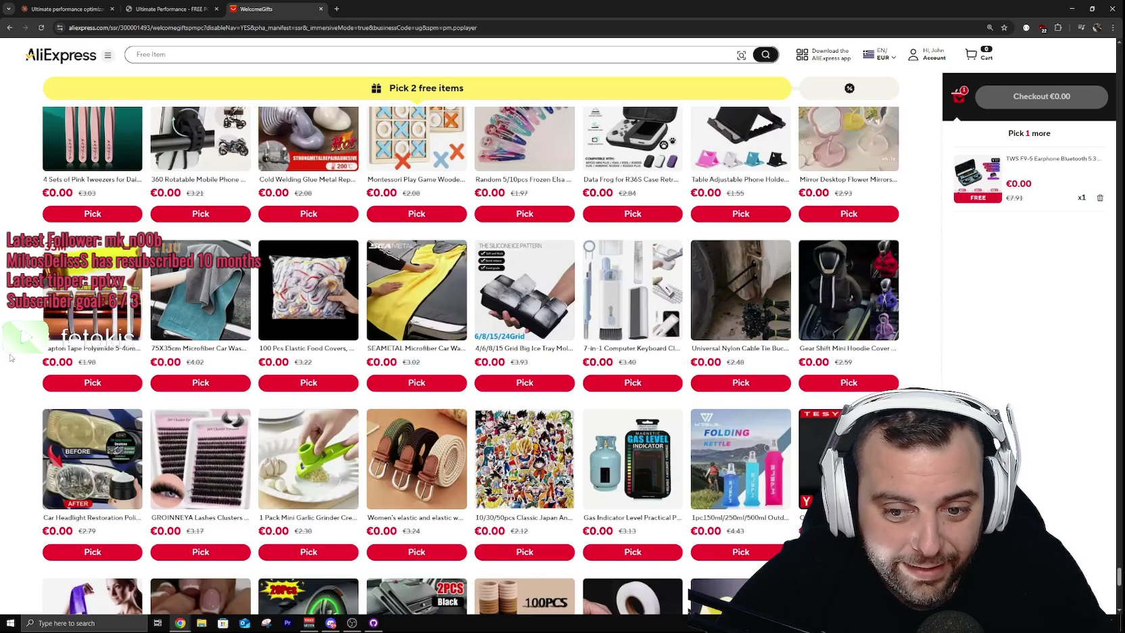
scroll(4, 359, down, 4)
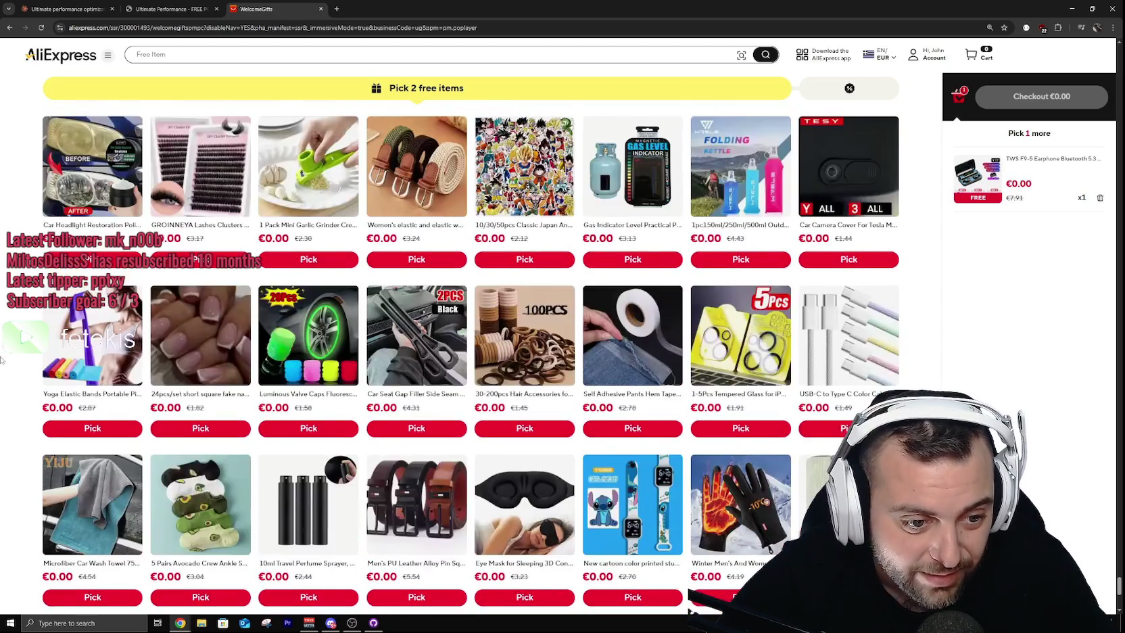
scroll(2, 359, down, 2)
scroll(2, 363, down, 2)
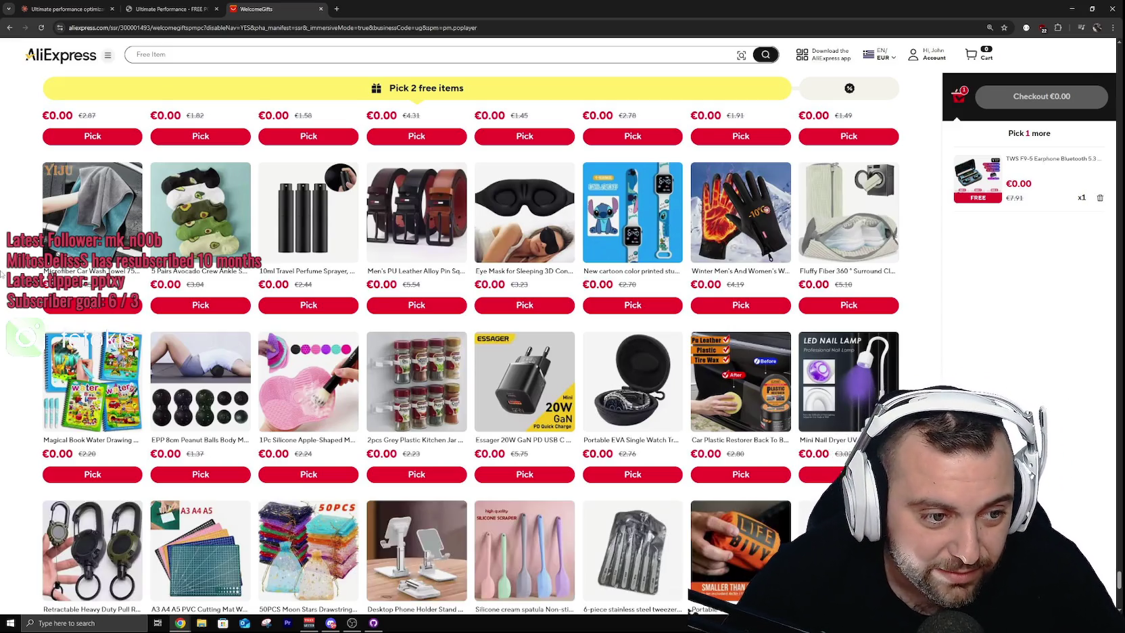
scroll(2, 312, down, 4)
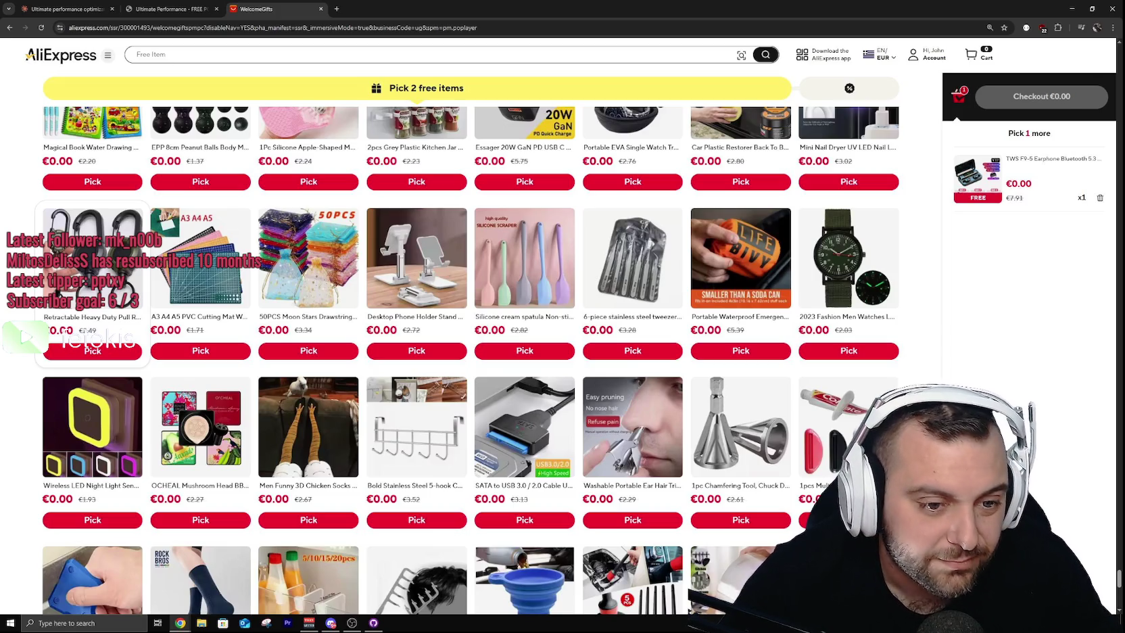
scroll(92, 284, down, 4)
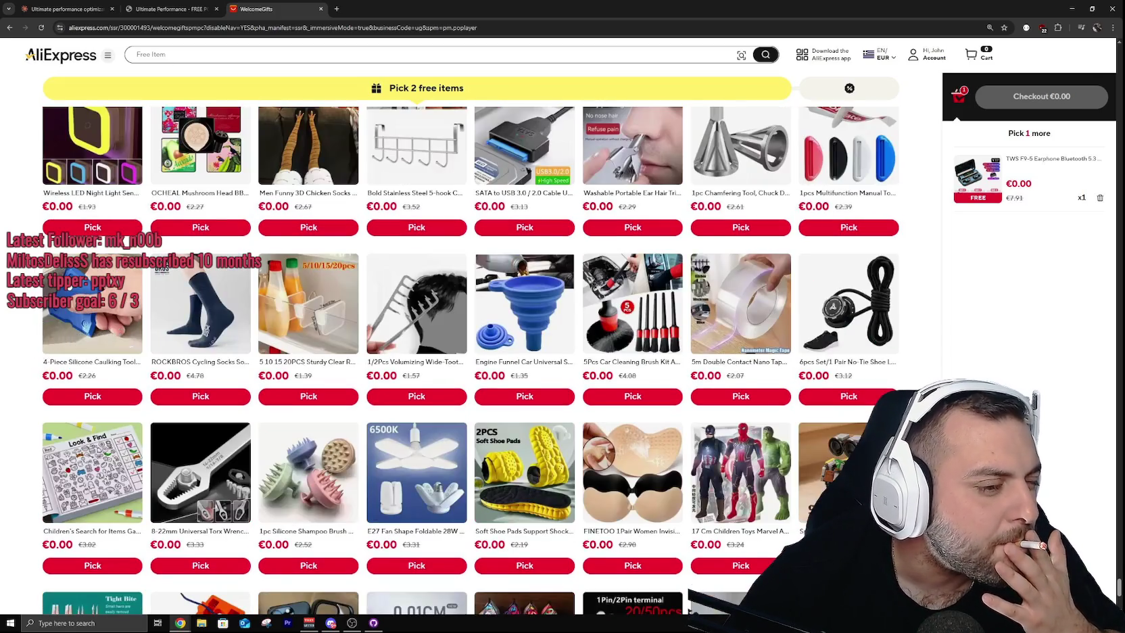
scroll(92, 284, down, 5)
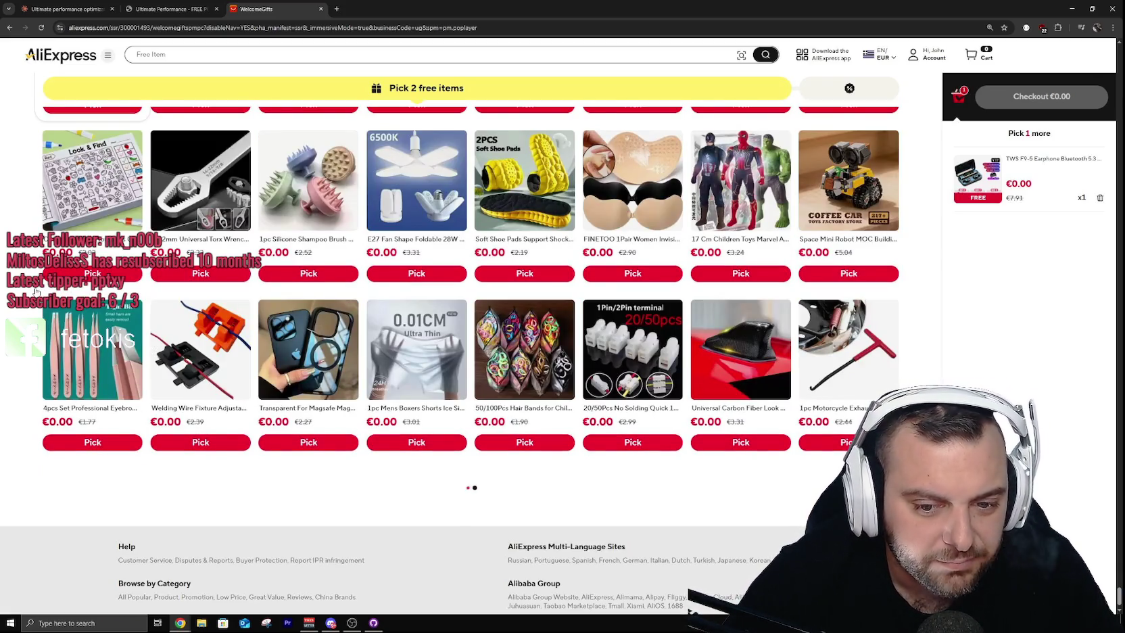
scroll(30, 291, down, 4)
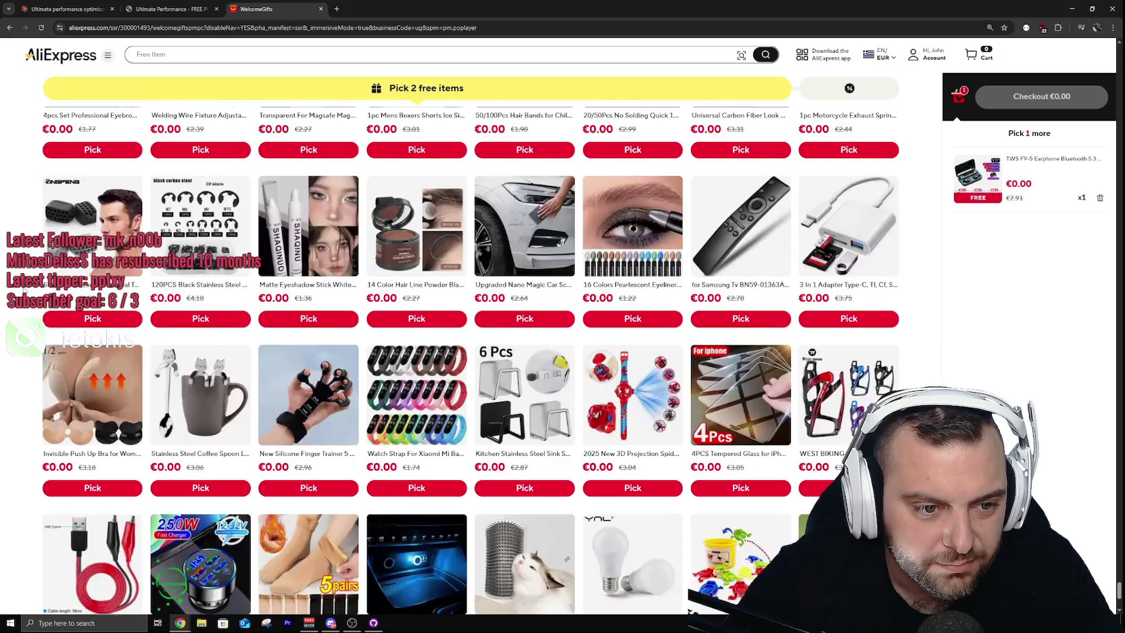
scroll(24, 289, up, 2)
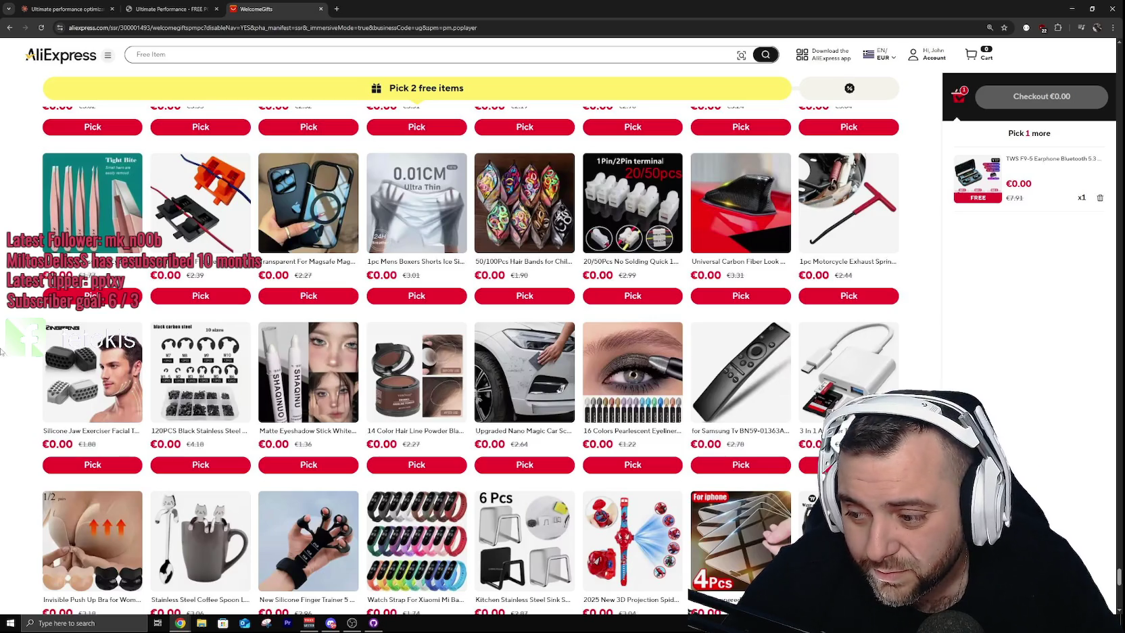
scroll(2, 350, down, 2)
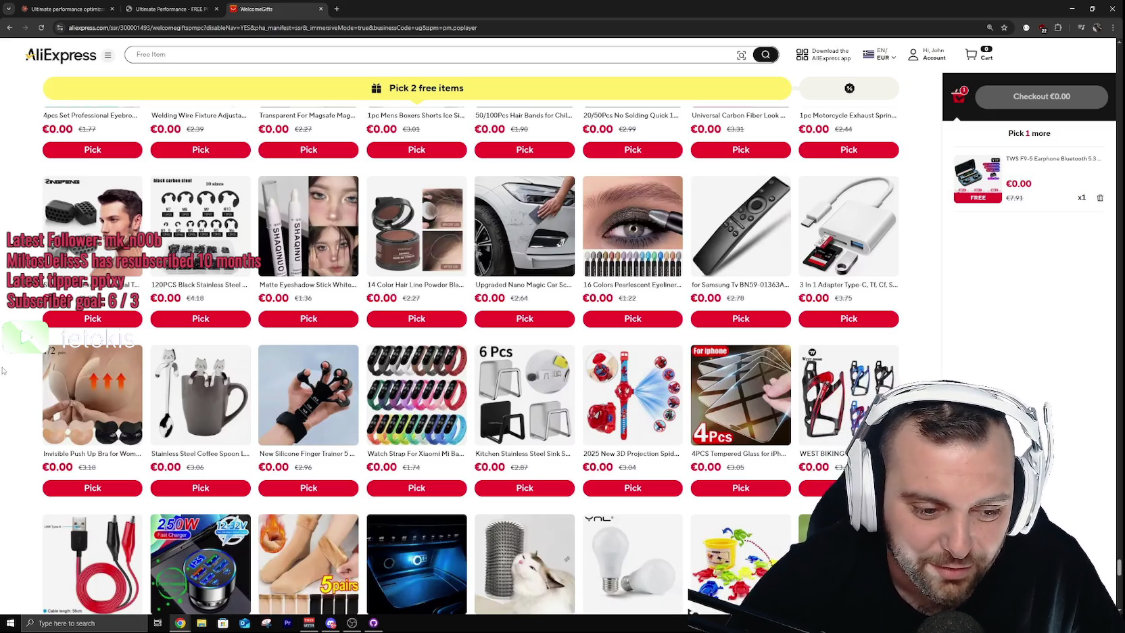
scroll(1, 376, down, 2)
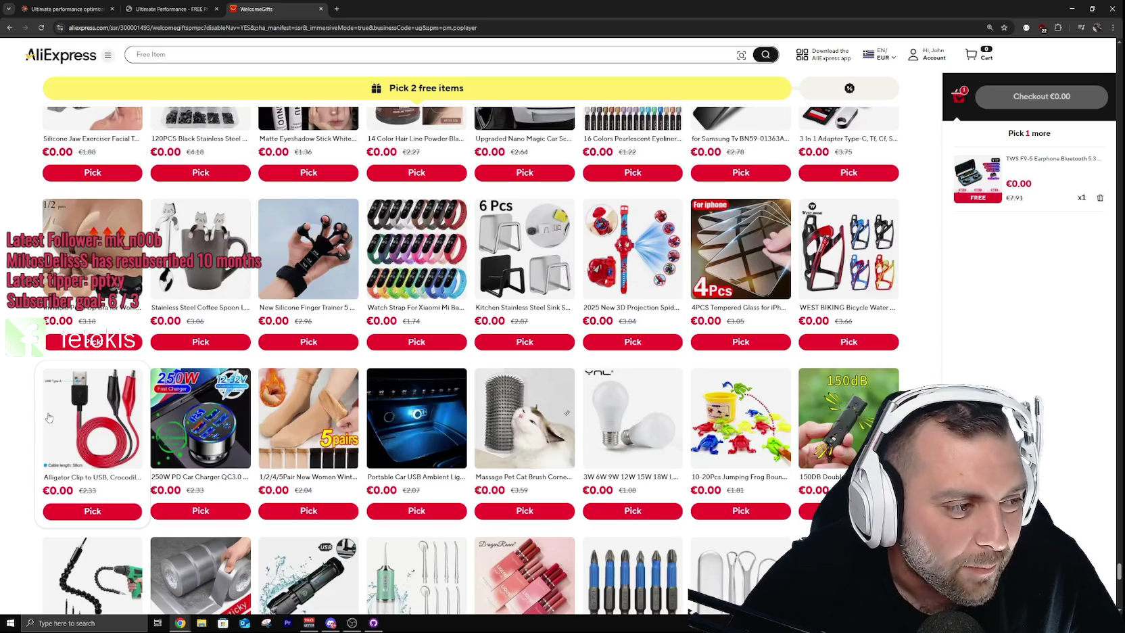
scroll(30, 415, down, 2)
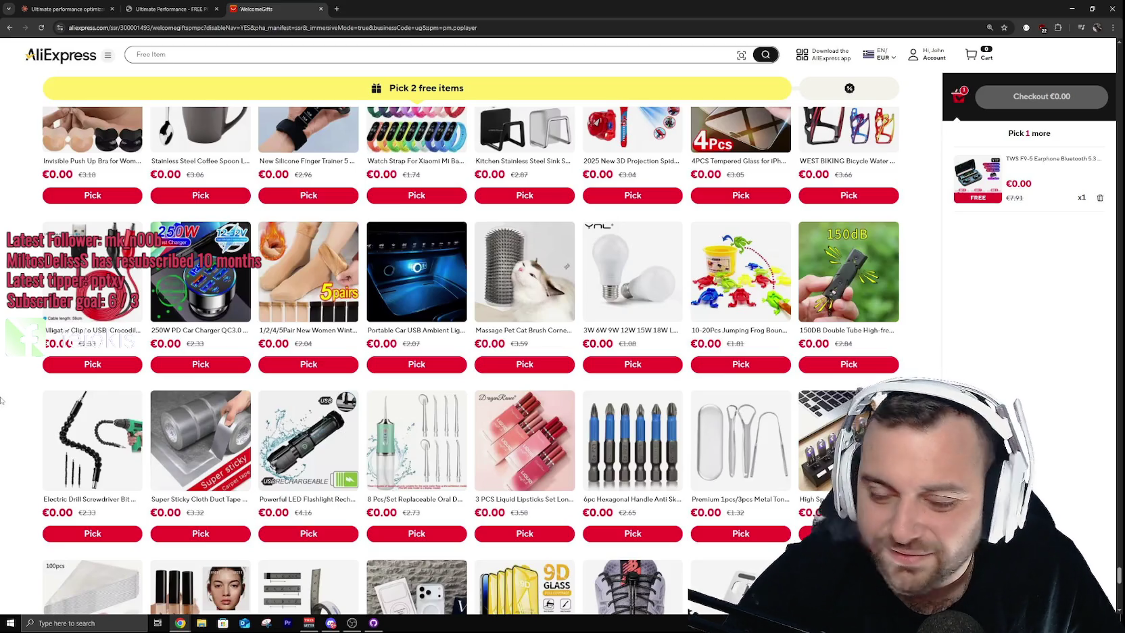
scroll(3, 398, down, 2)
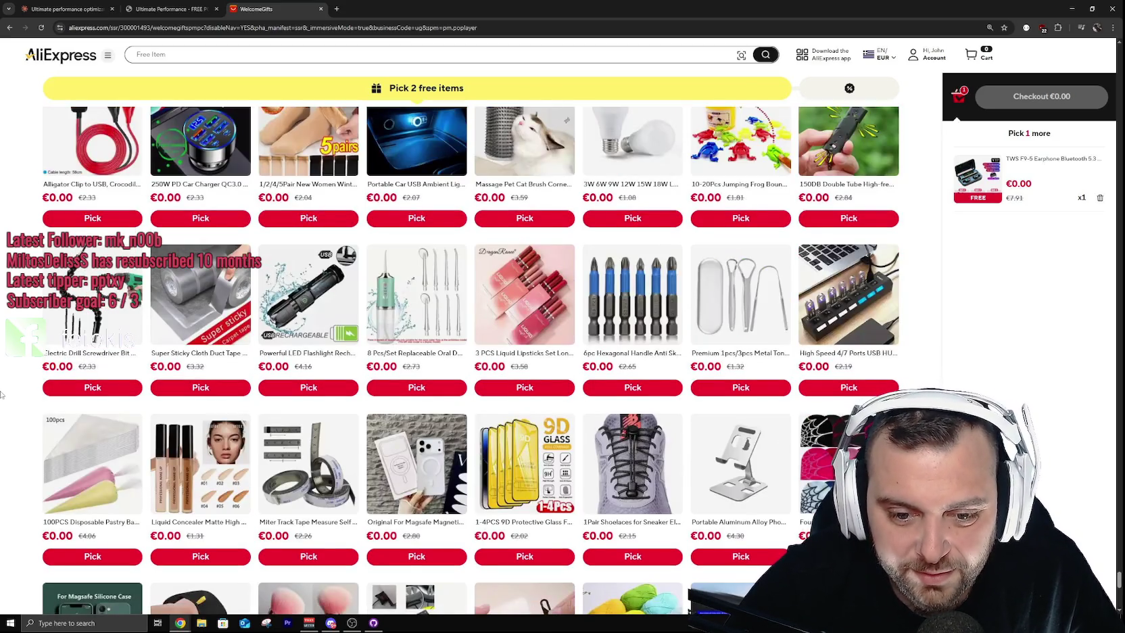
scroll(2, 395, down, 2)
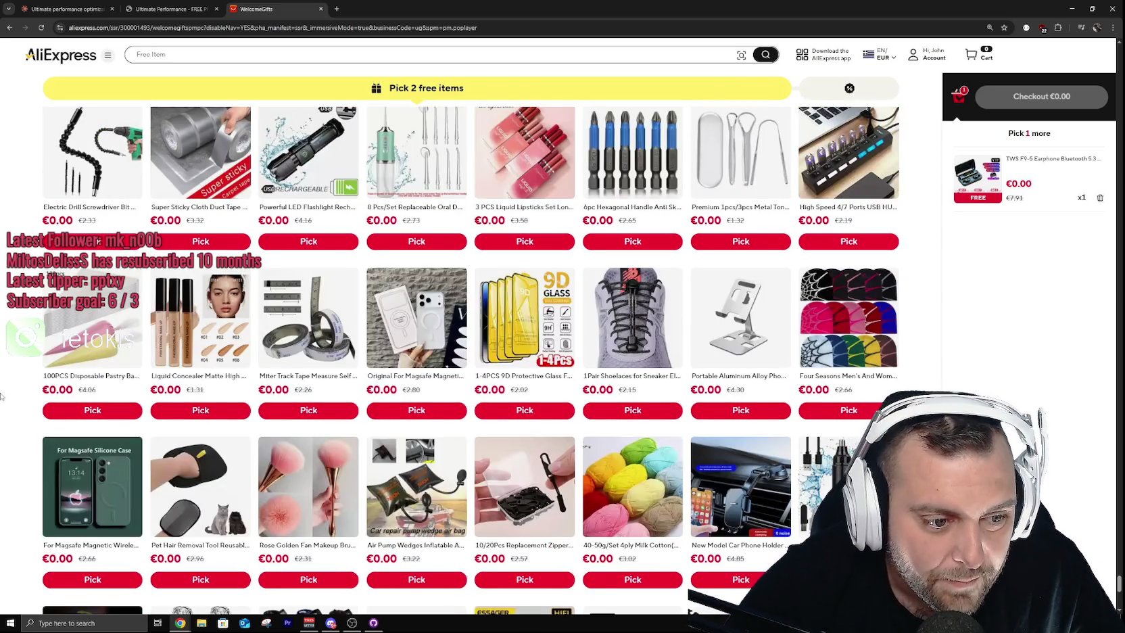
scroll(60, 402, down, 6)
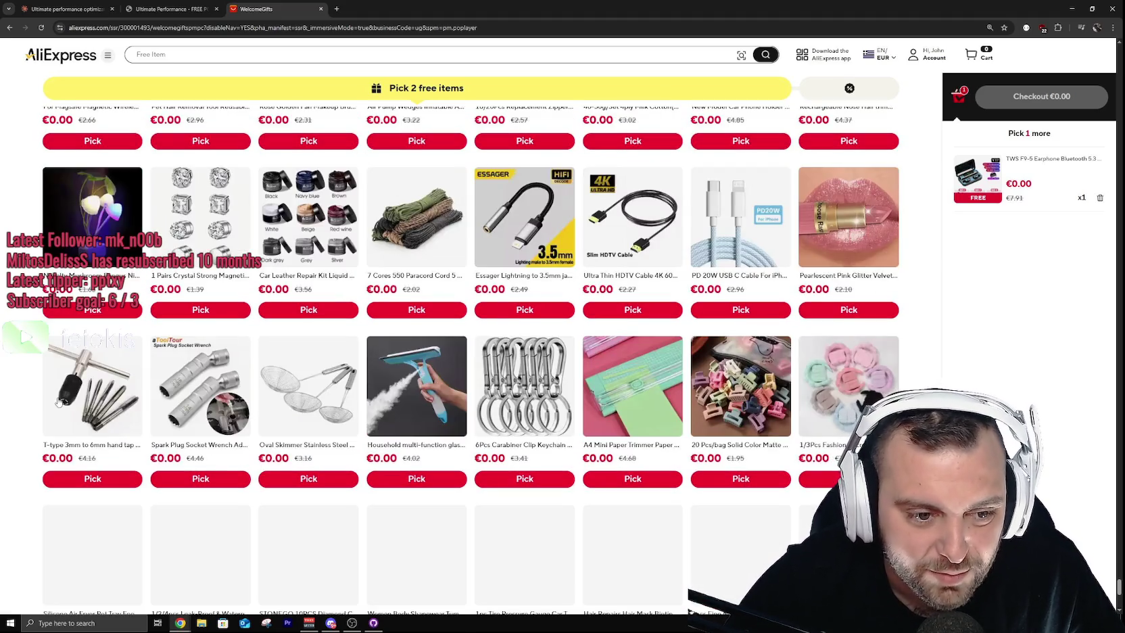
scroll(59, 401, down, 2)
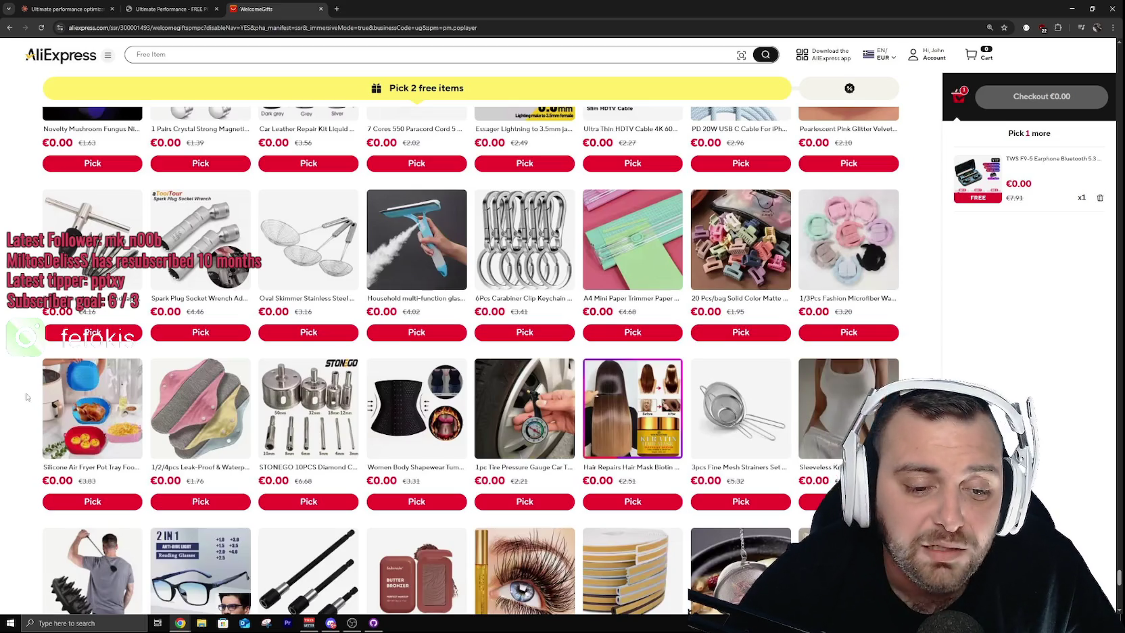
scroll(1, 400, down, 2)
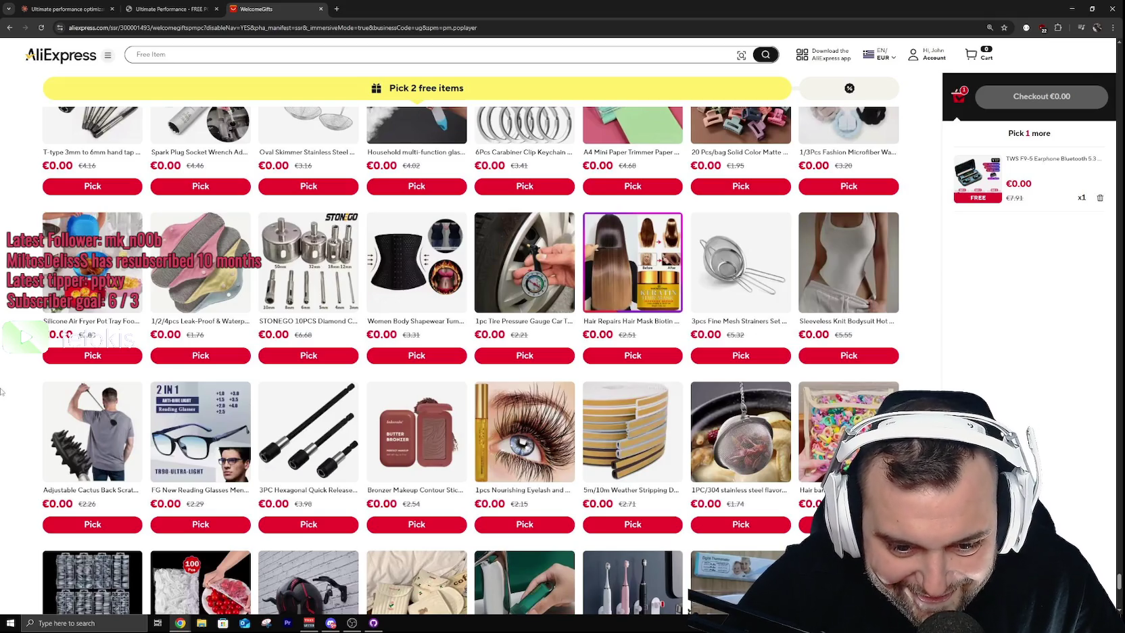
scroll(2, 395, down, 2)
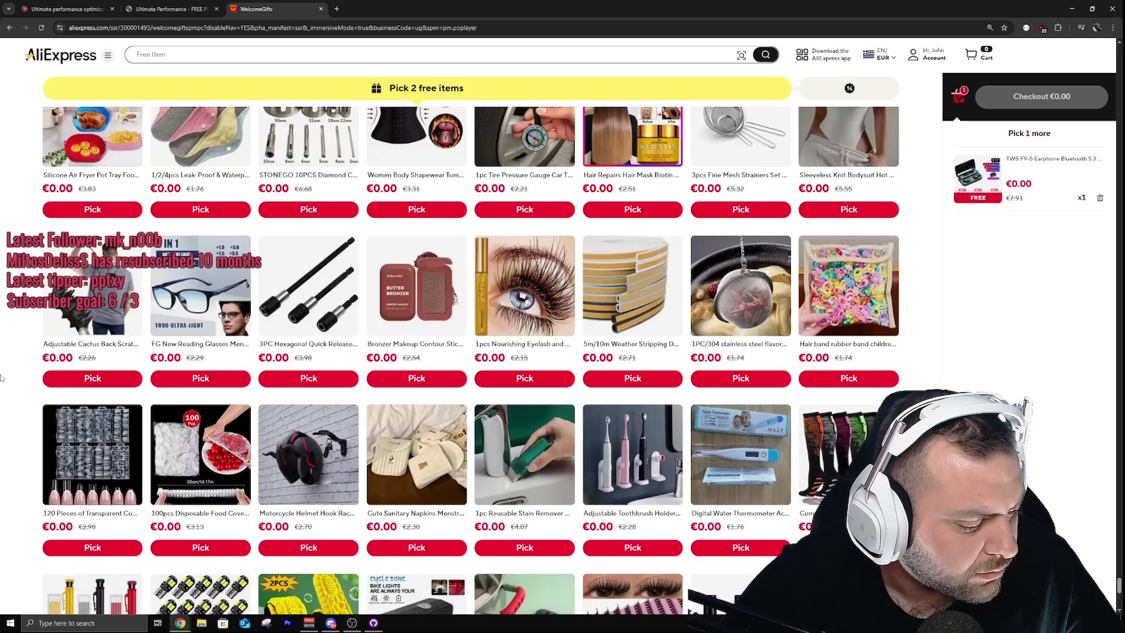
scroll(2, 379, down, 4)
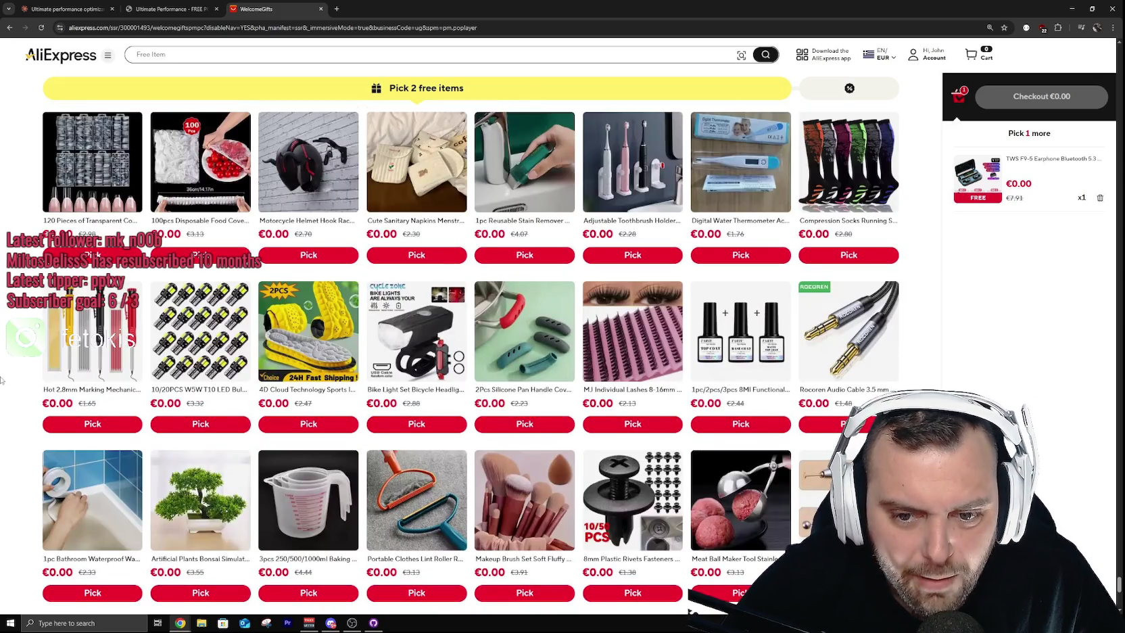
scroll(2, 382, down, 4)
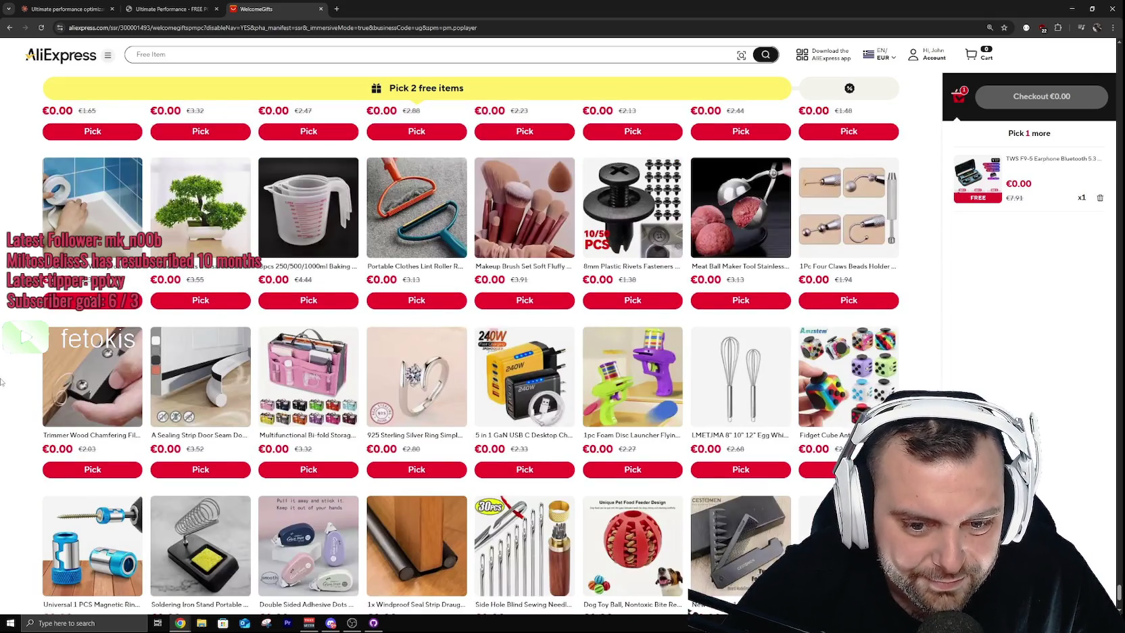
scroll(2, 385, down, 2)
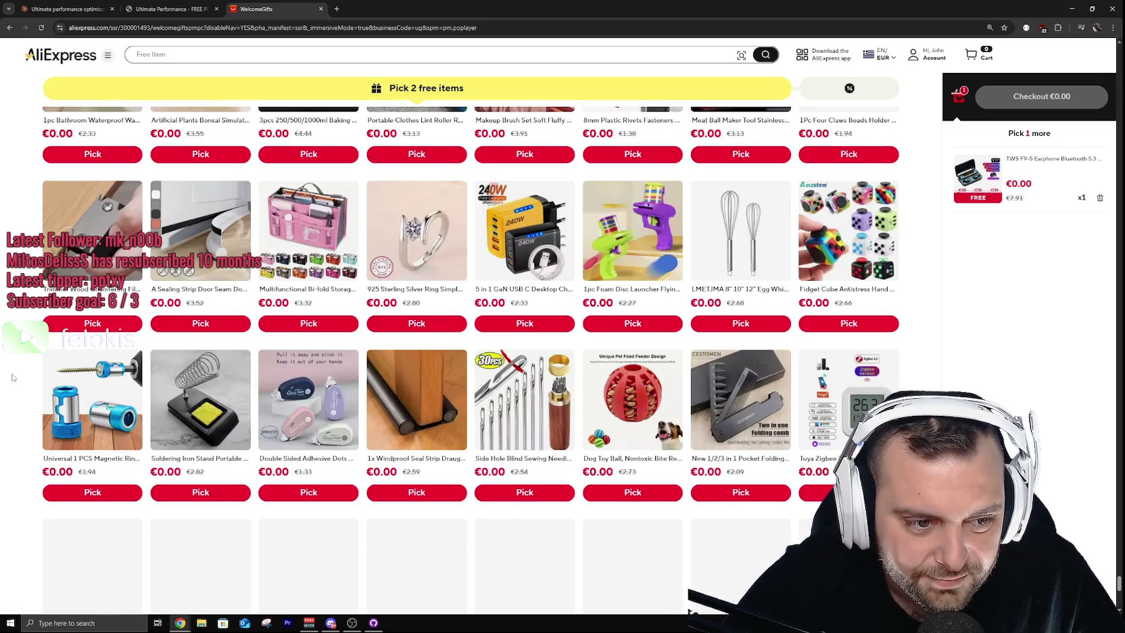
scroll(12, 377, down, 2)
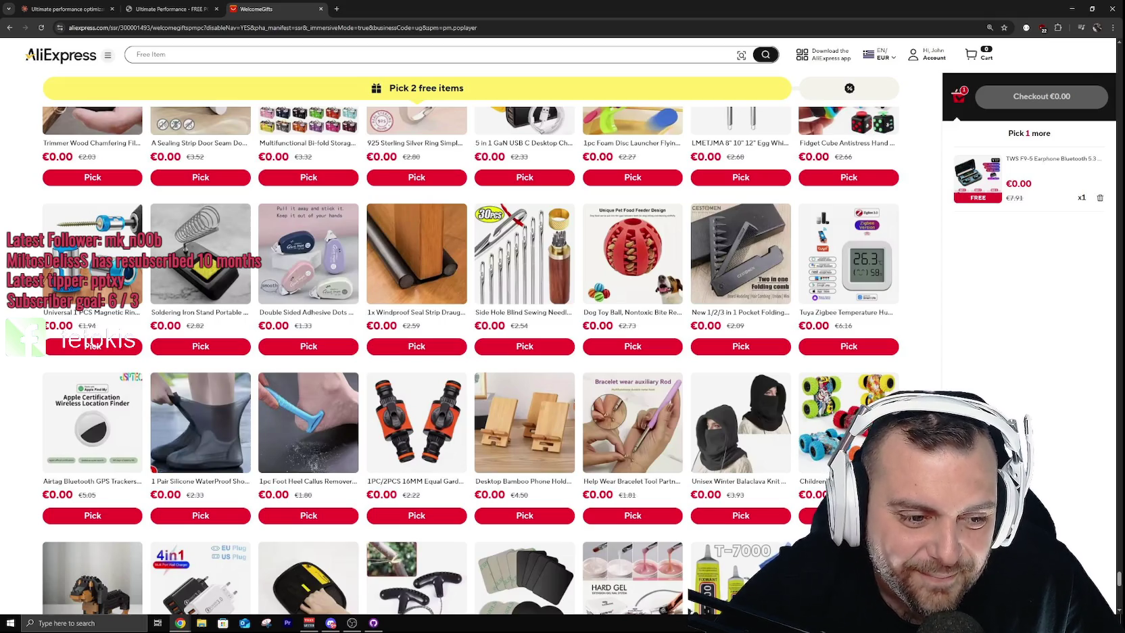
scroll(306, 288, down, 2)
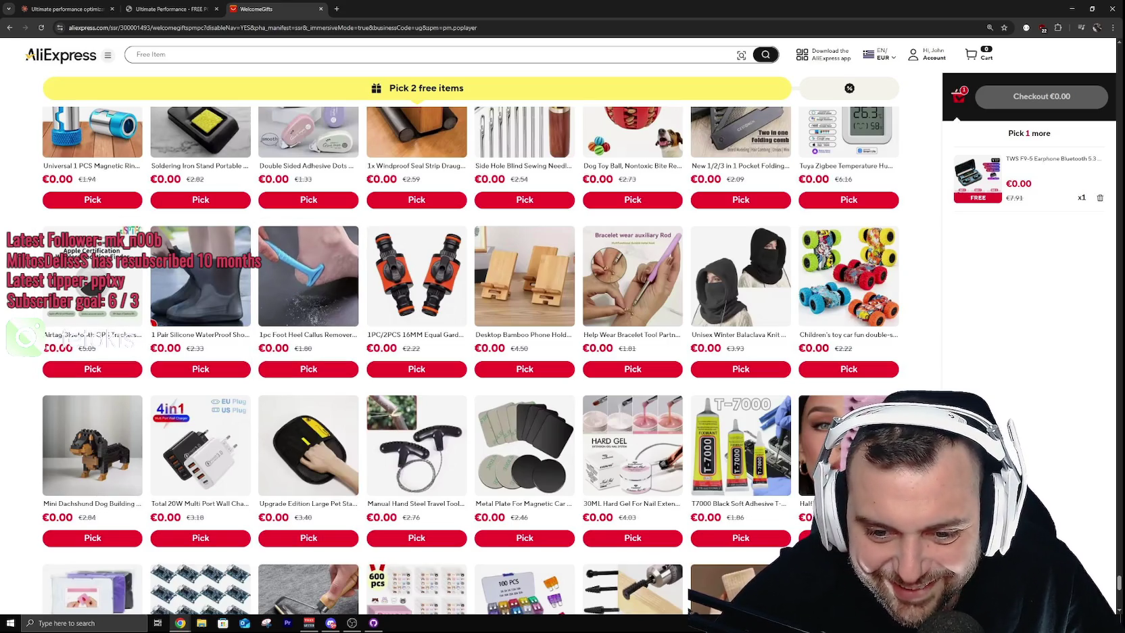
scroll(306, 287, down, 2)
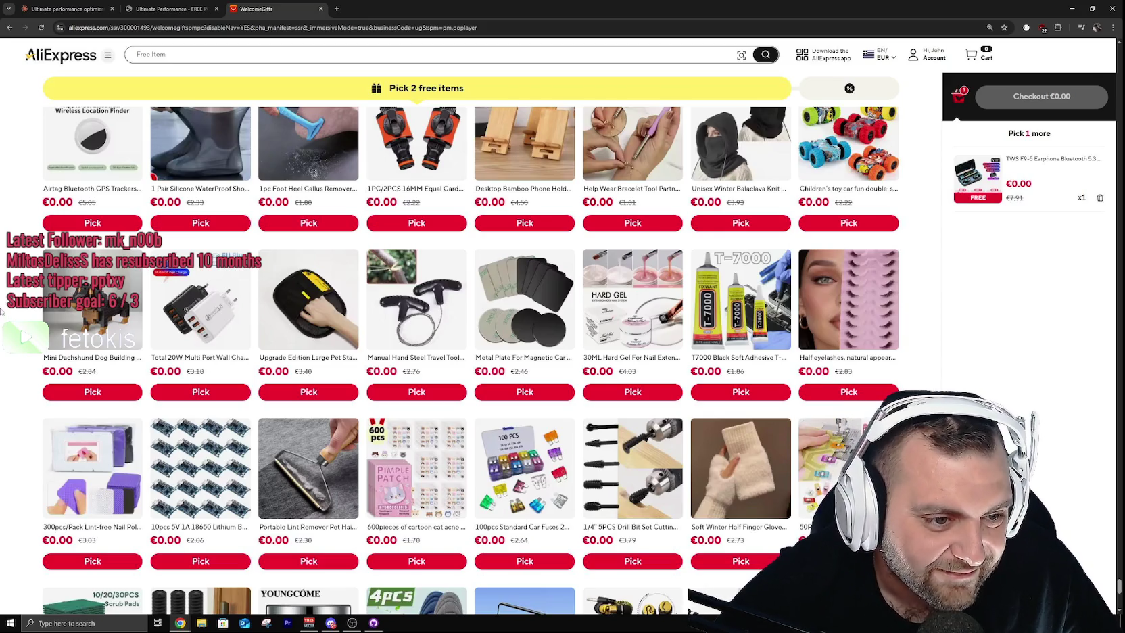
scroll(2, 311, down, 2)
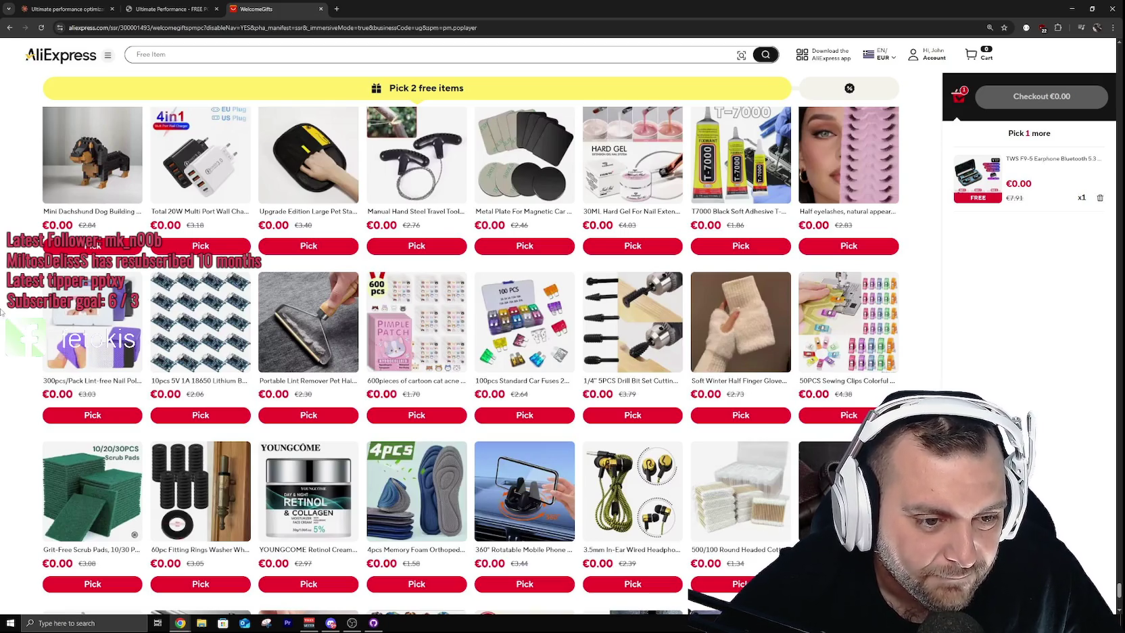
click(215, 326)
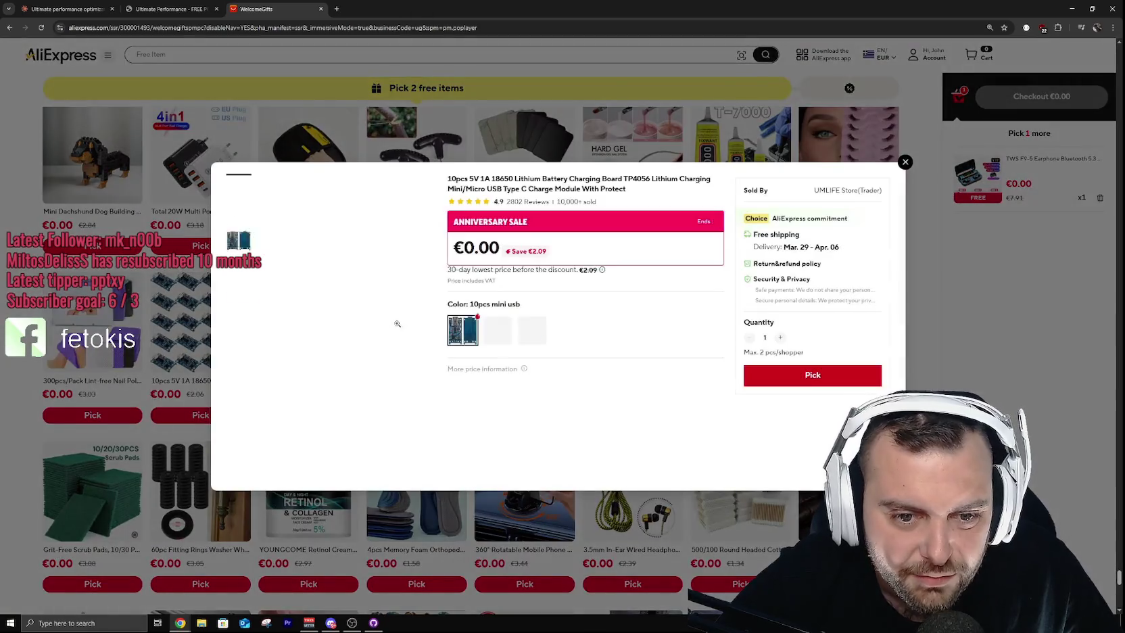
click(524, 340)
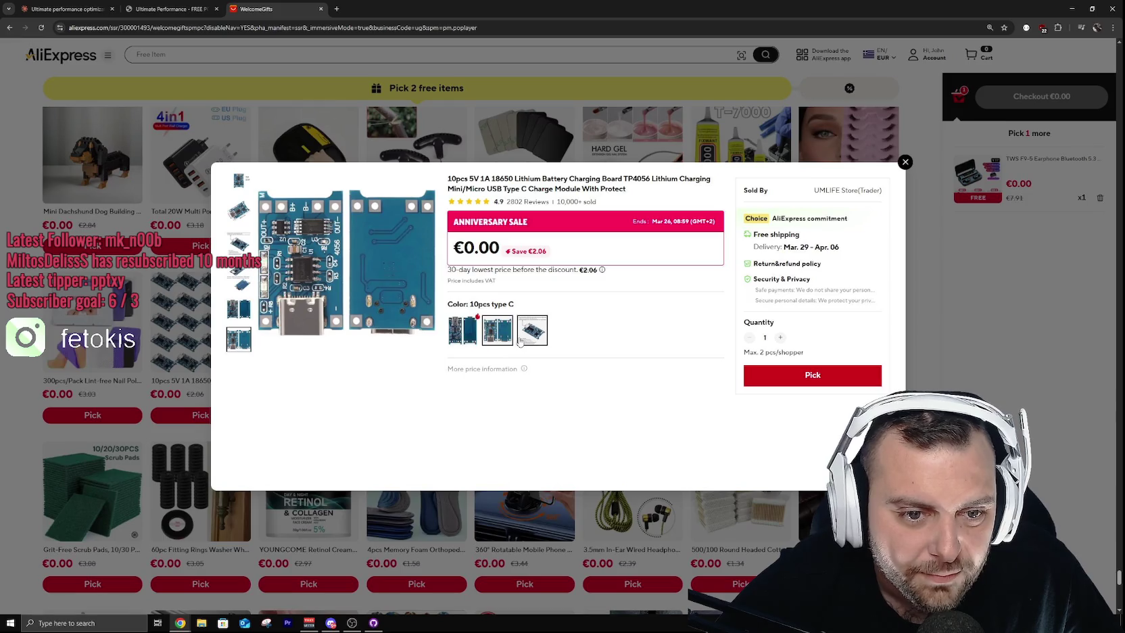
click(476, 337)
click(478, 338)
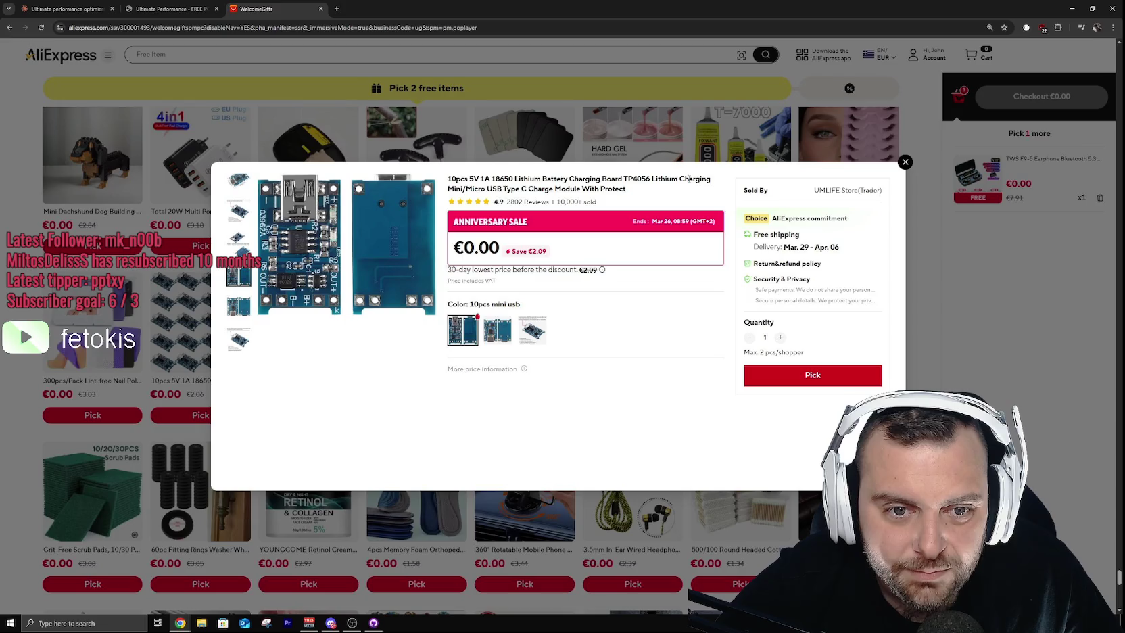
click(904, 162)
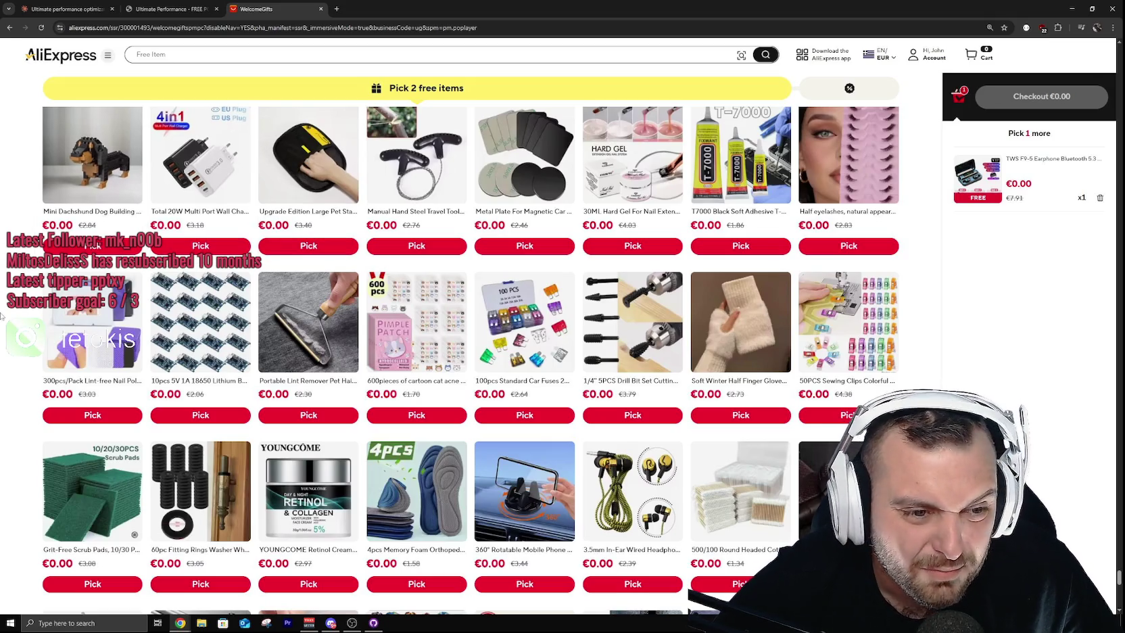
scroll(2, 313, down, 4)
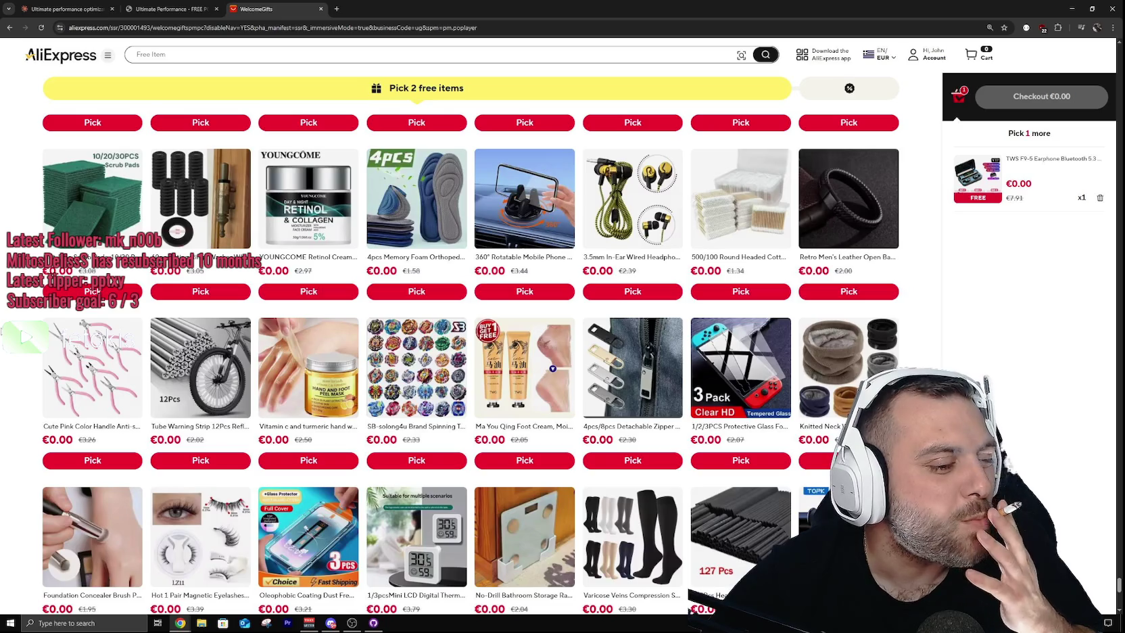
scroll(2, 331, down, 2)
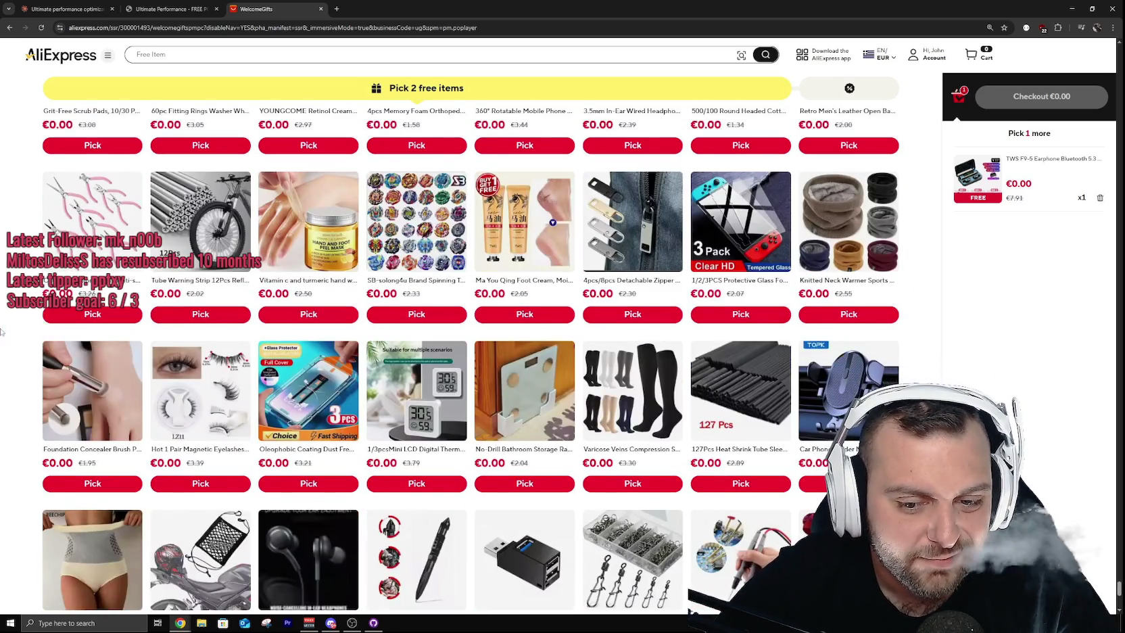
scroll(2, 331, down, 2)
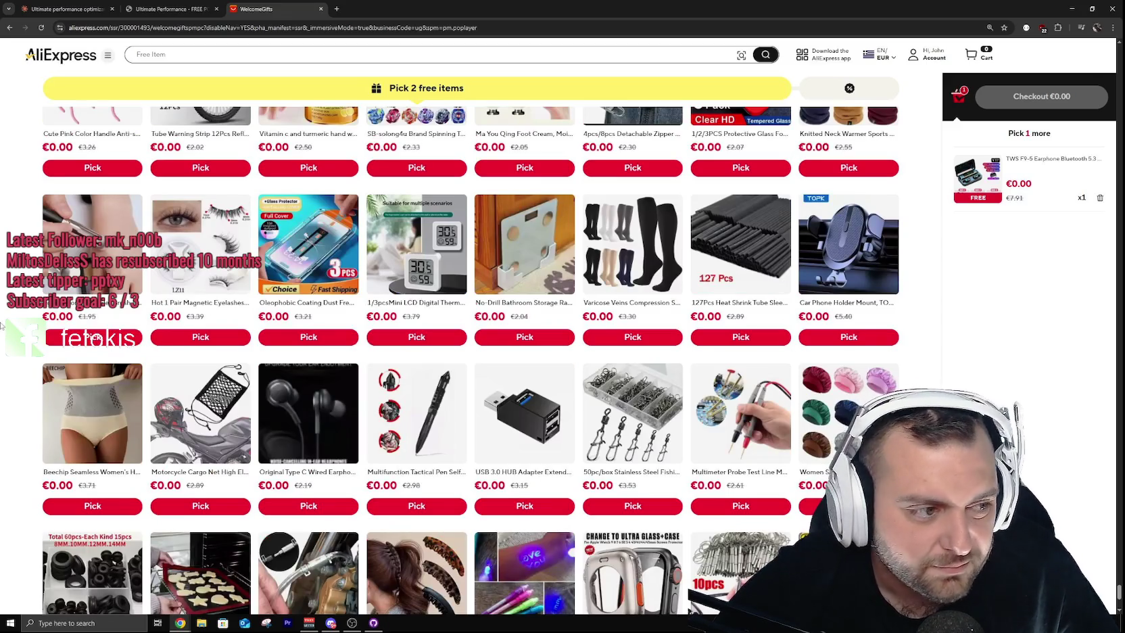
scroll(2, 329, down, 2)
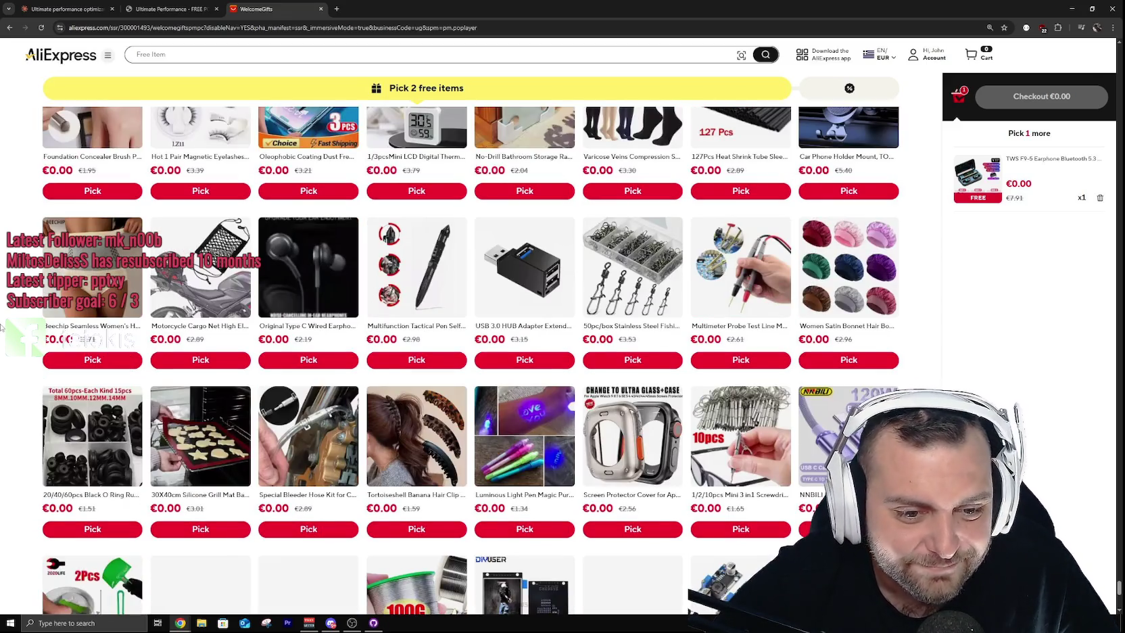
scroll(2, 329, down, 2)
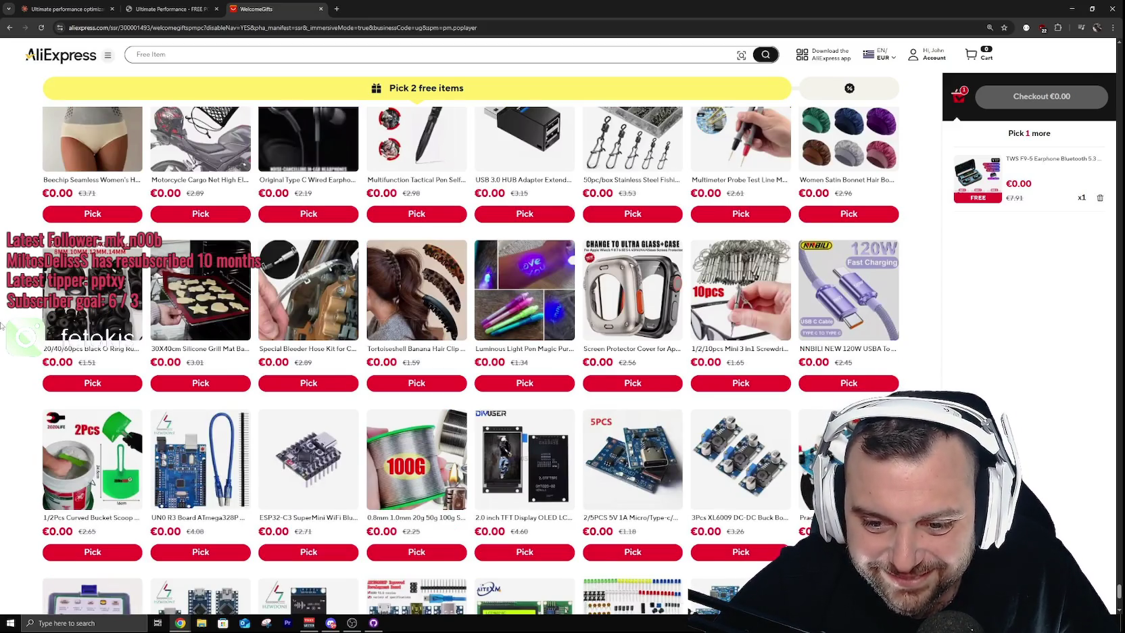
scroll(2, 326, down, 2)
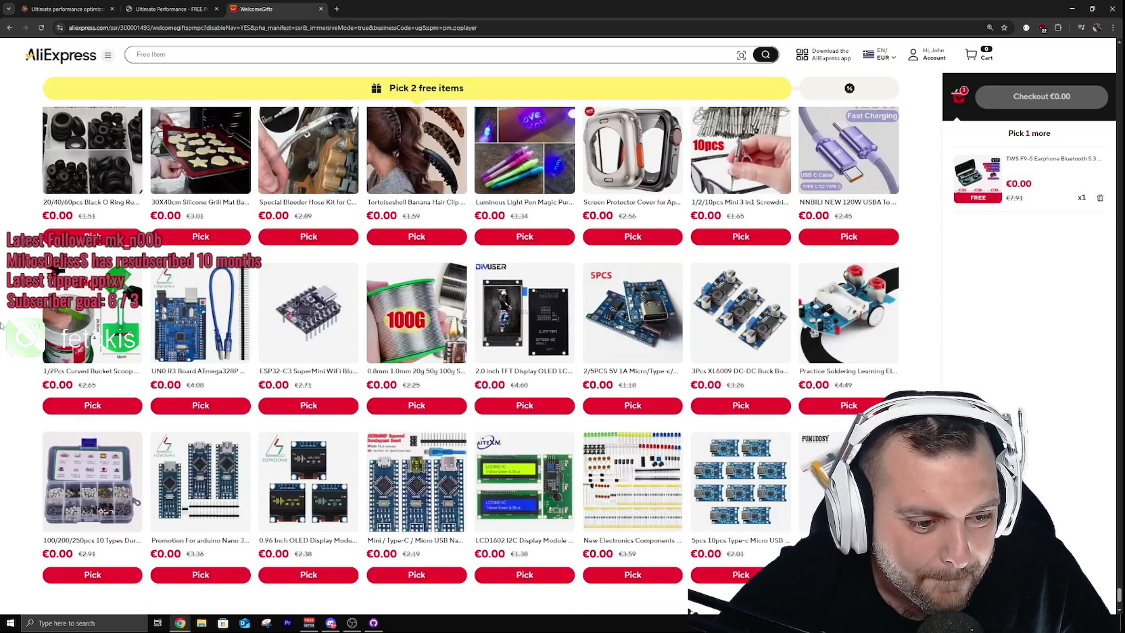
scroll(3, 326, down, 2)
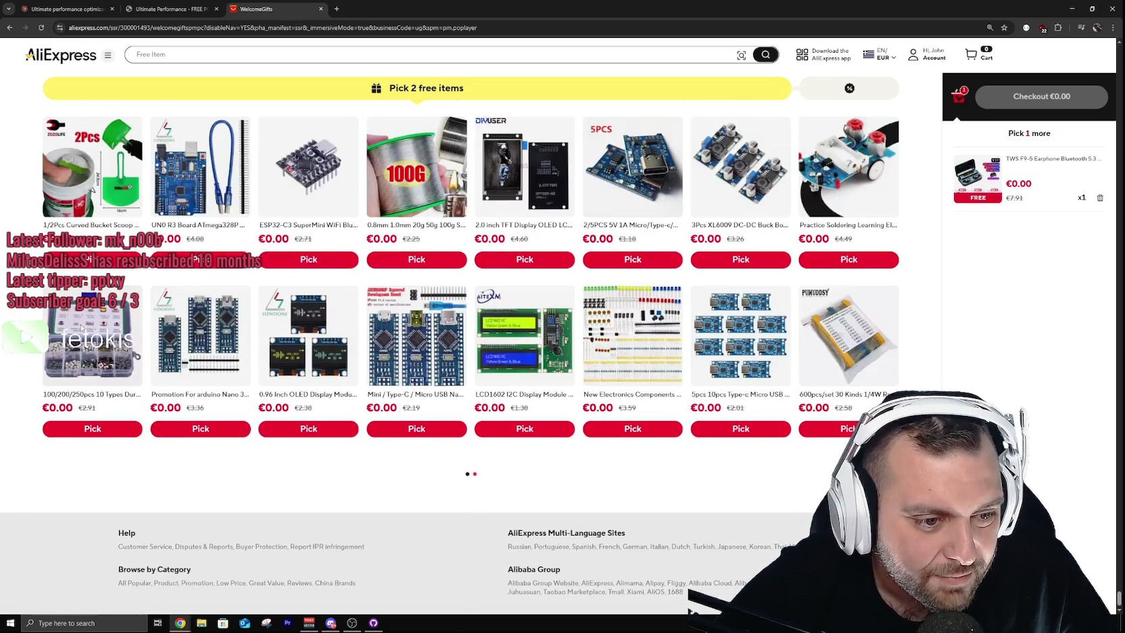
click(419, 375)
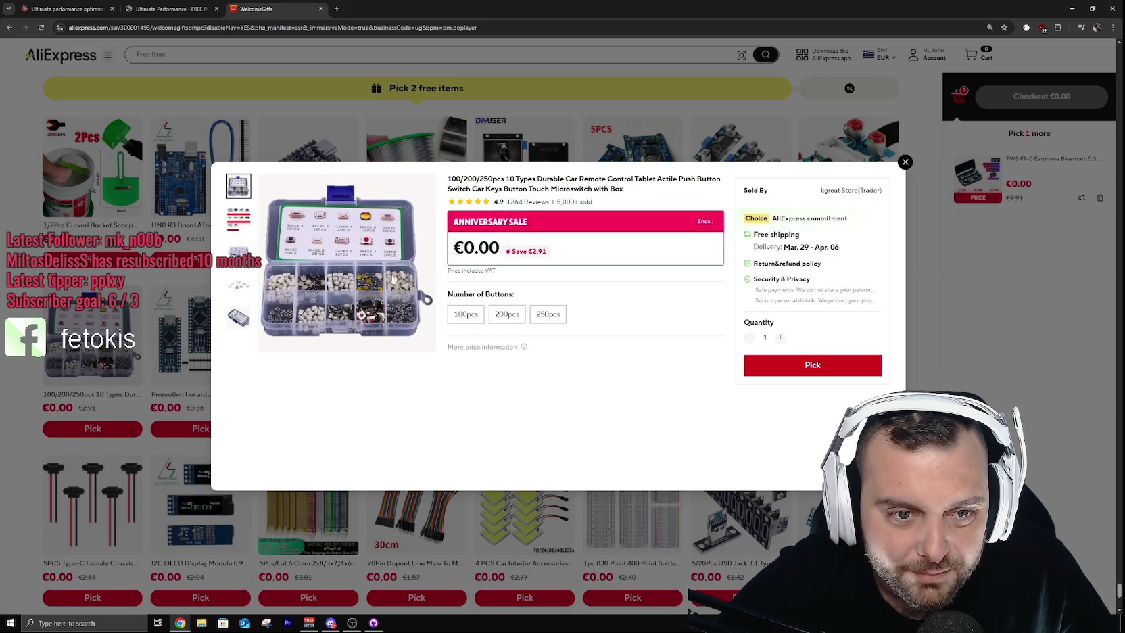
key(Escape)
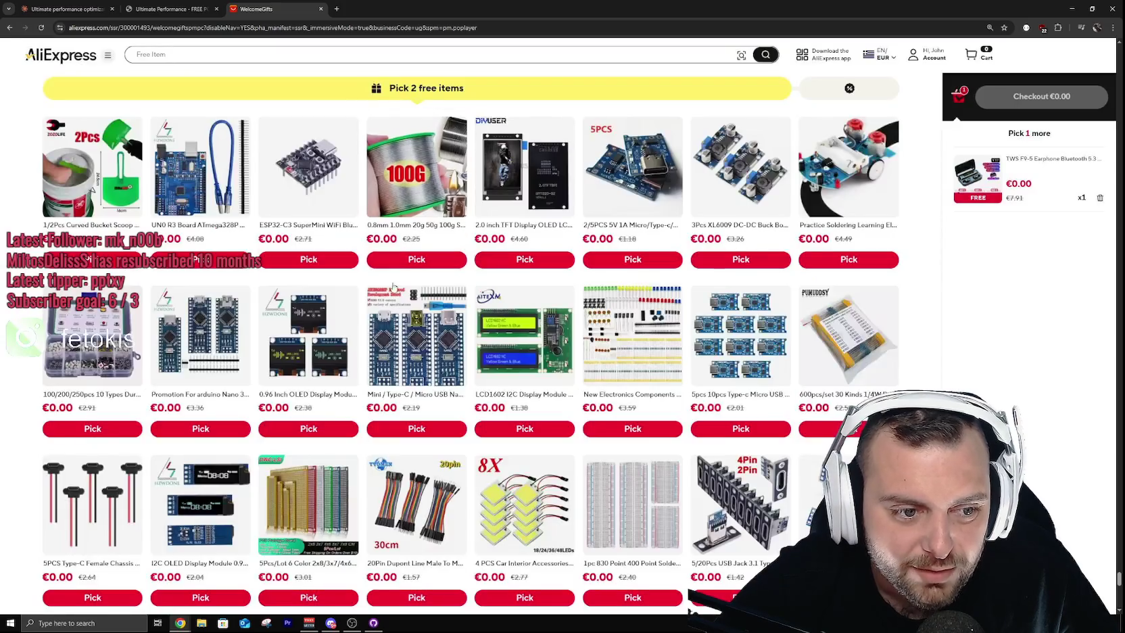
scroll(39, 316, down, 2)
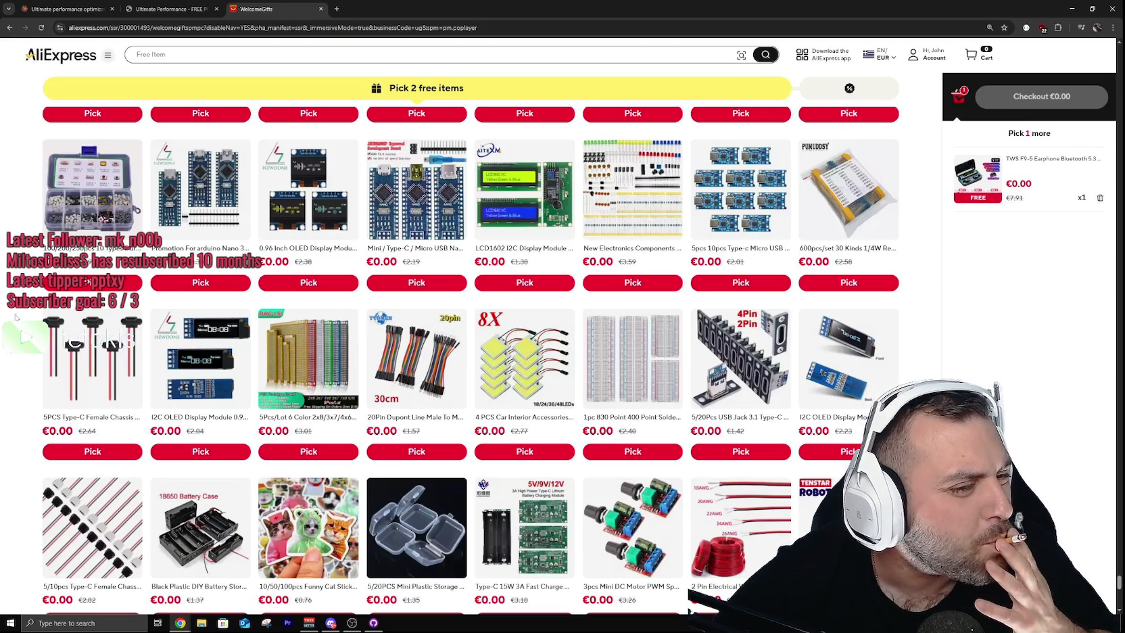
click(319, 364)
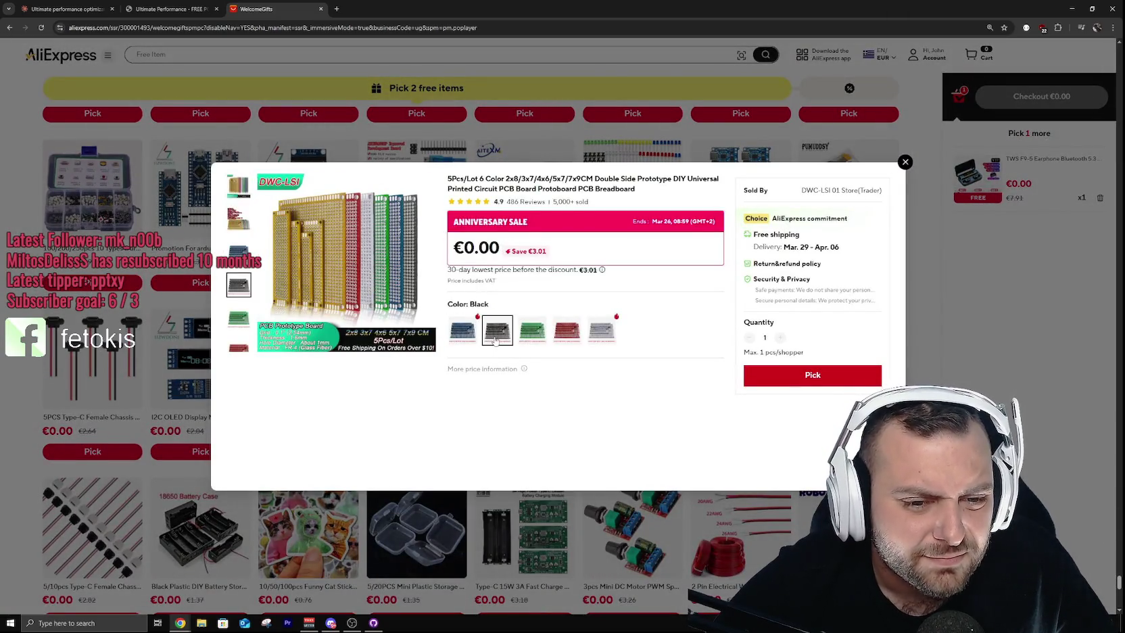
Step: Compare Black, Green, Red and White PCB boards, then pick the Green set as a free gift
click(493, 340)
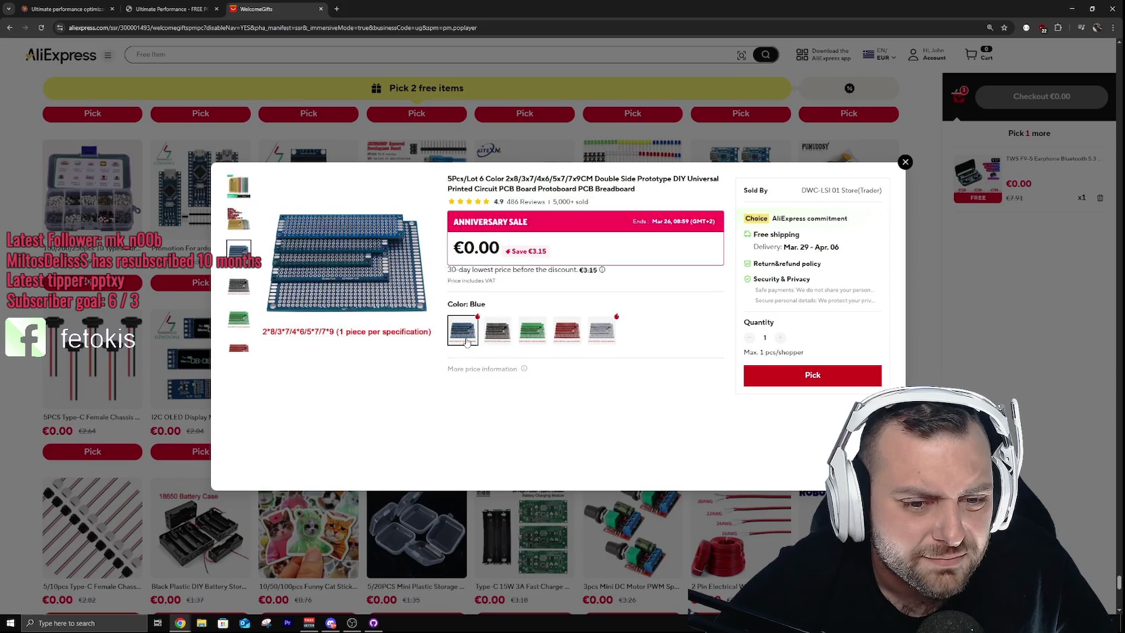
click(541, 335)
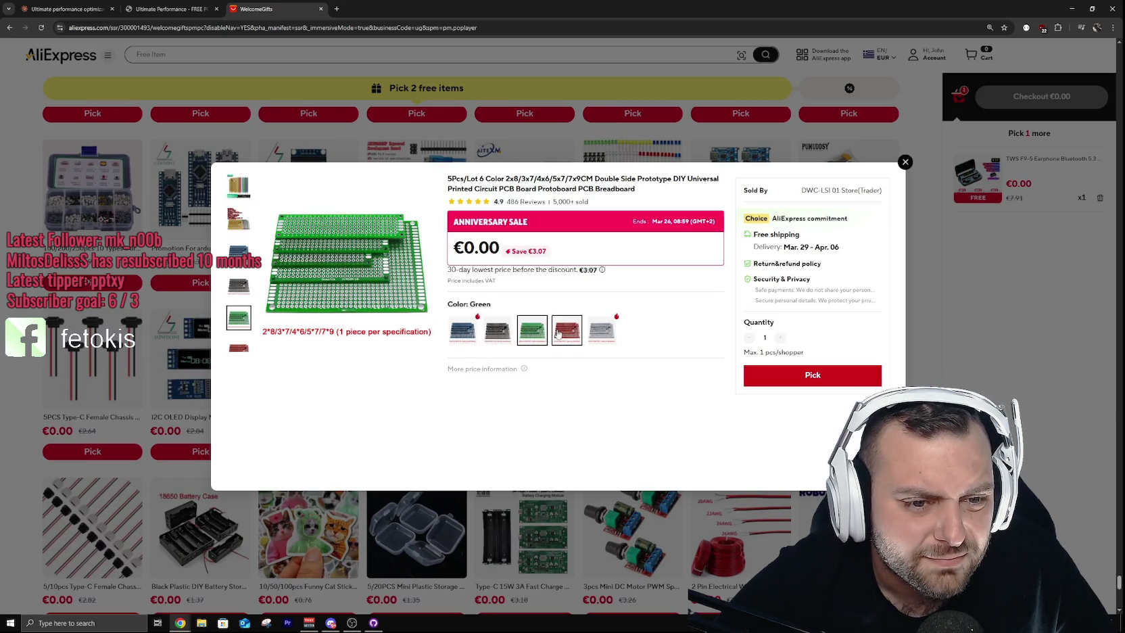
click(566, 331)
click(601, 331)
click(523, 332)
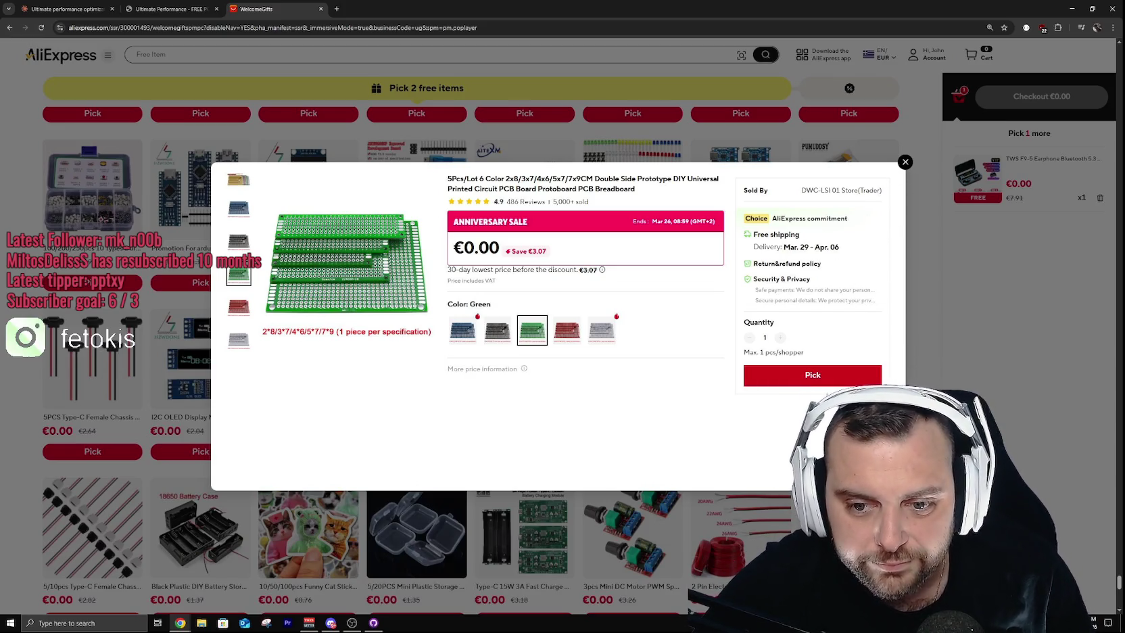
click(812, 375)
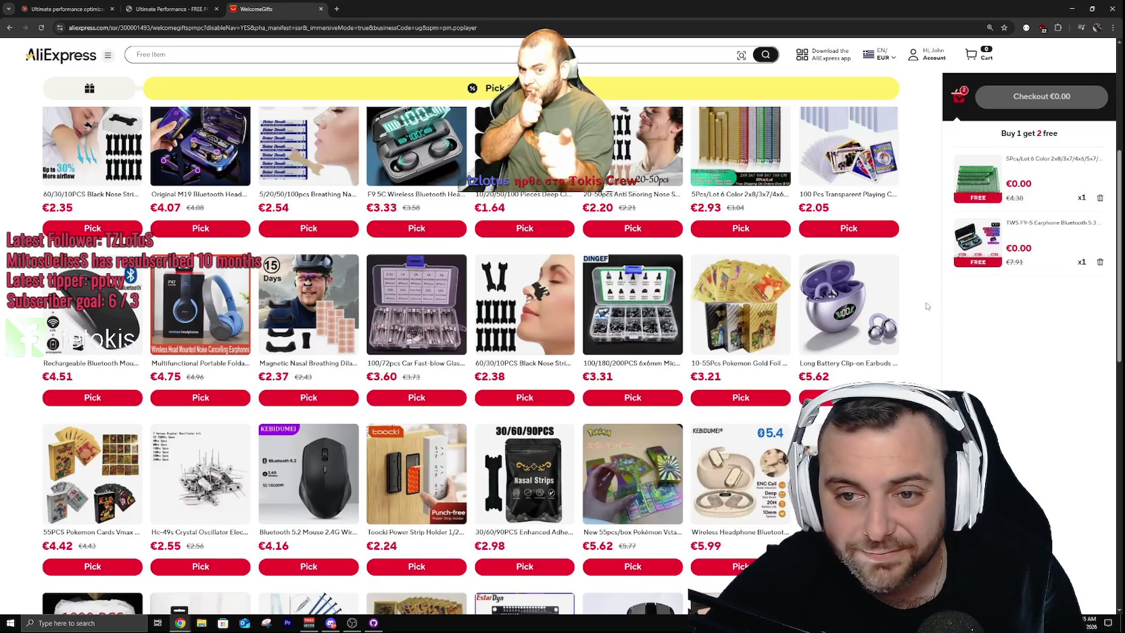
scroll(925, 306, up, 2)
scroll(925, 306, down, 2)
scroll(926, 304, up, 2)
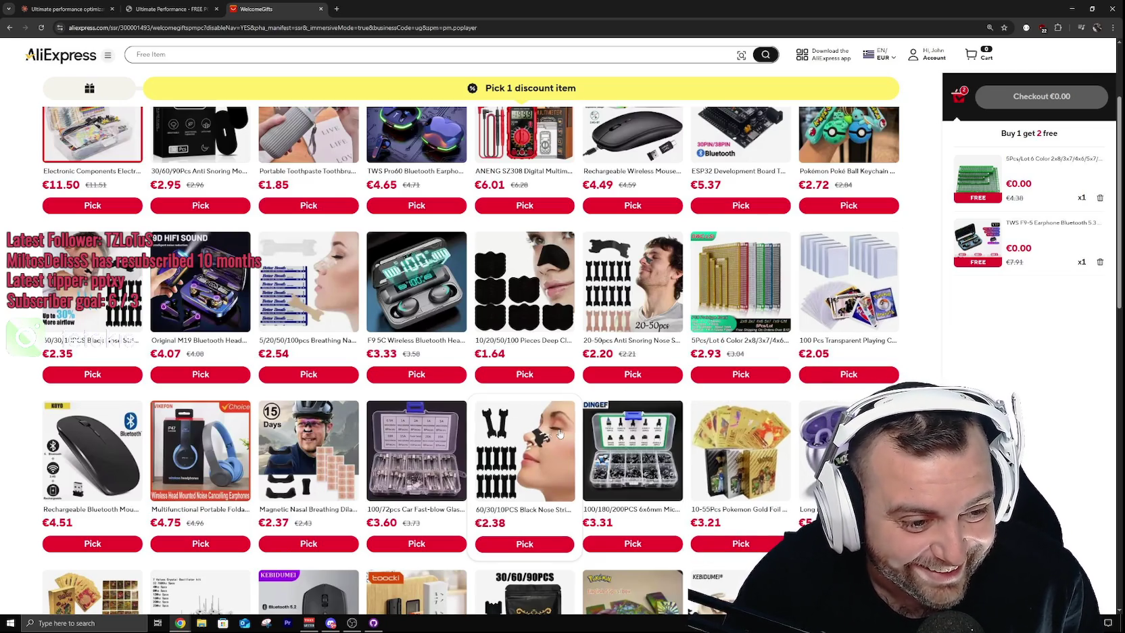
click(91, 461)
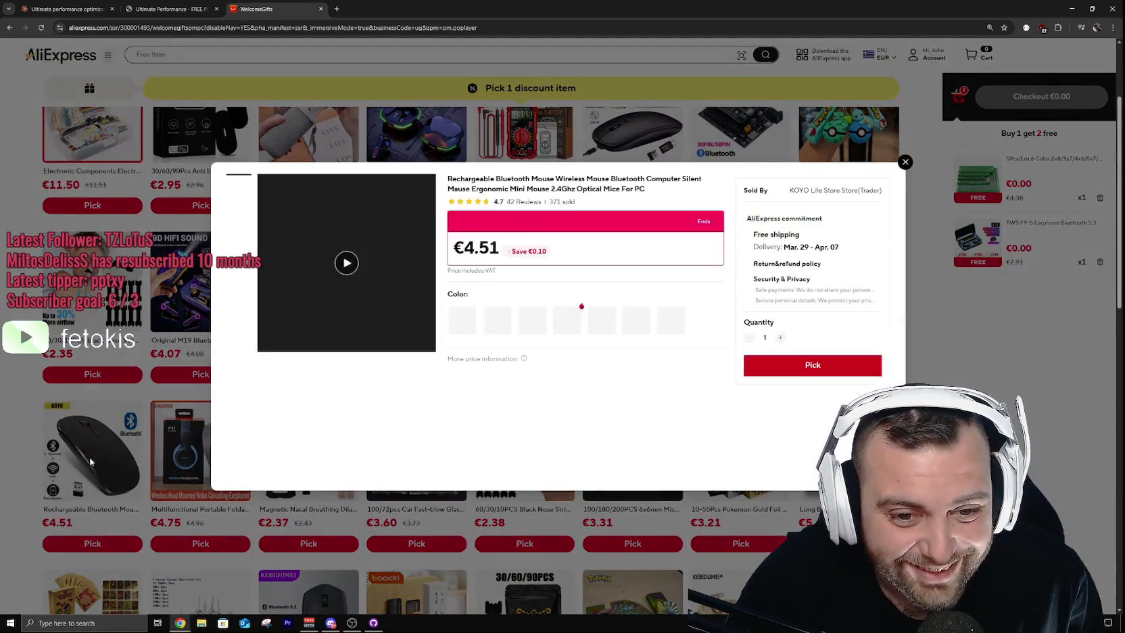
click(567, 321)
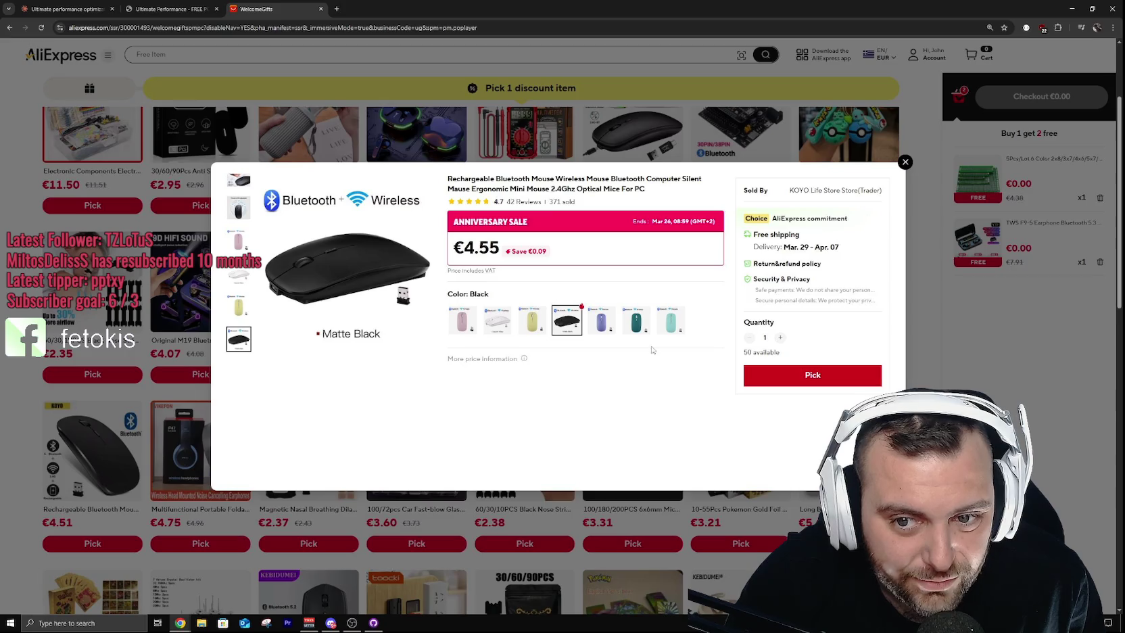
click(905, 163)
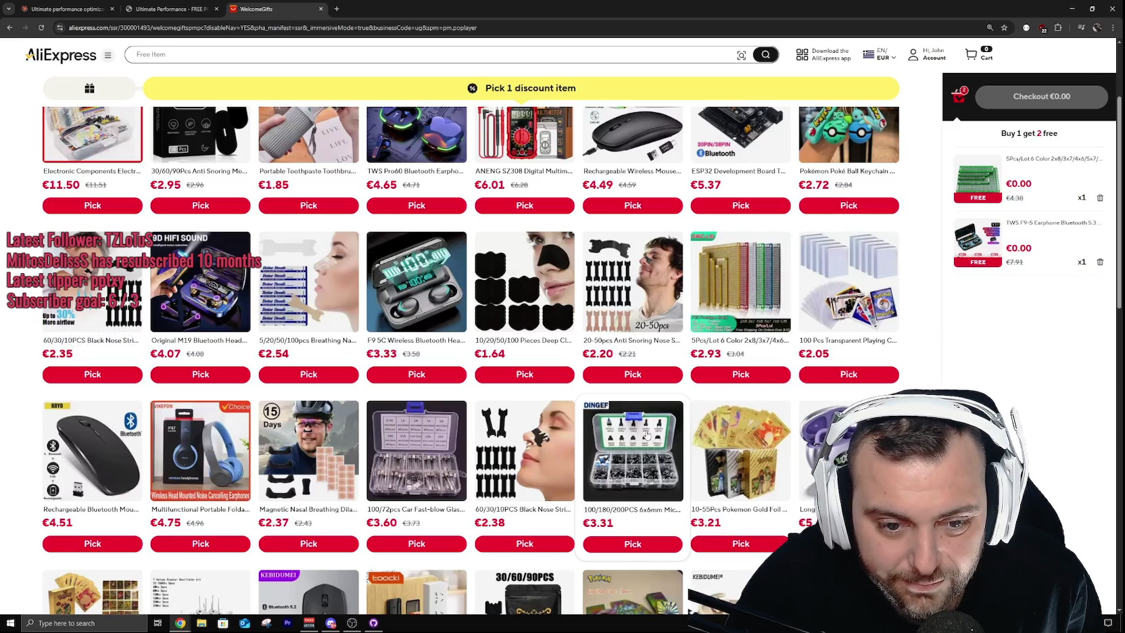
click(647, 436)
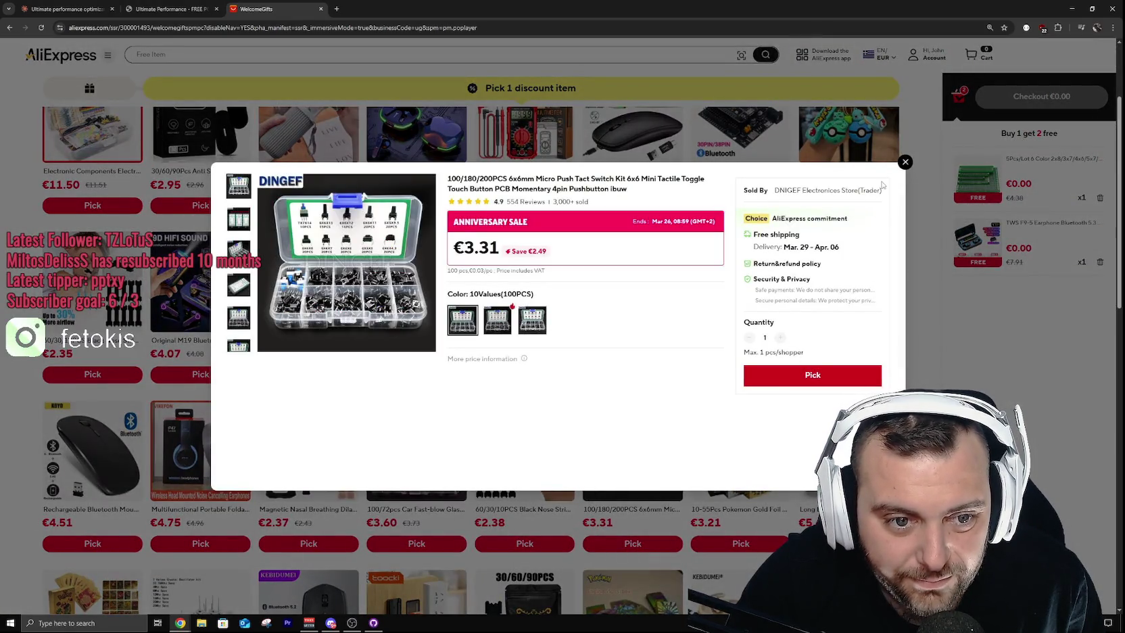
click(905, 162)
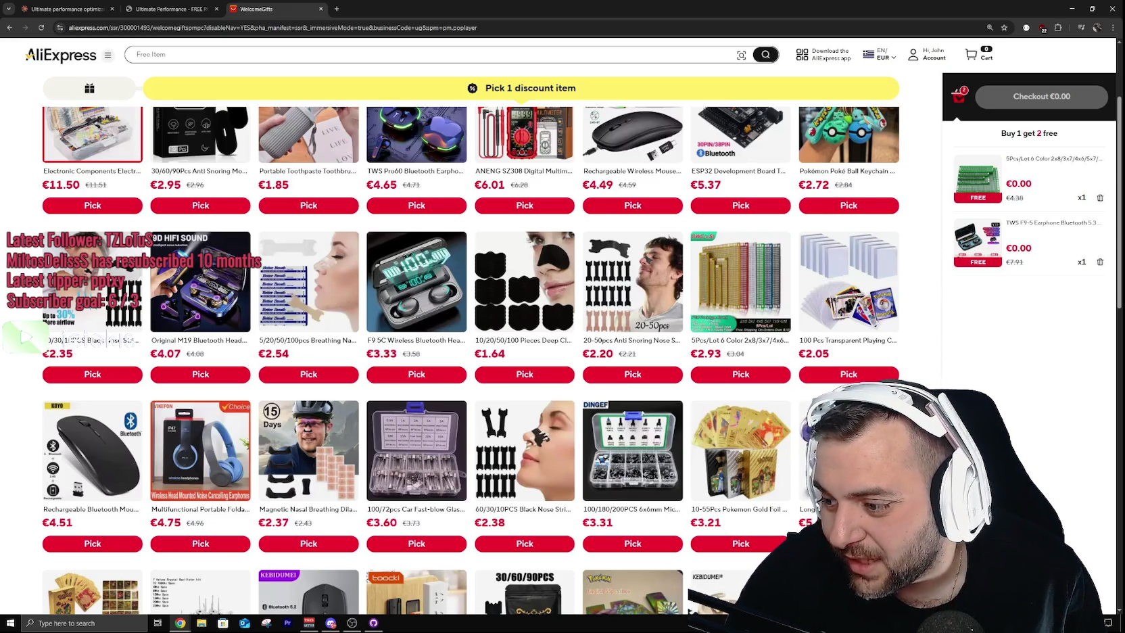
scroll(471, 358, down, 2)
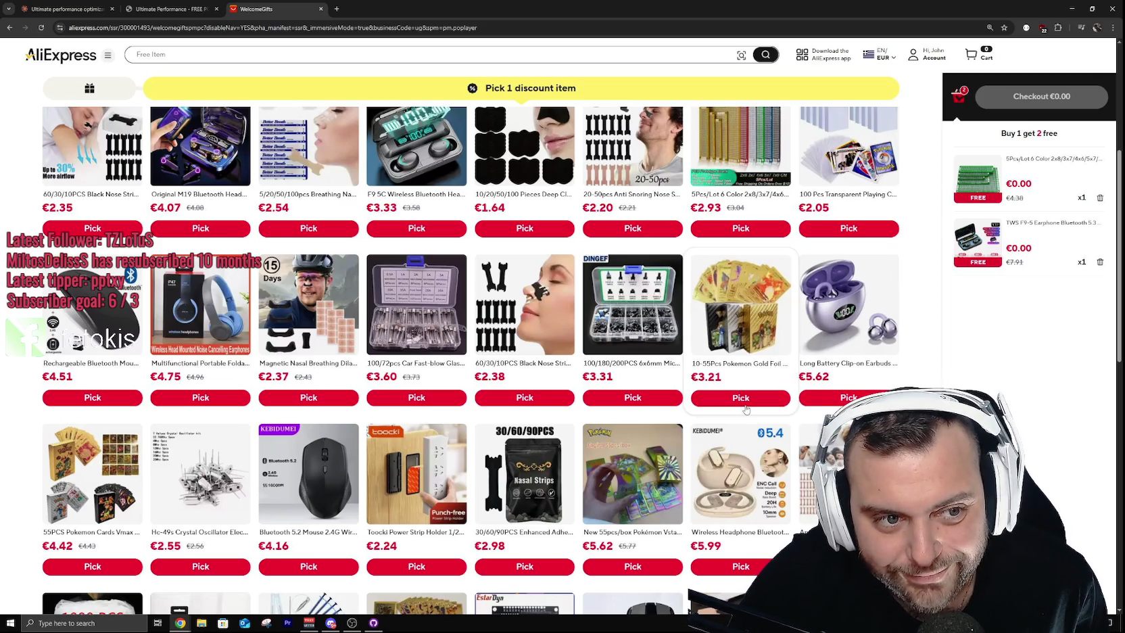
scroll(746, 408, down, 2)
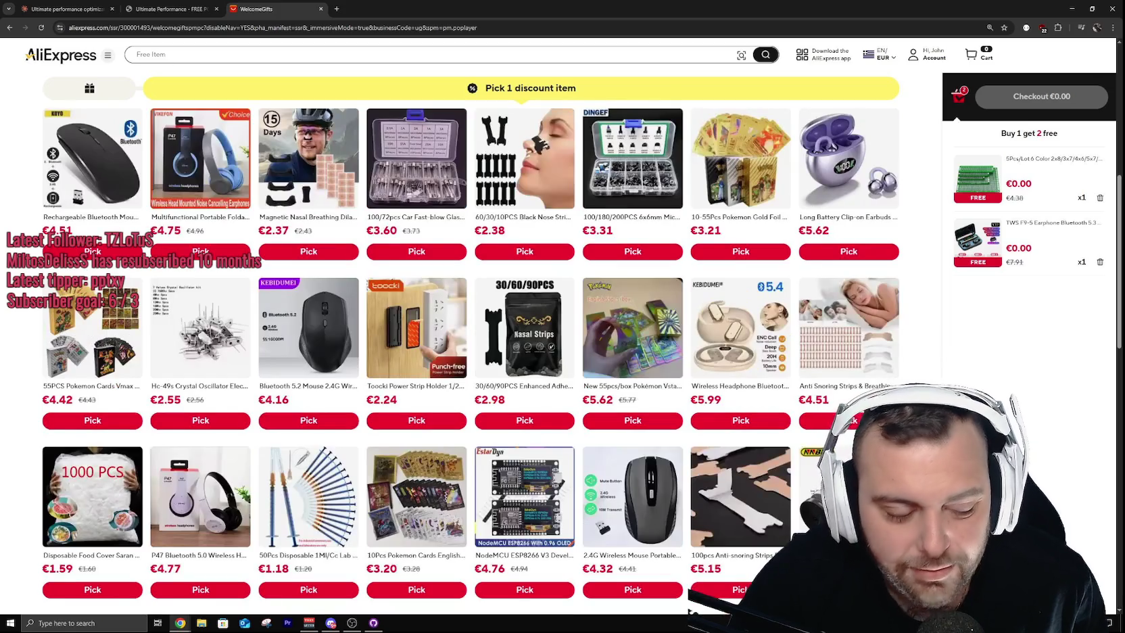
scroll(746, 408, down, 4)
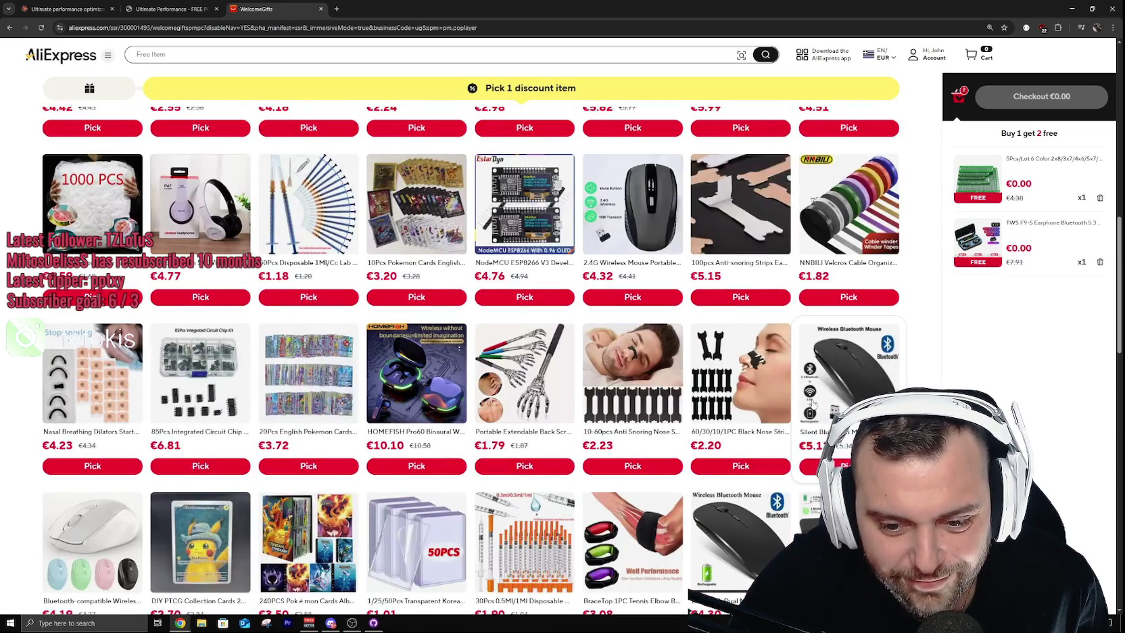
scroll(813, 401, down, 2)
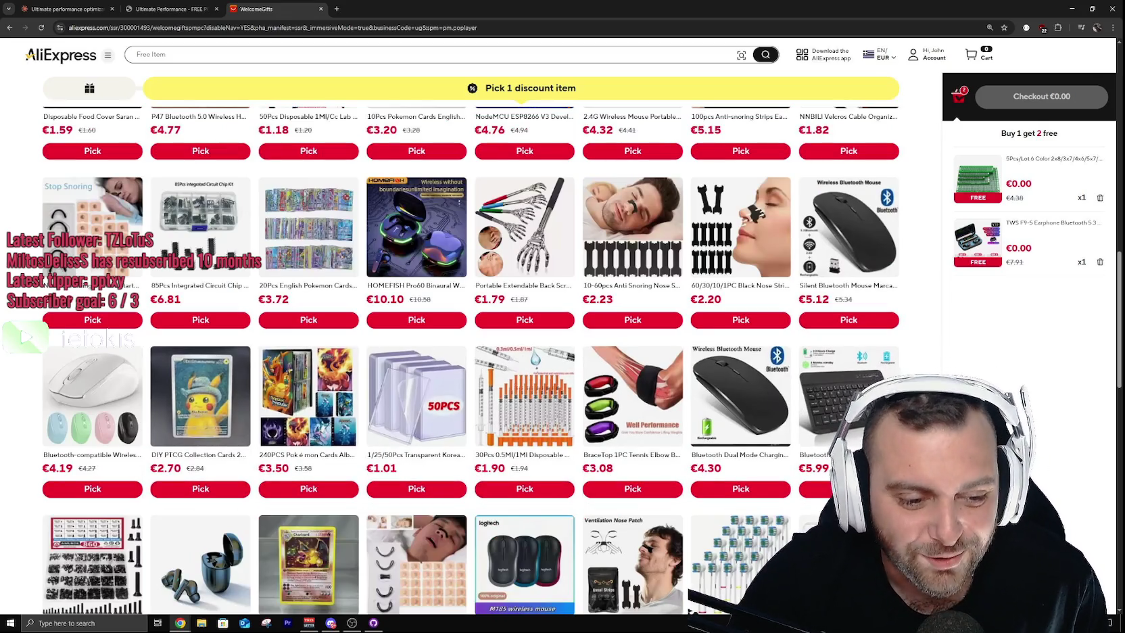
scroll(20, 353, down, 2)
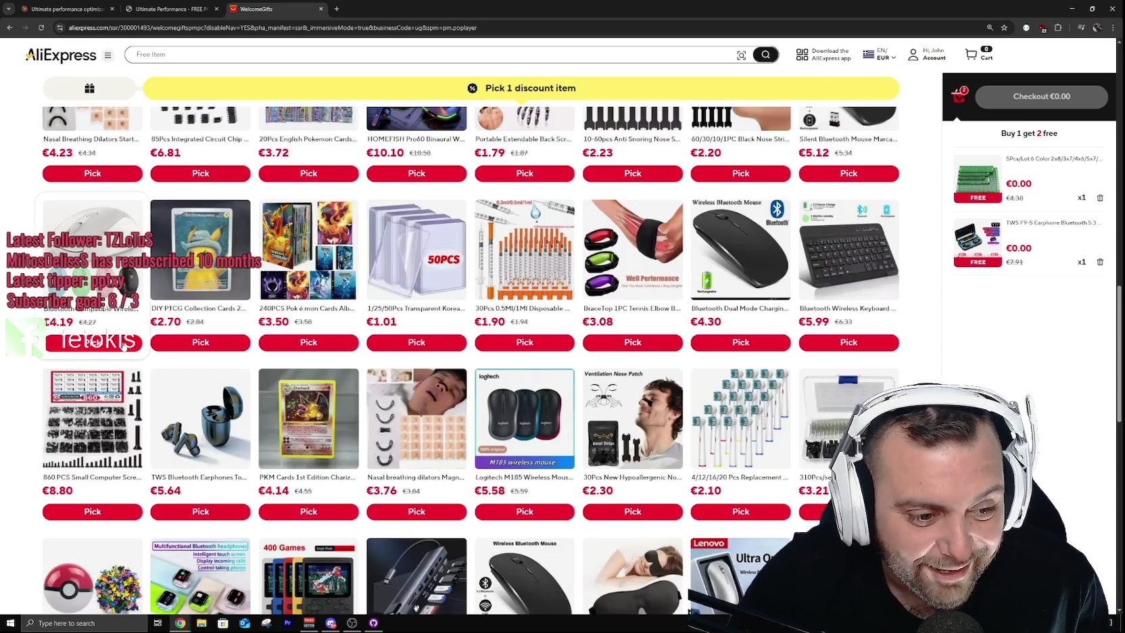
scroll(126, 346, down, 2)
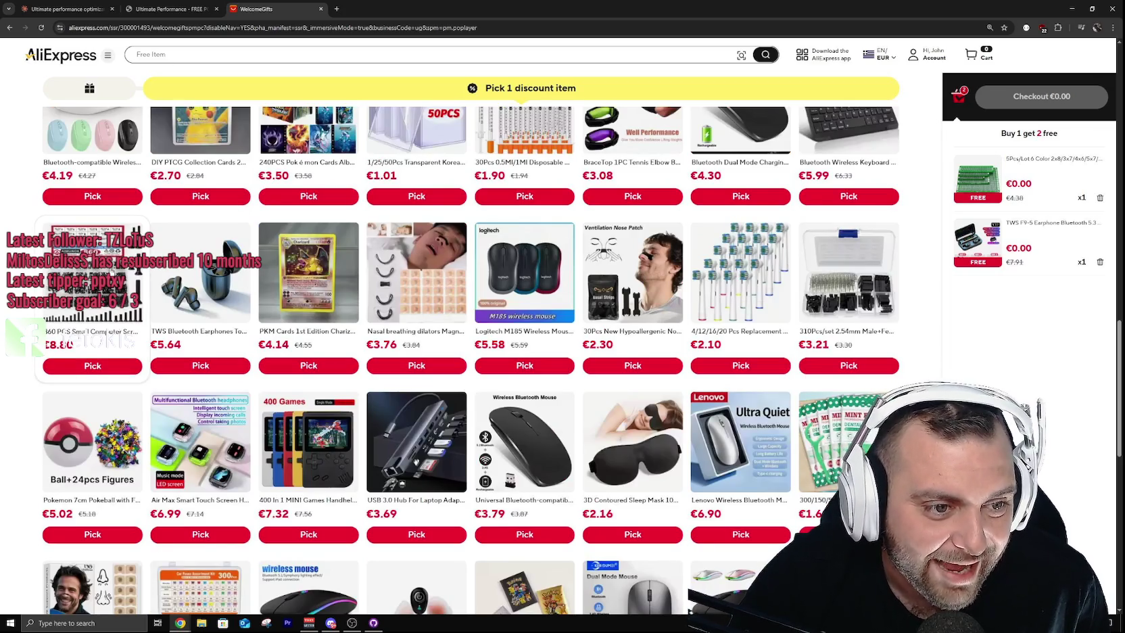
Step: Pick the €8.80 860 PCS computer screw kit as the discount item
click(111, 270)
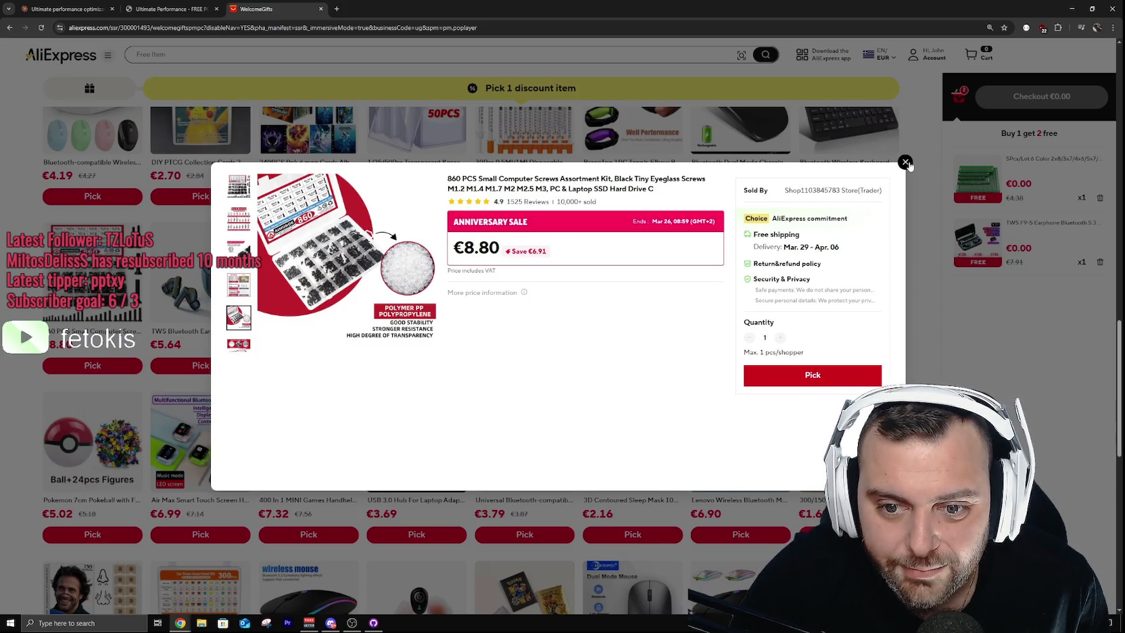
click(771, 376)
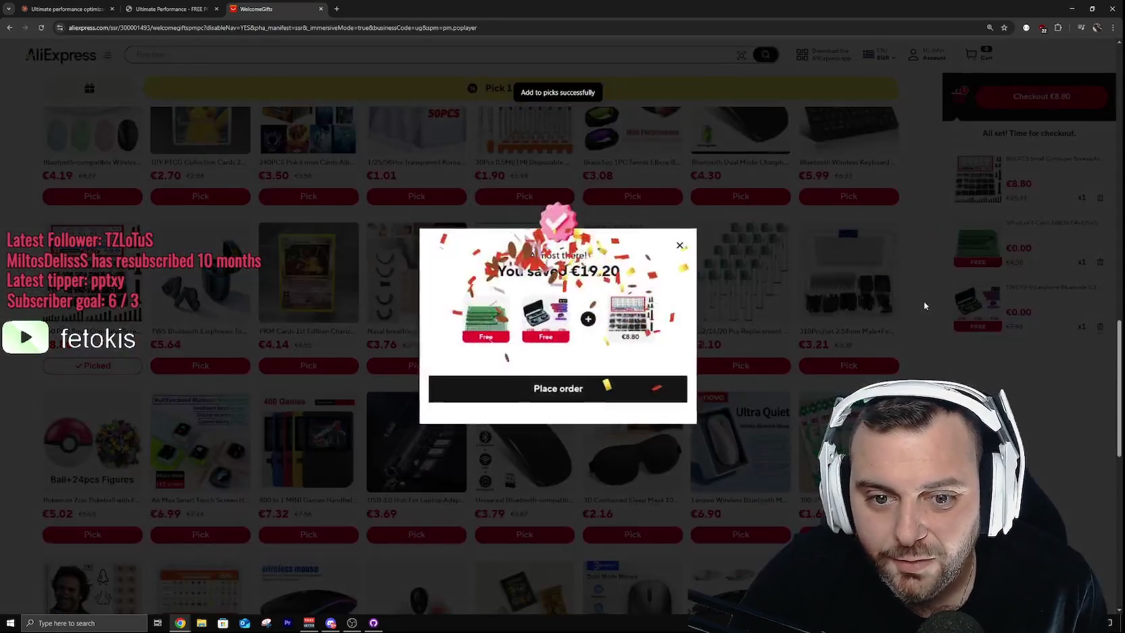
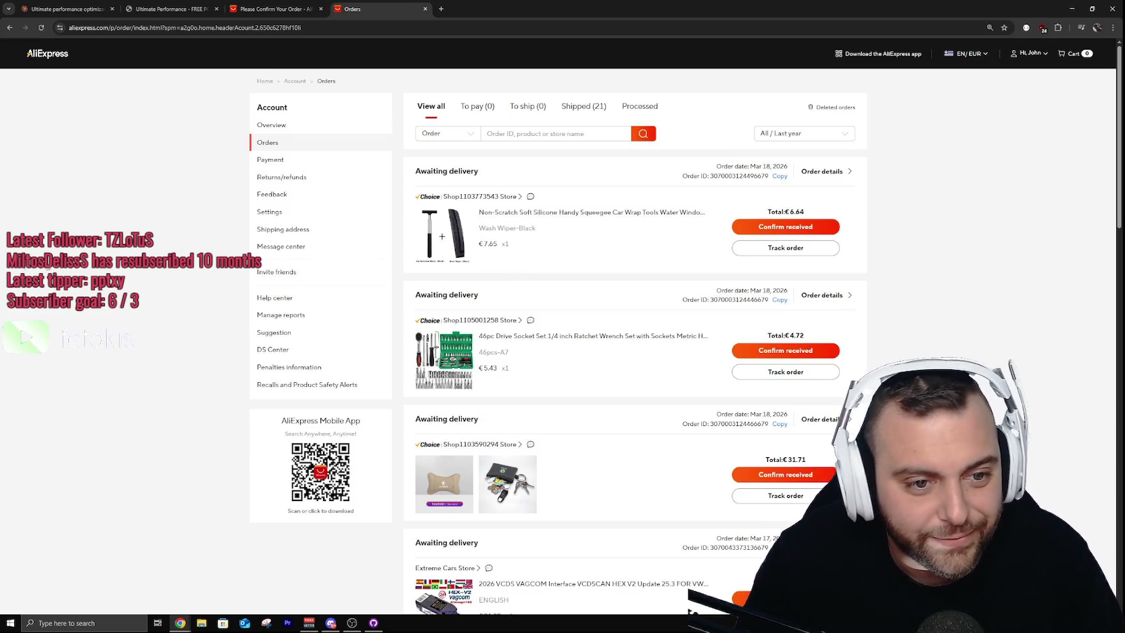
Step: Filter the order list to processed, completed orders
scroll(132, 284, down, 9)
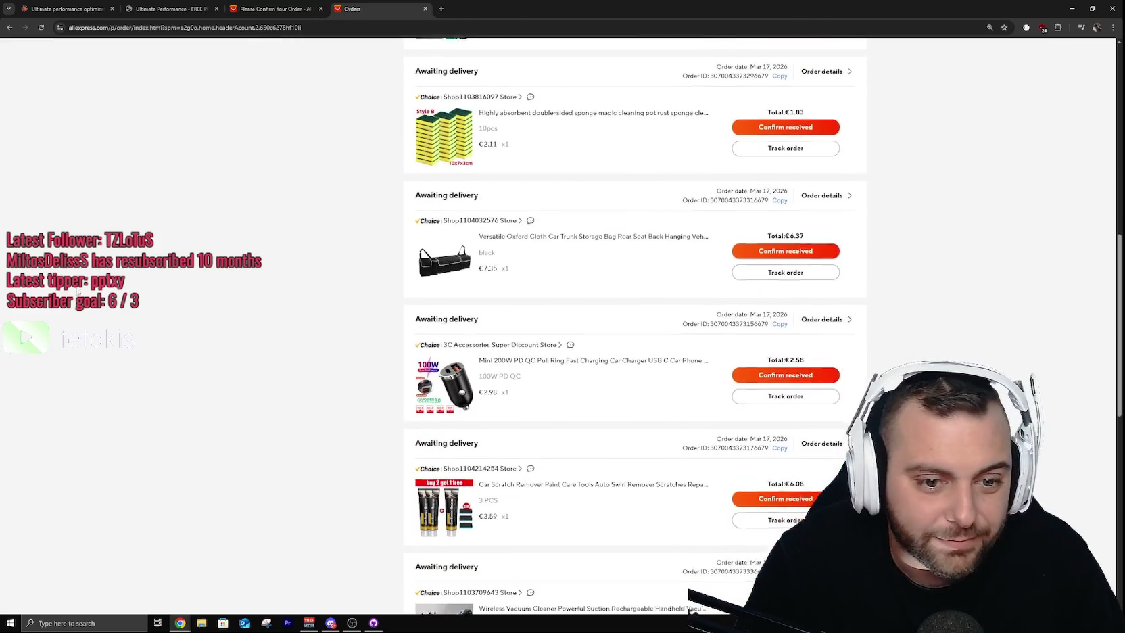
scroll(132, 284, down, 5)
scroll(188, 349, up, 15)
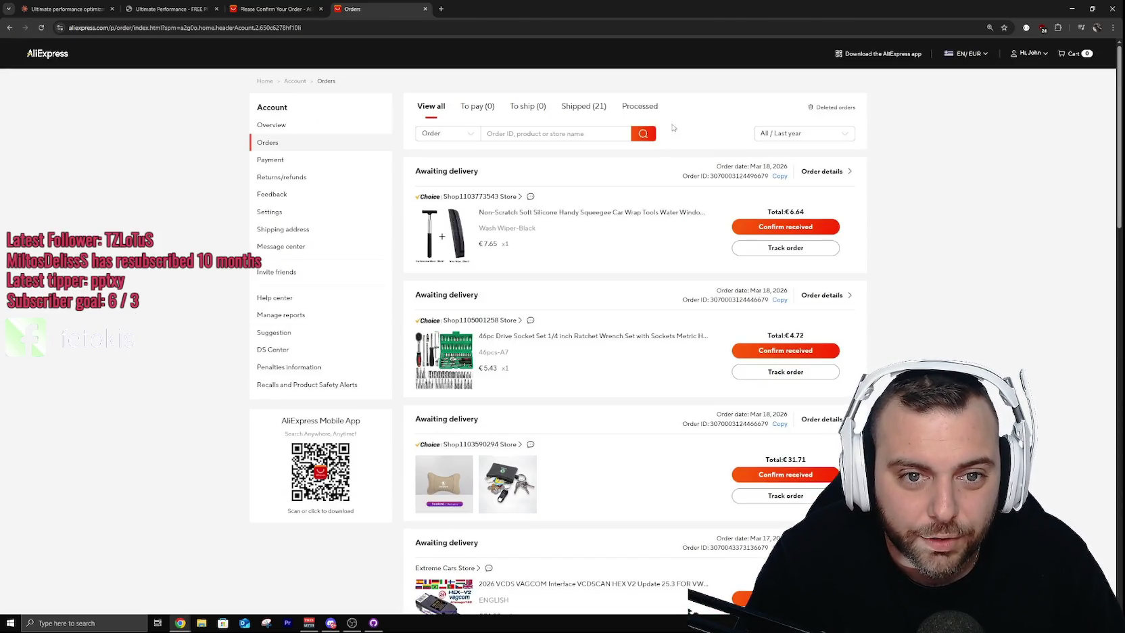
click(636, 108)
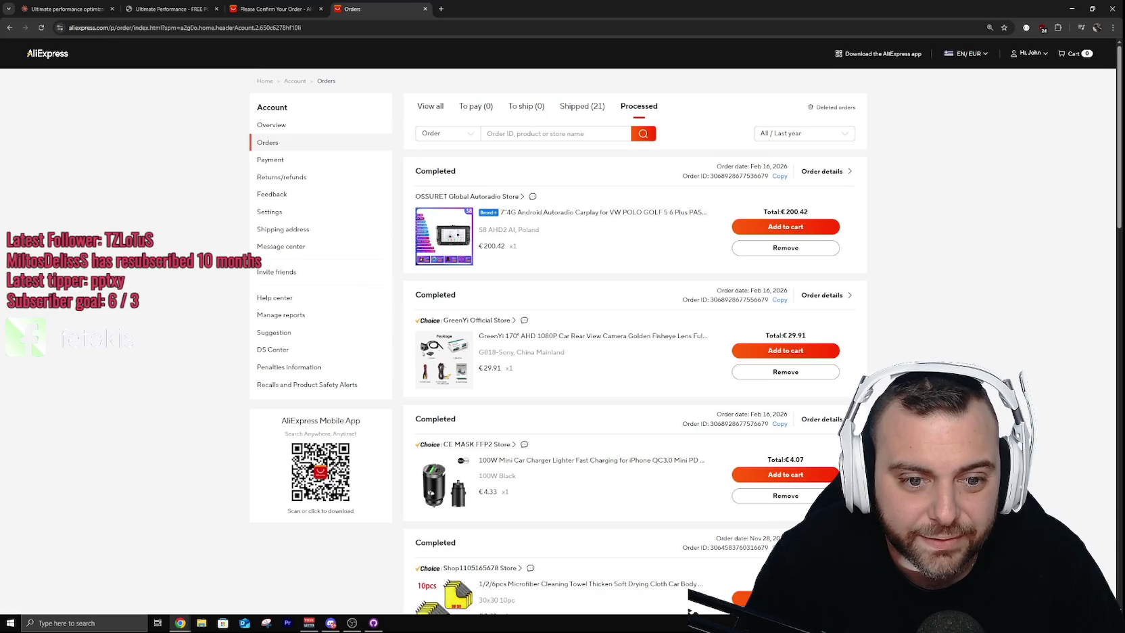
scroll(635, 338, down, 7)
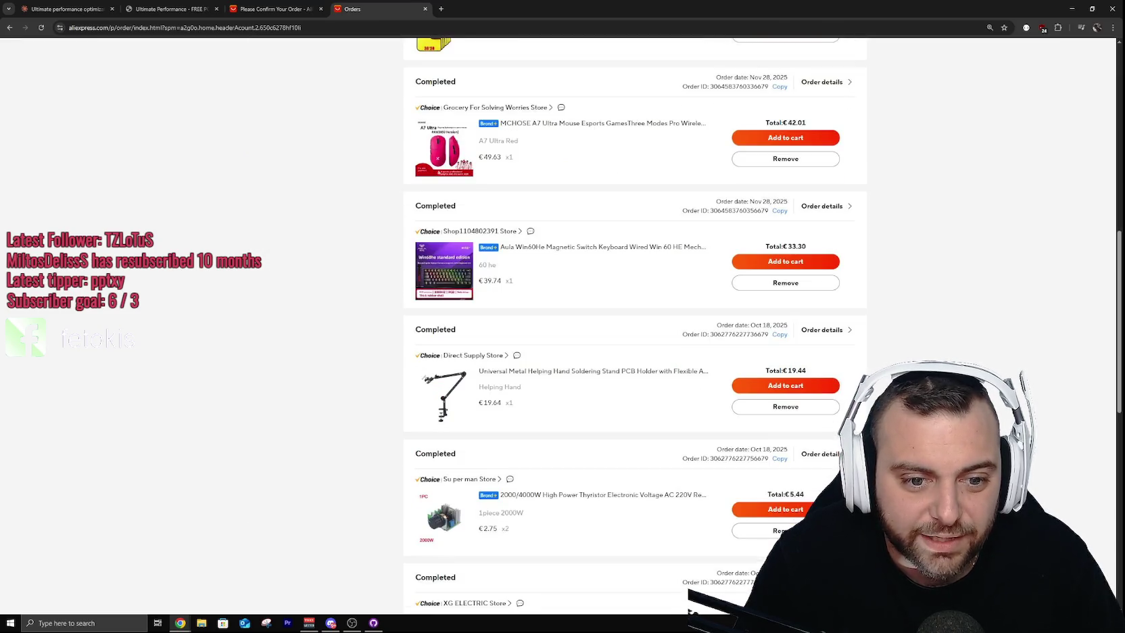
scroll(223, 240, down, 3)
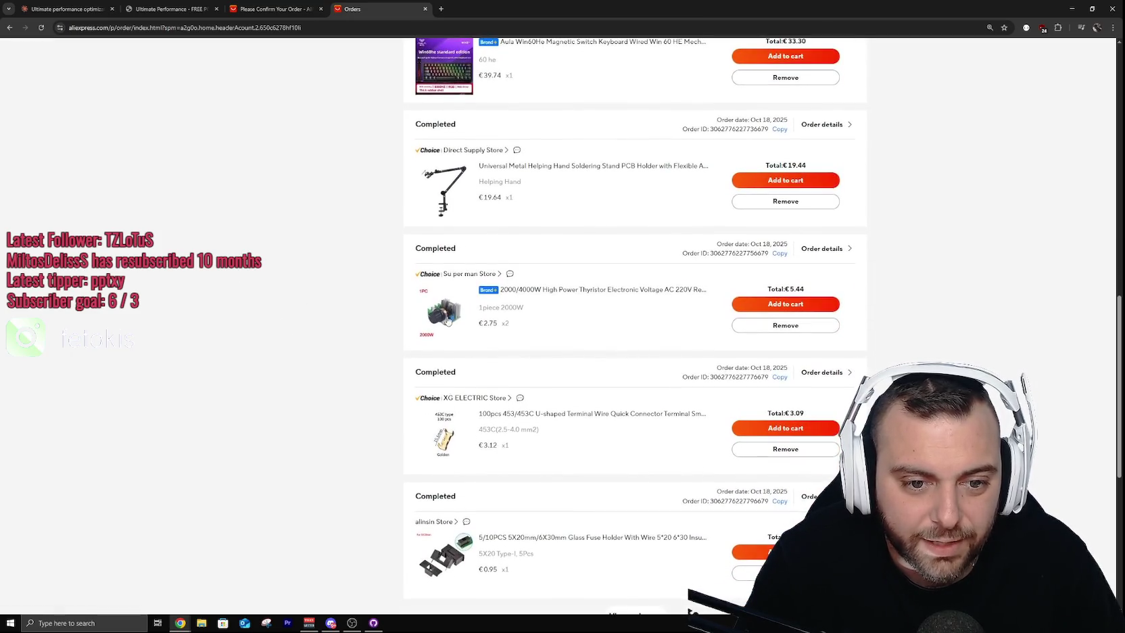
Step: Open several previously ordered products in background tabs, discarding the terminal connector page
middle_click(450, 322)
middle_click(444, 440)
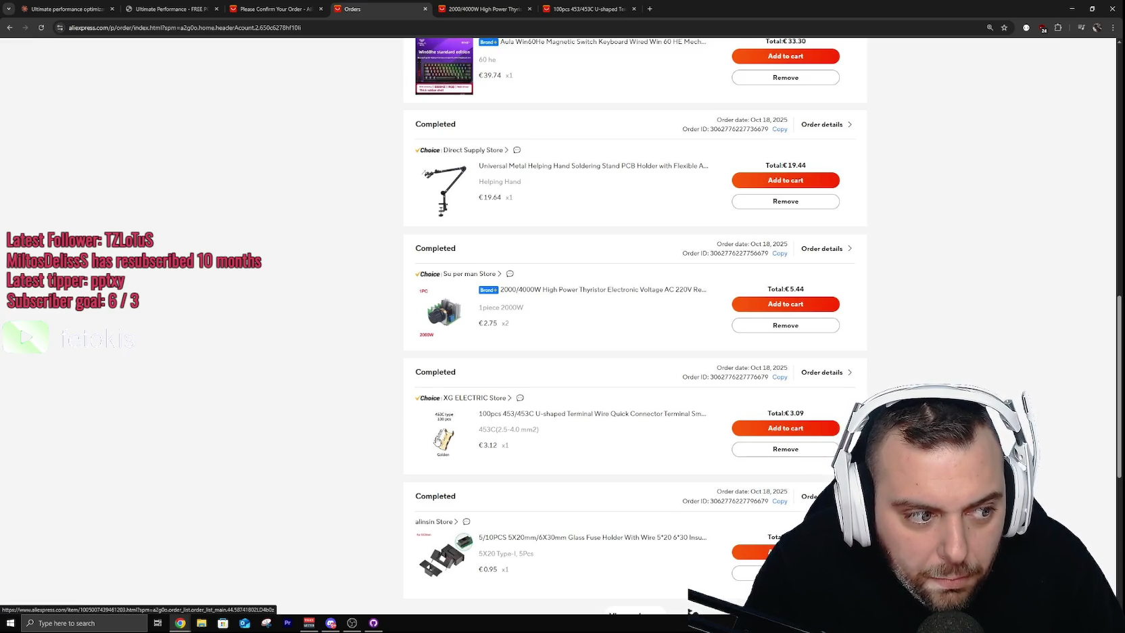
click(592, 8)
key(ctrl+w)
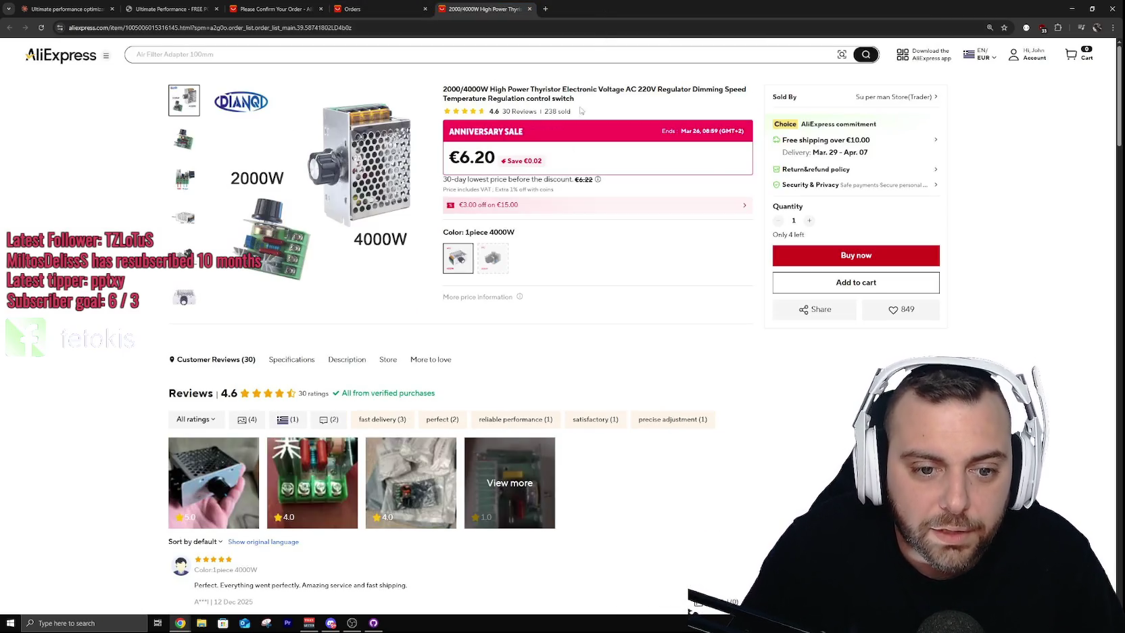
click(365, 4)
scroll(247, 314, down, 3)
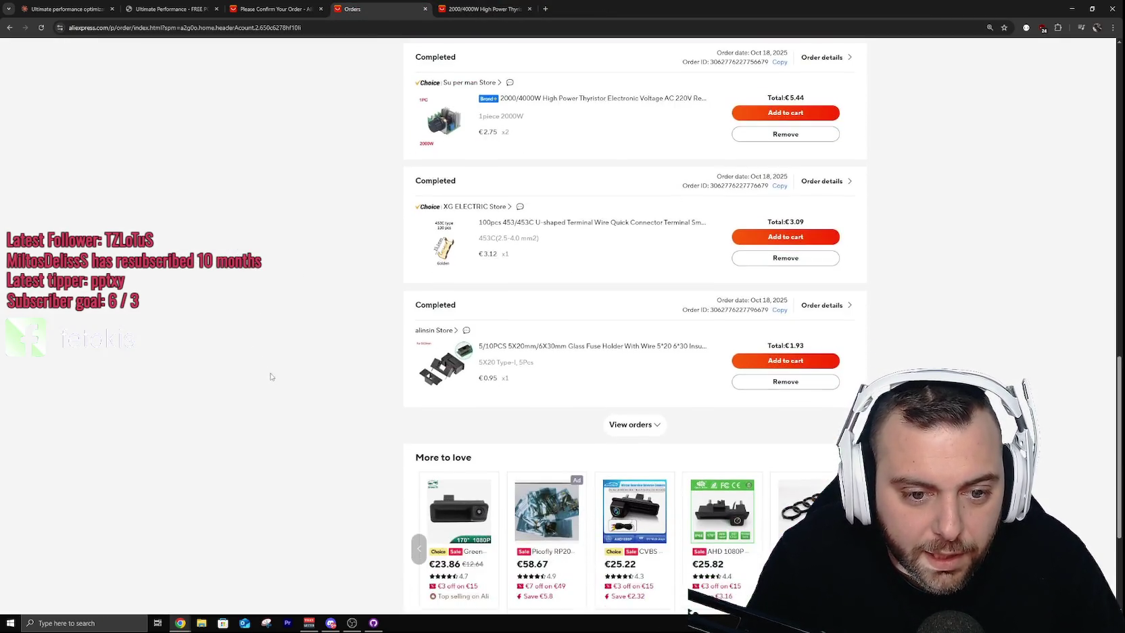
middle_click(446, 375)
Step: Load older orders from October 15 and October 13 into the list
click(632, 425)
scroll(312, 376, down, 5)
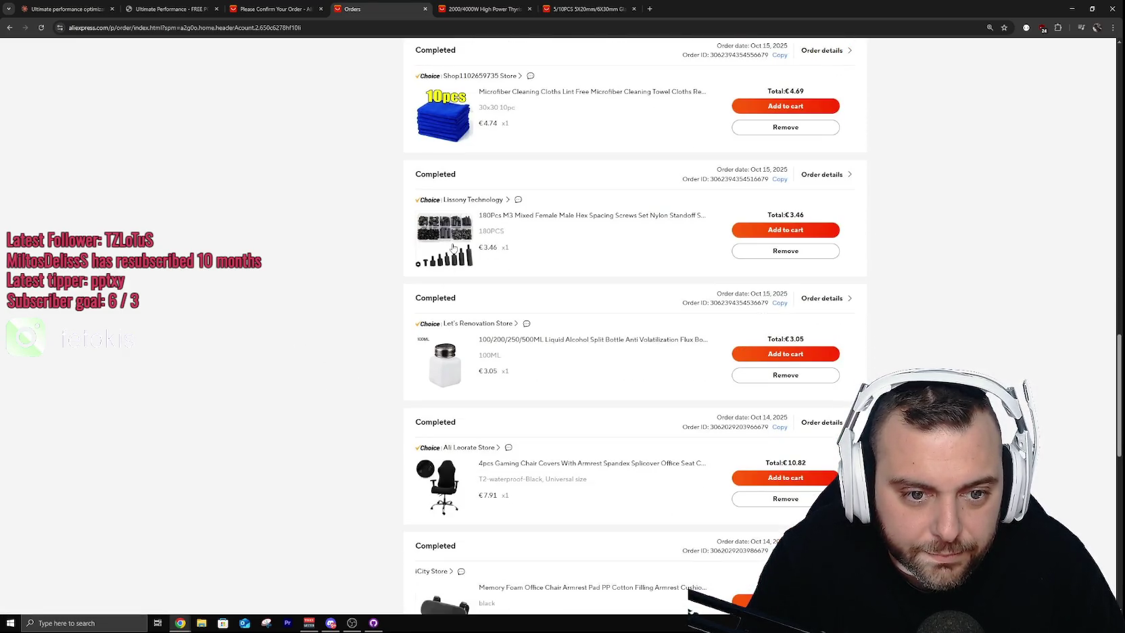
scroll(329, 354, down, 4)
scroll(332, 355, down, 4)
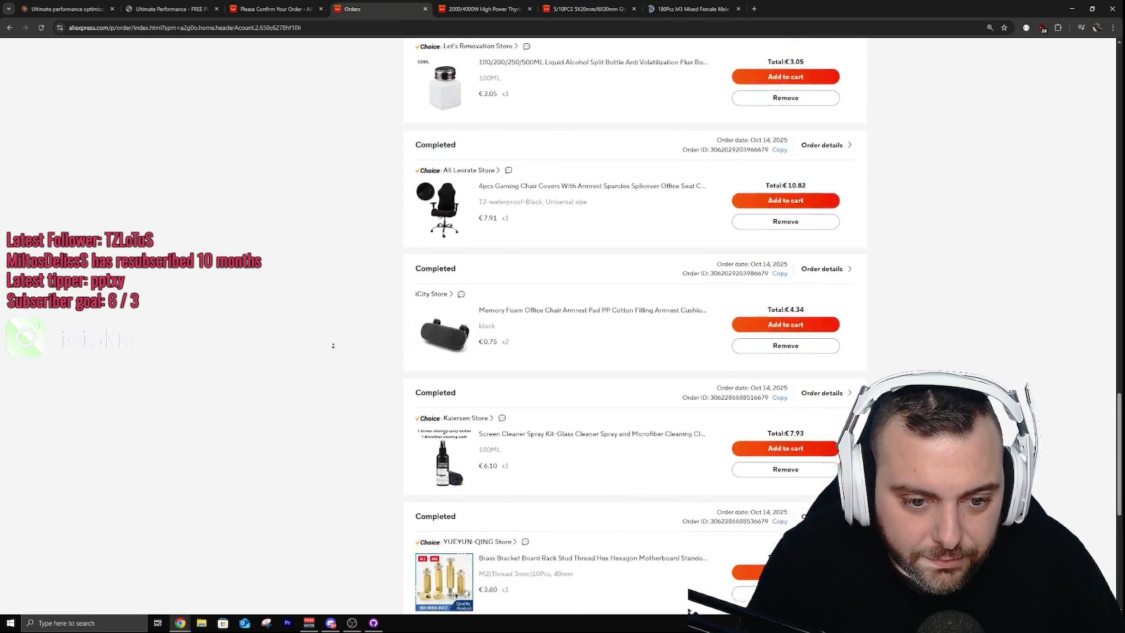
click(659, 377)
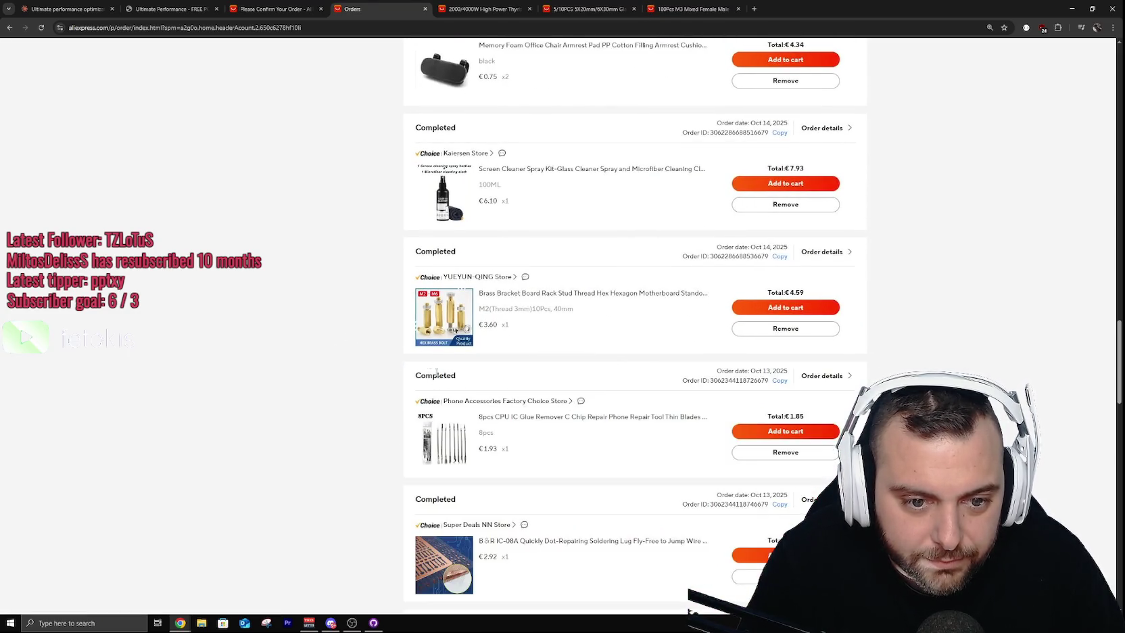
scroll(308, 369, down, 2)
scroll(308, 370, down, 6)
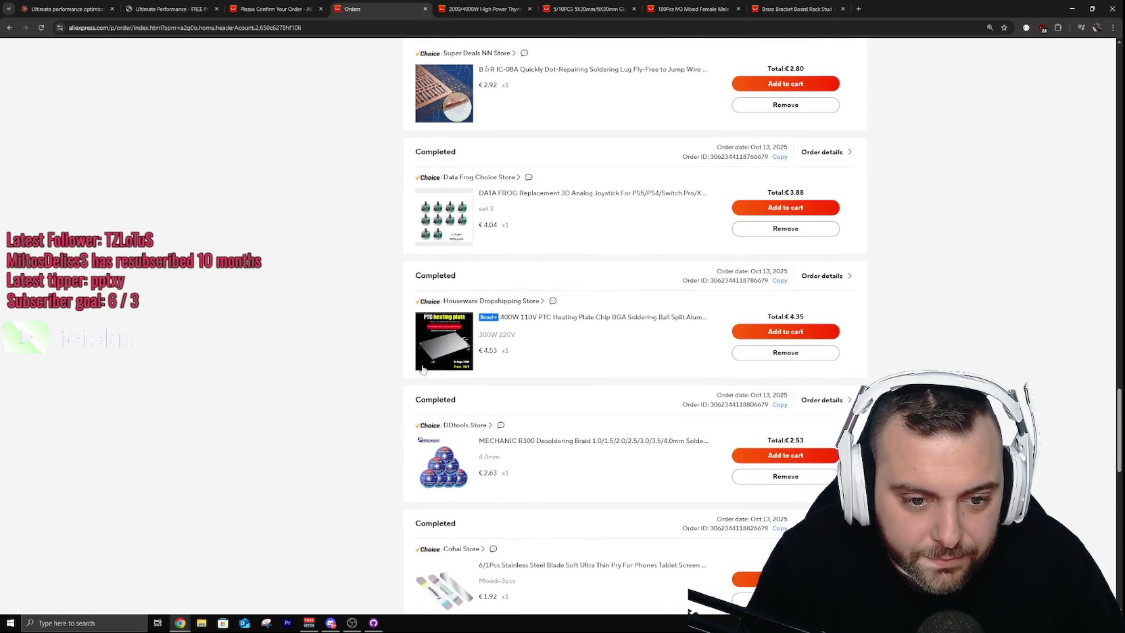
scroll(290, 365, down, 3)
scroll(291, 331, down, 7)
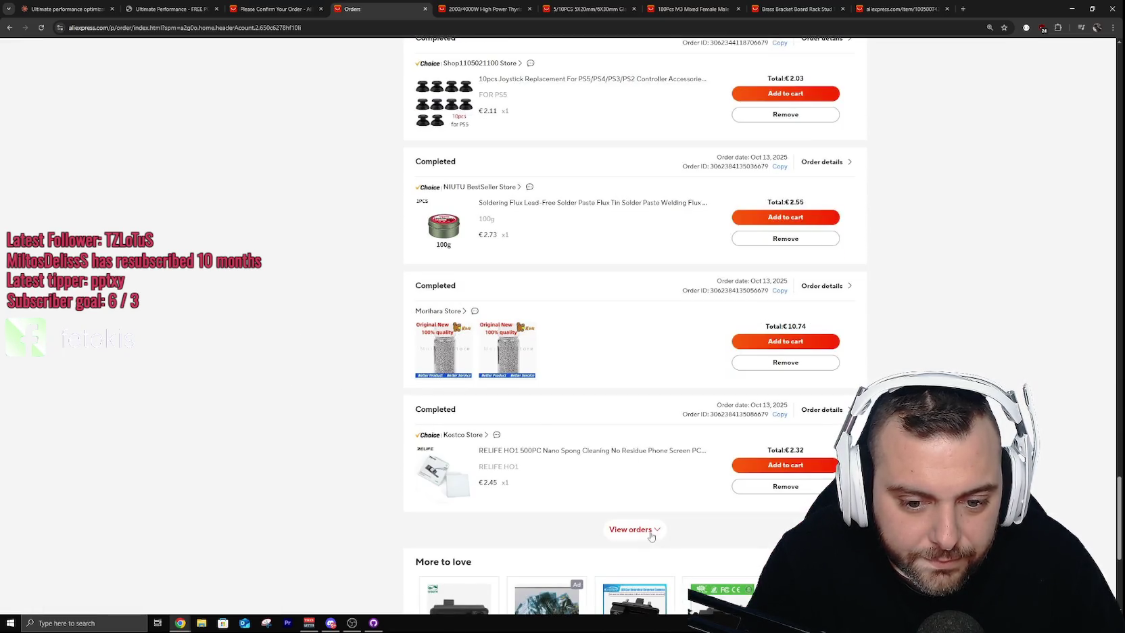
click(647, 532)
Step: Load September and August orders back to August 12, then view the 2000/4000W thyristor page
scroll(264, 382, down, 5)
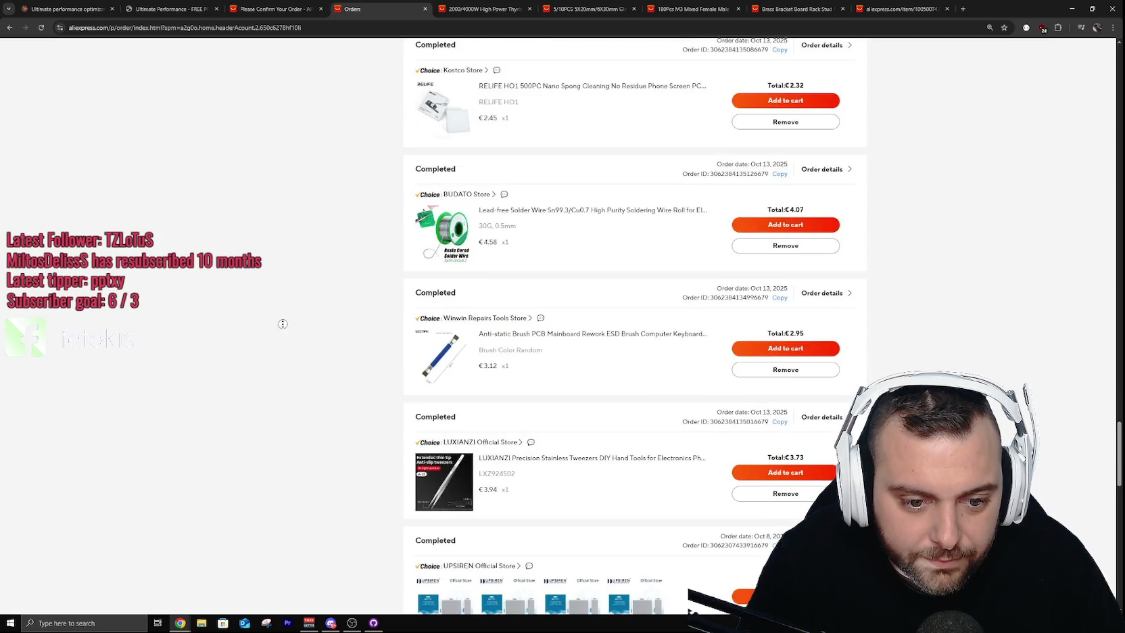
scroll(282, 352, down, 2)
scroll(283, 396, down, 2)
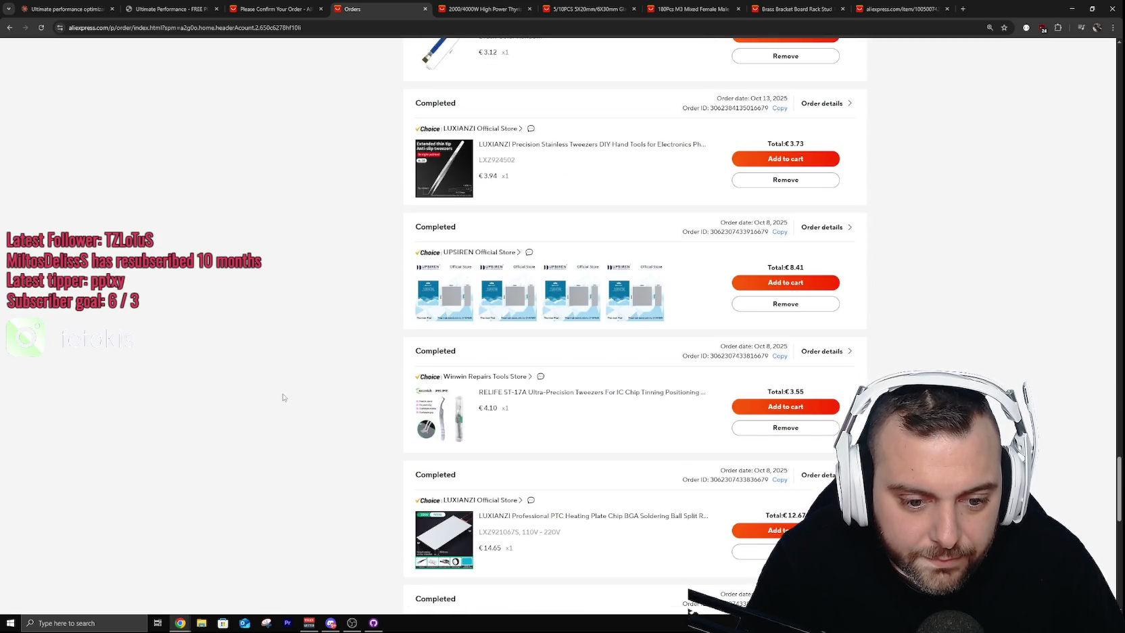
scroll(283, 397, down, 2)
scroll(277, 395, down, 3)
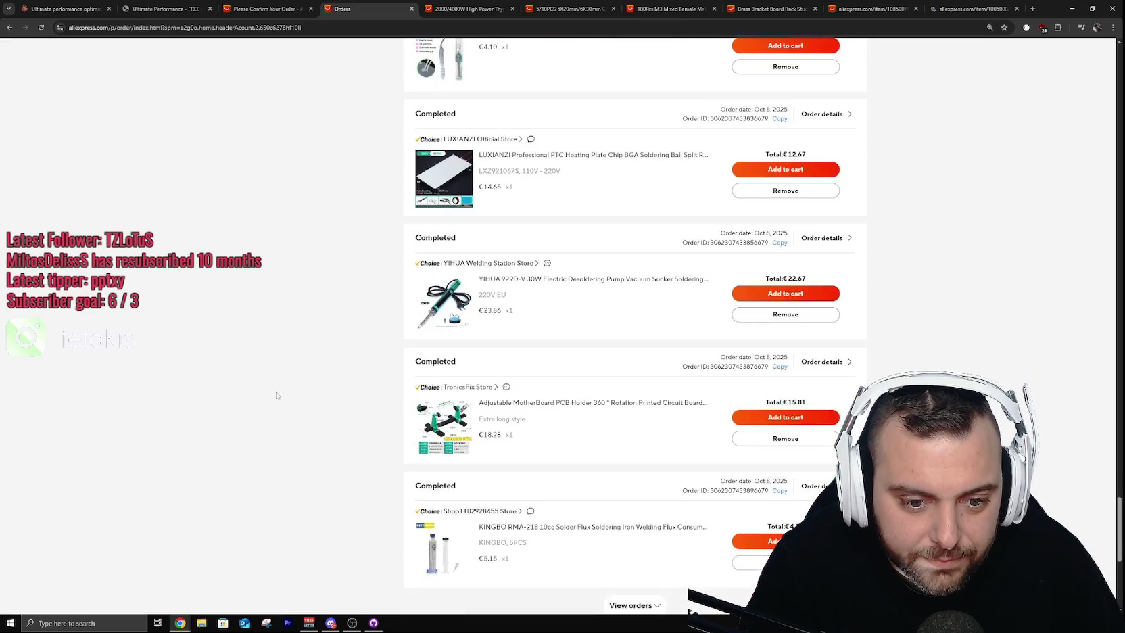
scroll(298, 397, down, 2)
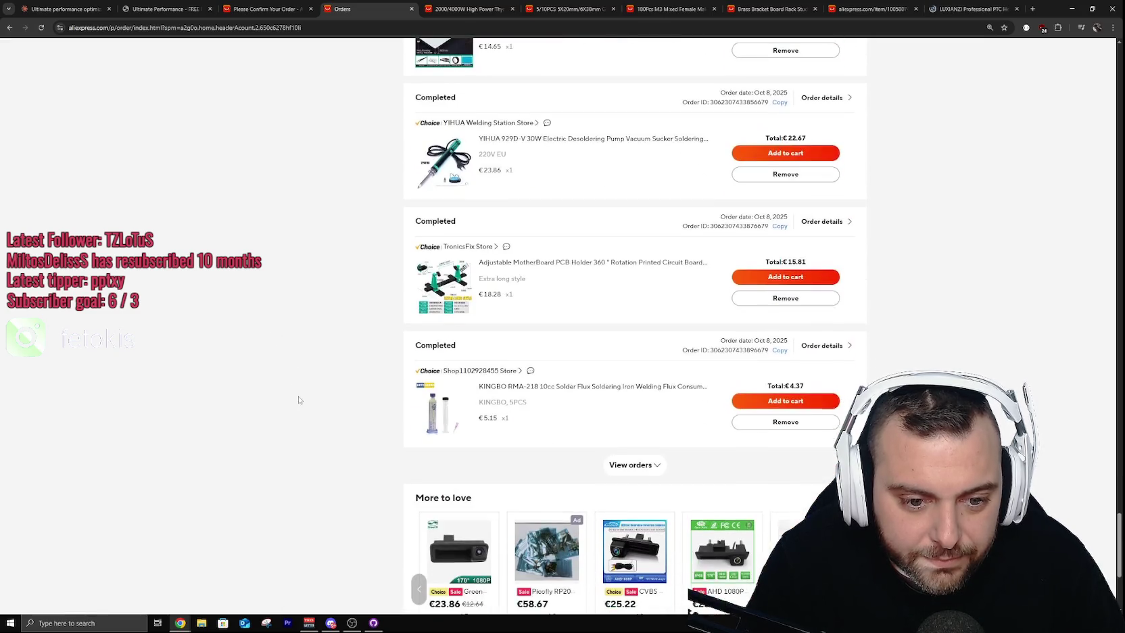
click(651, 471)
scroll(274, 405, down, 4)
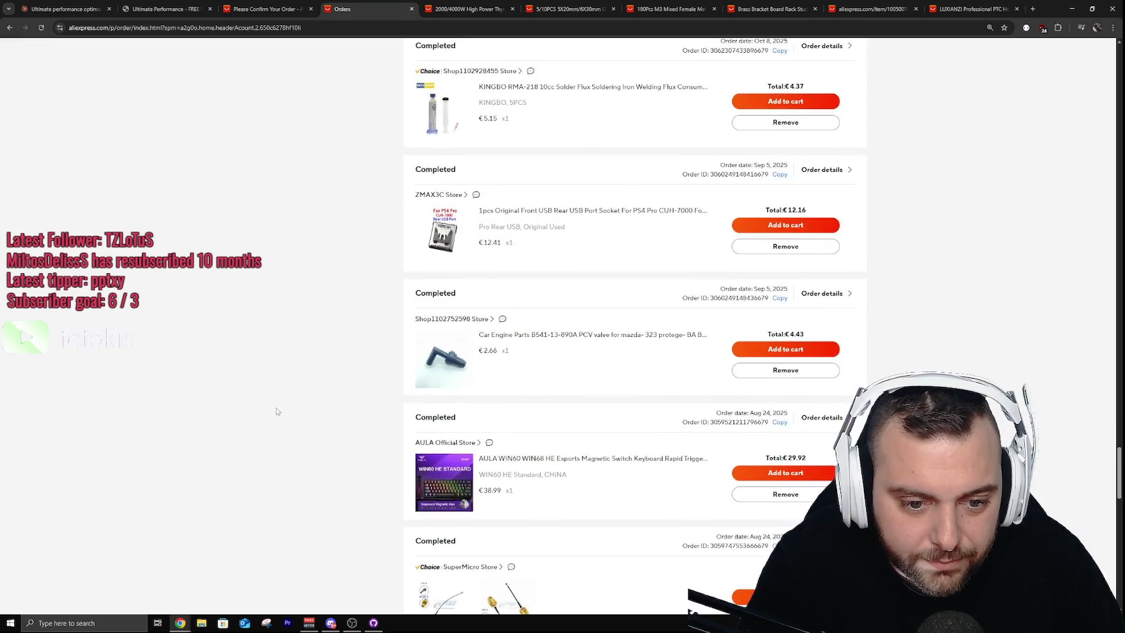
scroll(277, 338, down, 5)
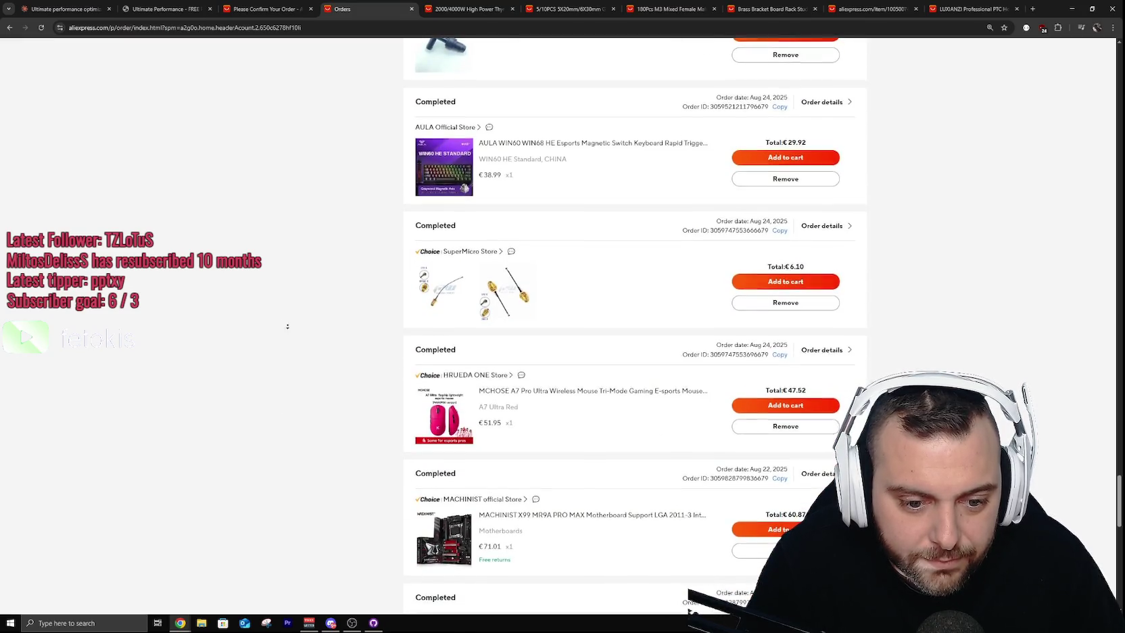
scroll(291, 365, down, 3)
scroll(283, 383, down, 4)
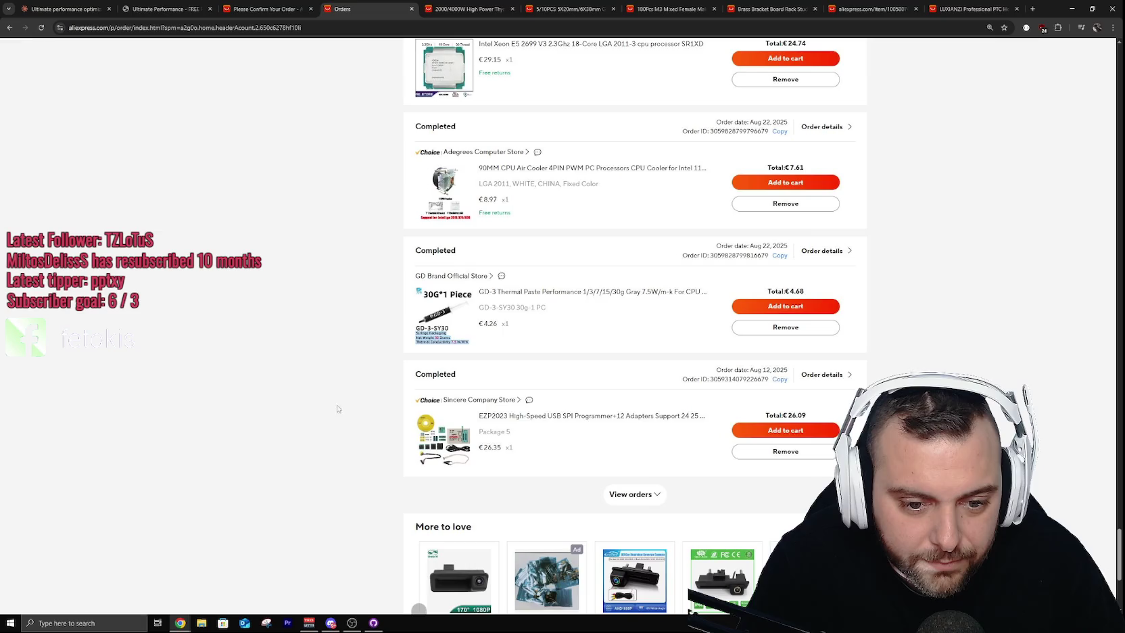
click(636, 492)
scroll(264, 399, down, 4)
scroll(263, 439, down, 2)
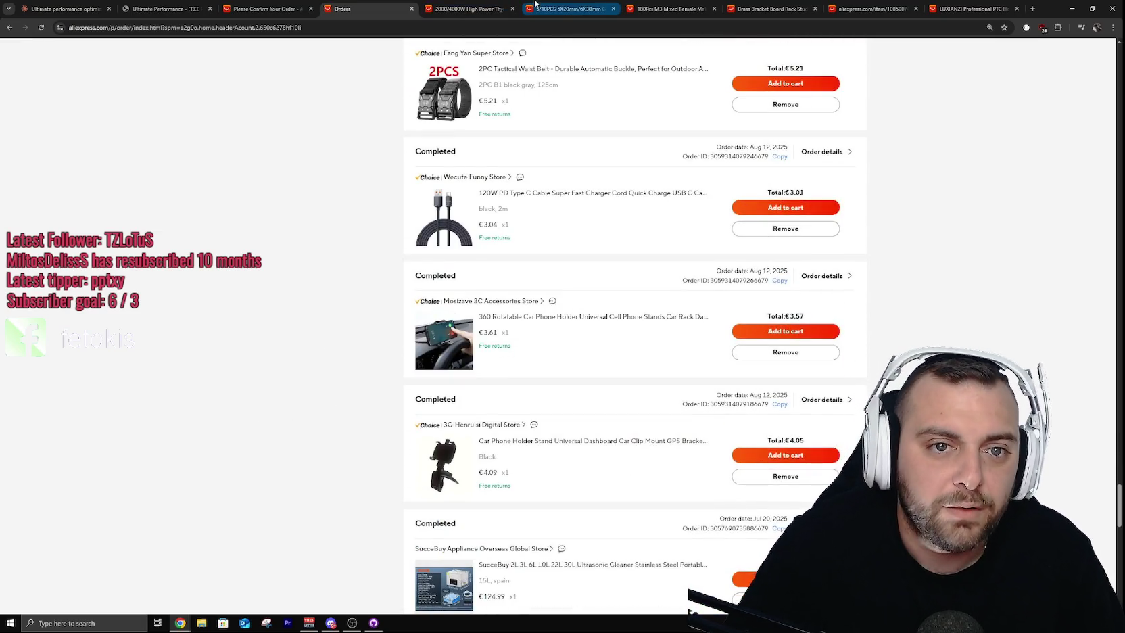
click(469, 9)
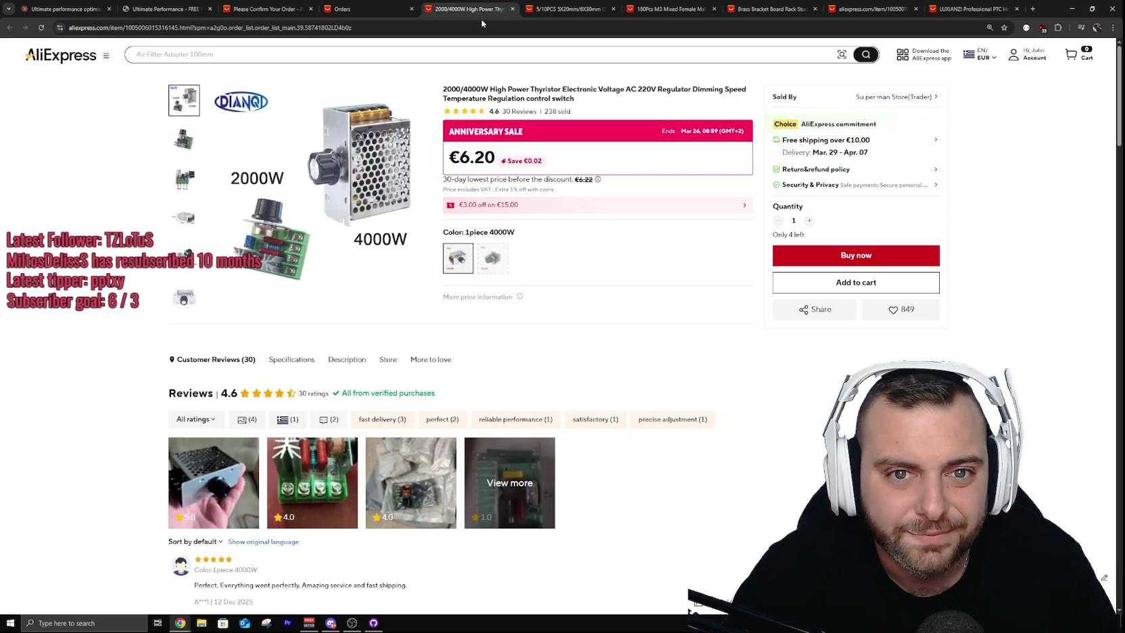
Step: Browse the standoff screws, brass bracket, M3 spacer and LUXIANZI heating plate product tabs
mouse_move(363, 163)
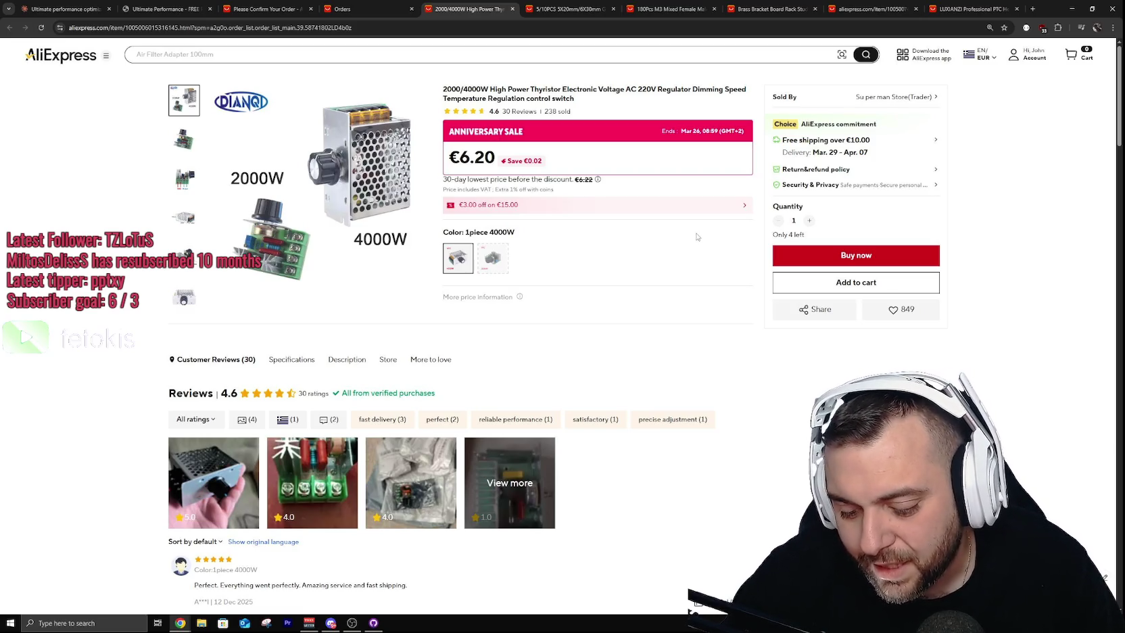
click(669, 9)
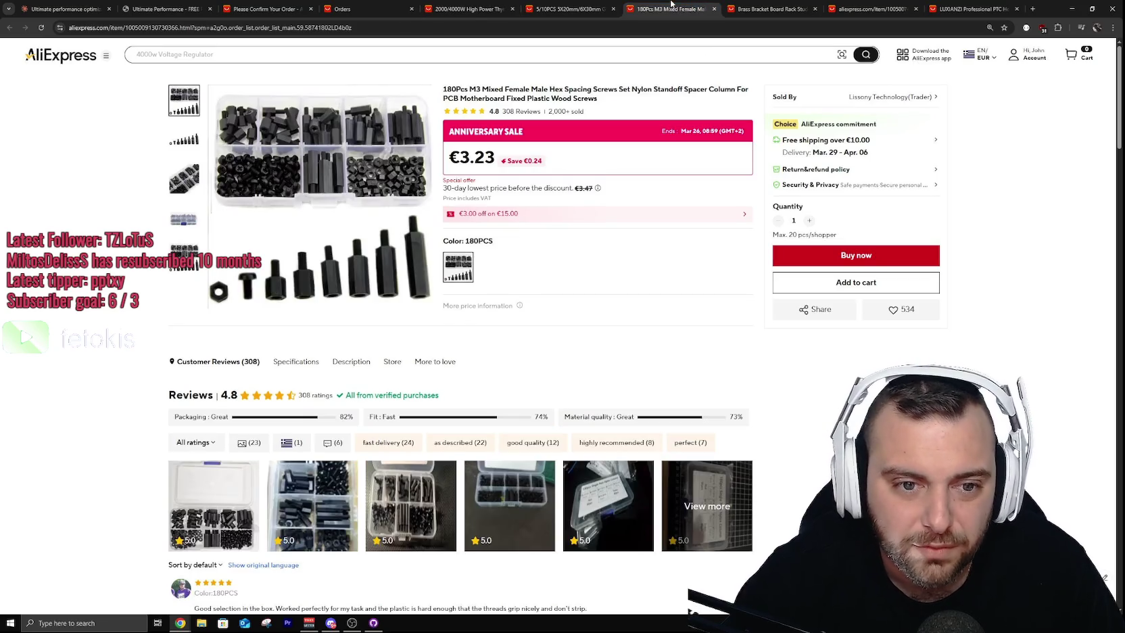
click(771, 8)
click(865, 8)
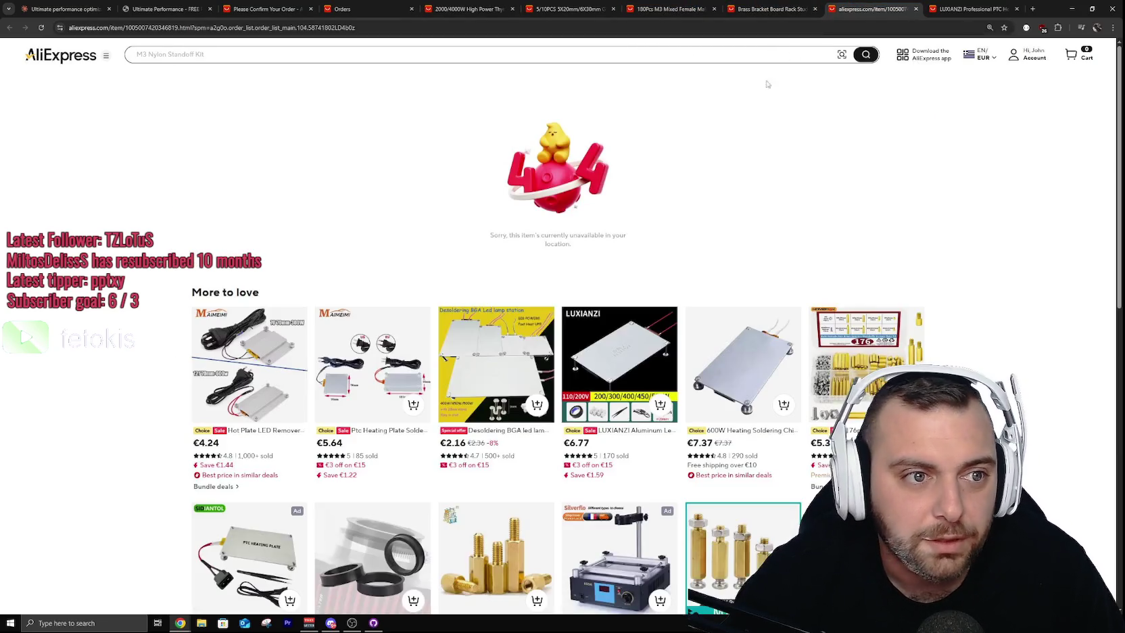
click(677, 7)
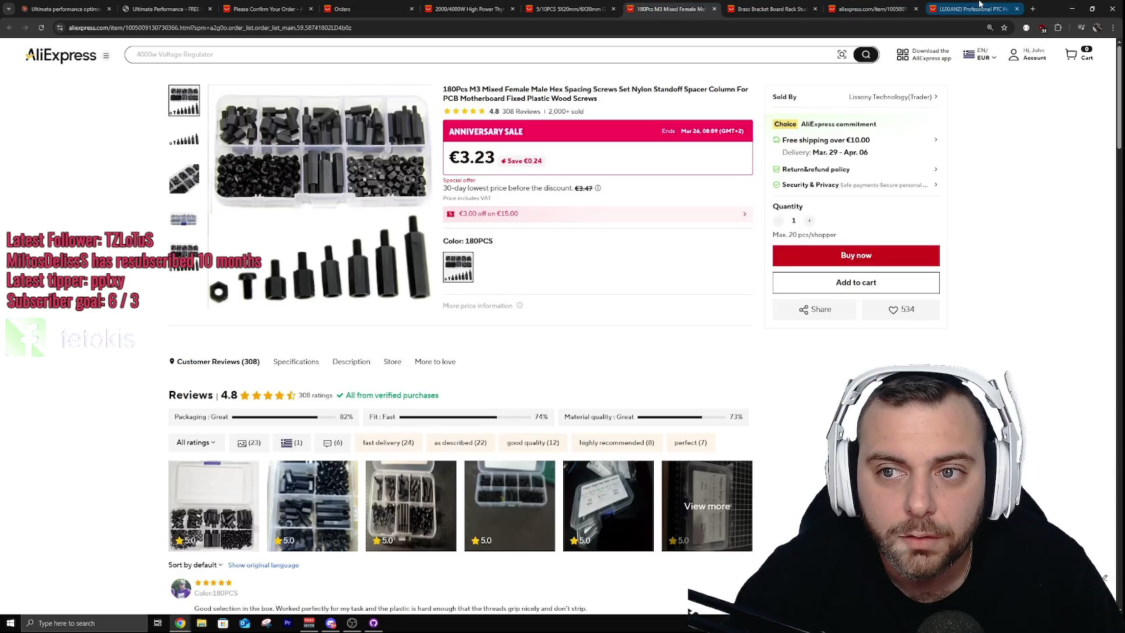
click(973, 8)
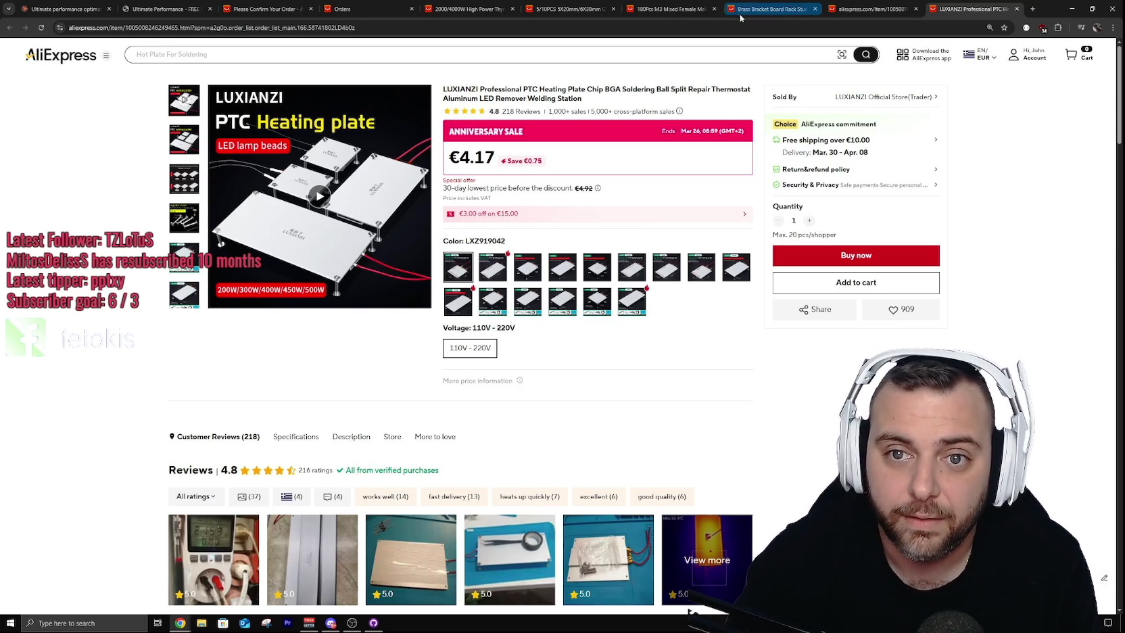
Step: Return to the orders list, scroll back to the top and show all orders
click(358, 9)
scroll(319, 303, down, 5)
scroll(319, 303, up, 12)
scroll(319, 303, up, 10)
scroll(319, 303, up, 15)
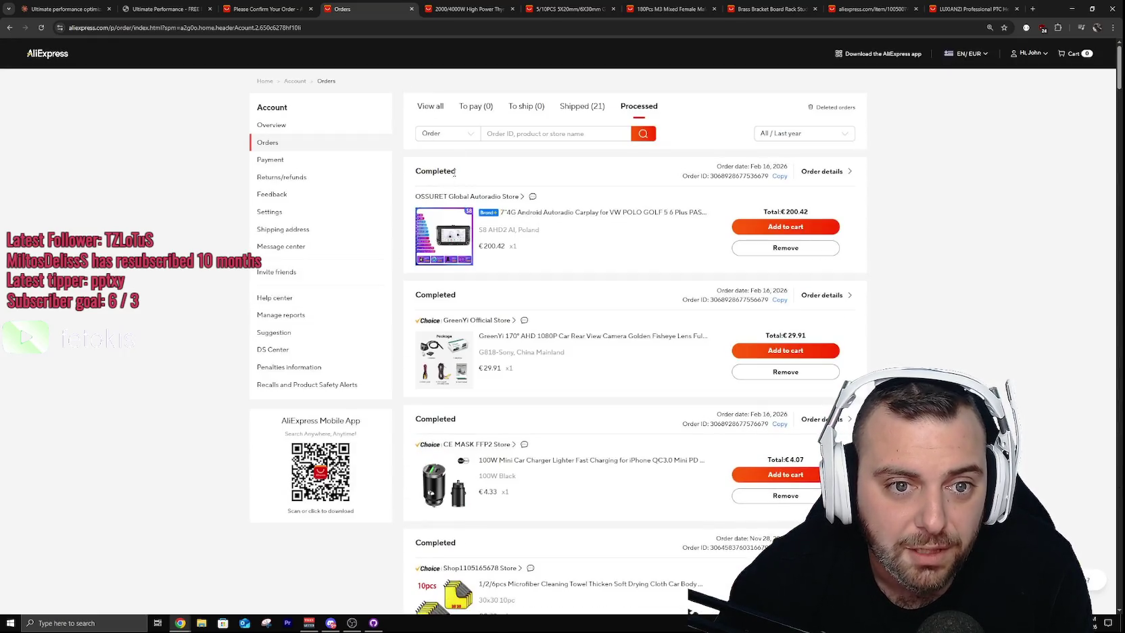
click(435, 110)
Step: Load more awaiting-delivery and completed orders into the list
scroll(178, 247, down, 10)
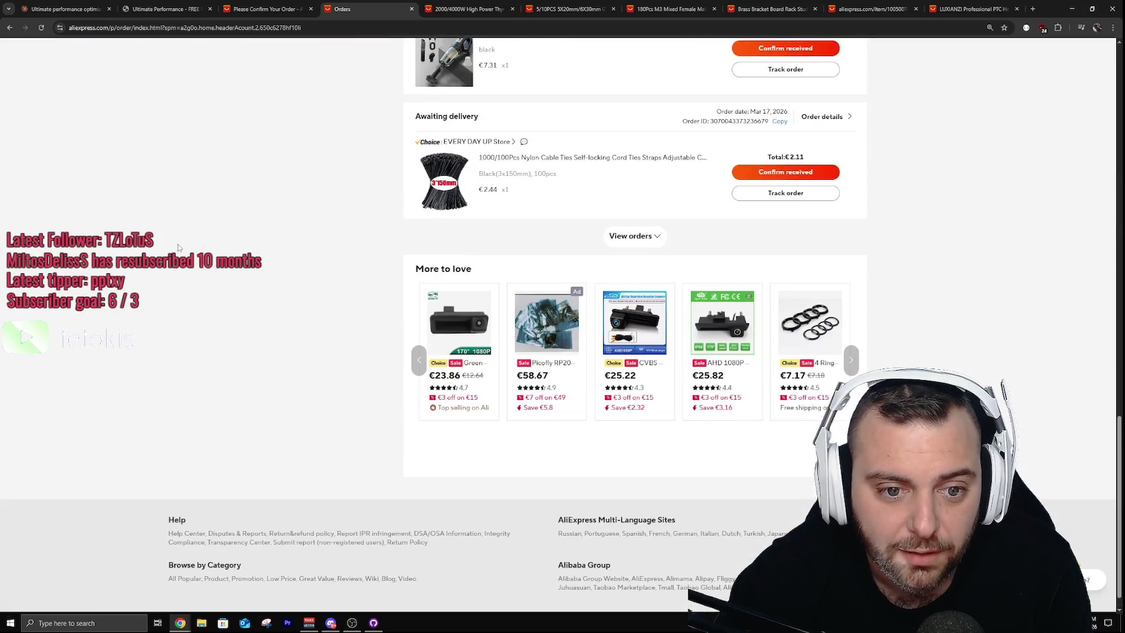
click(618, 238)
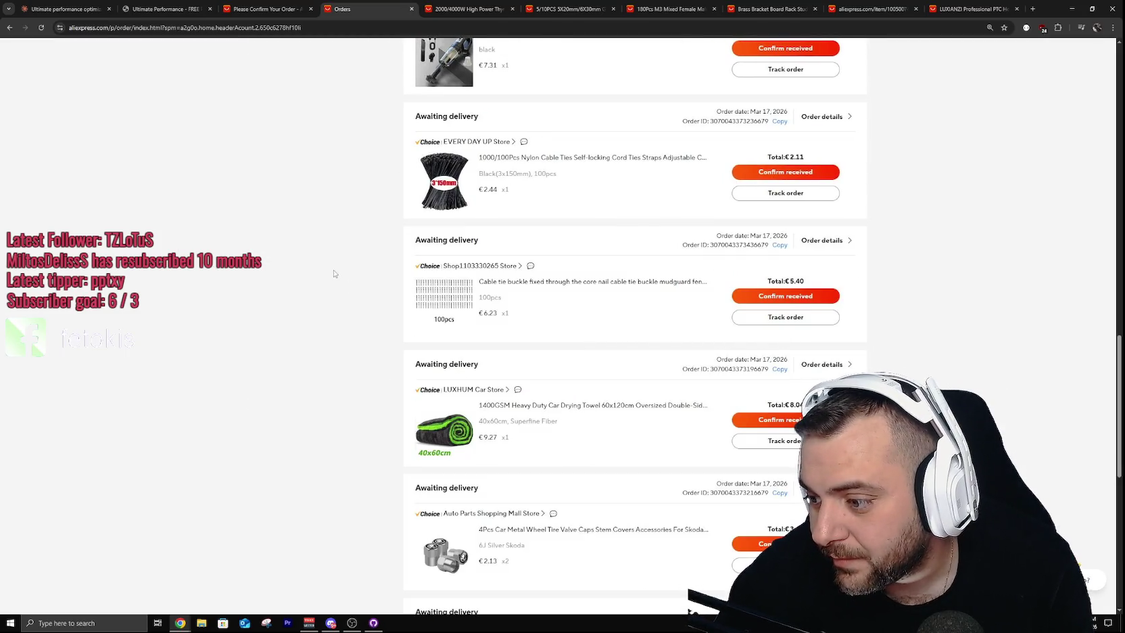
scroll(318, 217, down, 5)
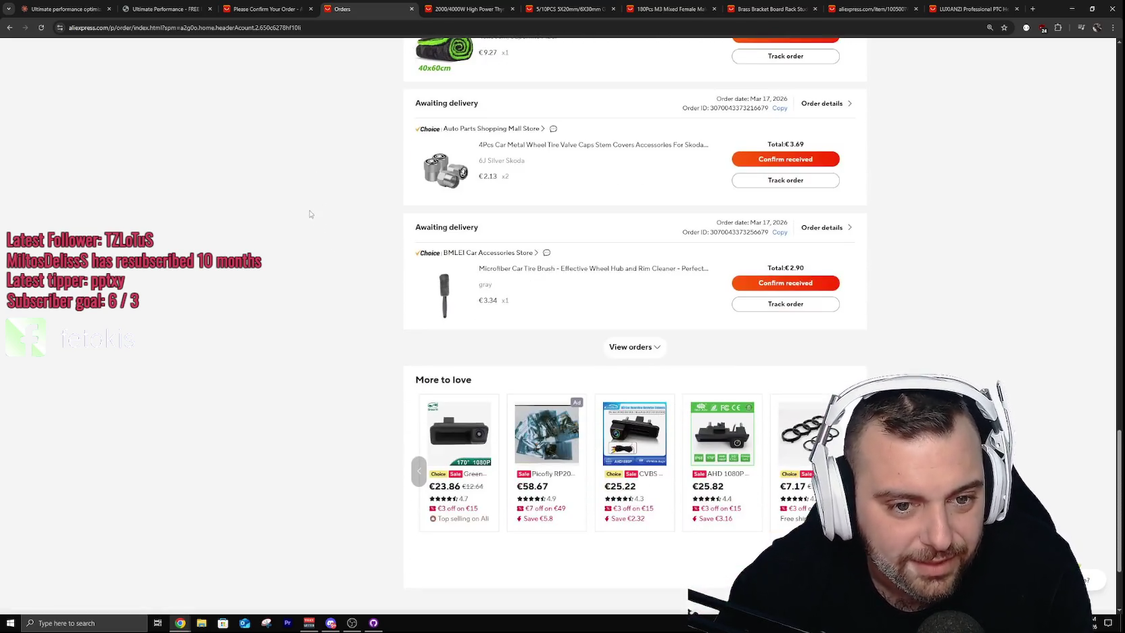
click(651, 359)
scroll(264, 294, down, 10)
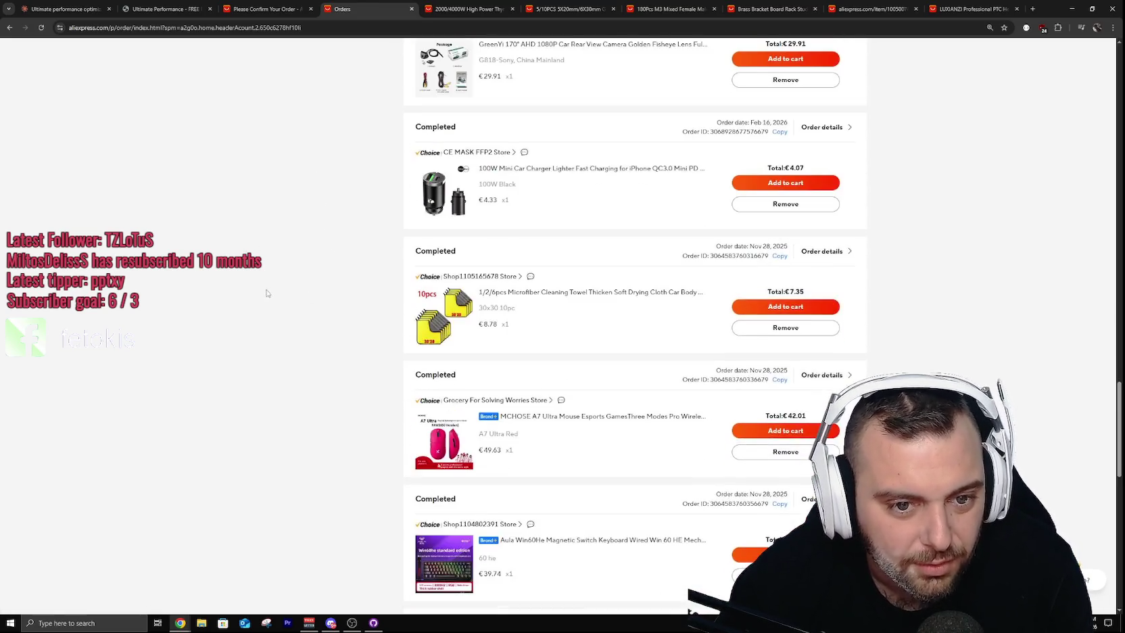
scroll(306, 267, down, 7)
click(631, 344)
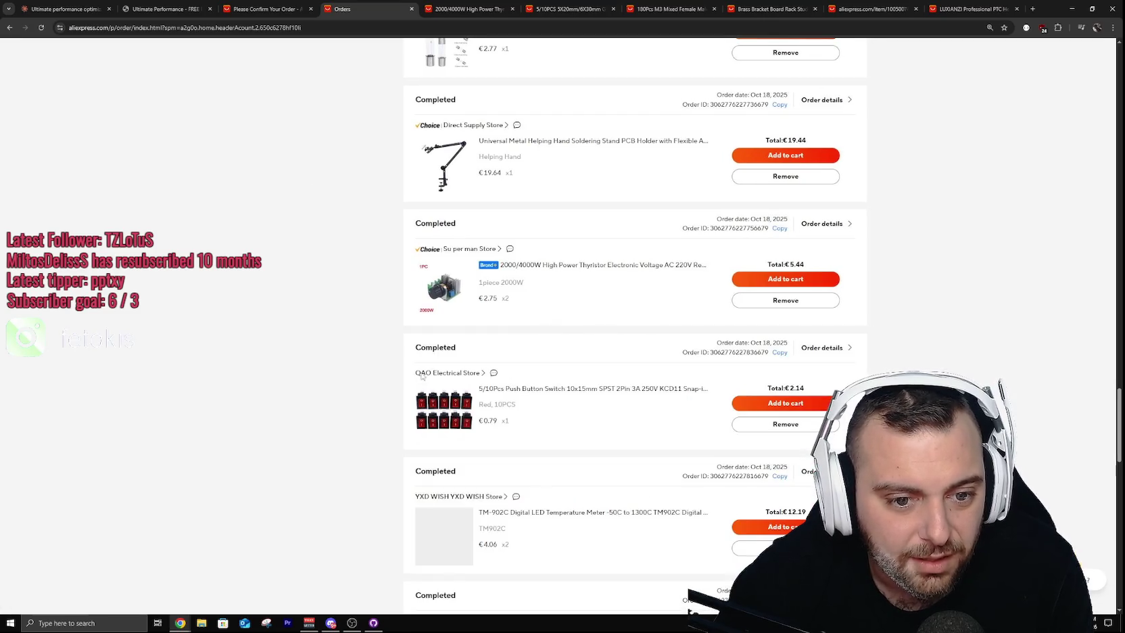
scroll(440, 285, down, 2)
Step: Open the push-button switch and TM-902C thermometer in new tabs, then view the 2000/4000W regulator
middle_click(438, 285)
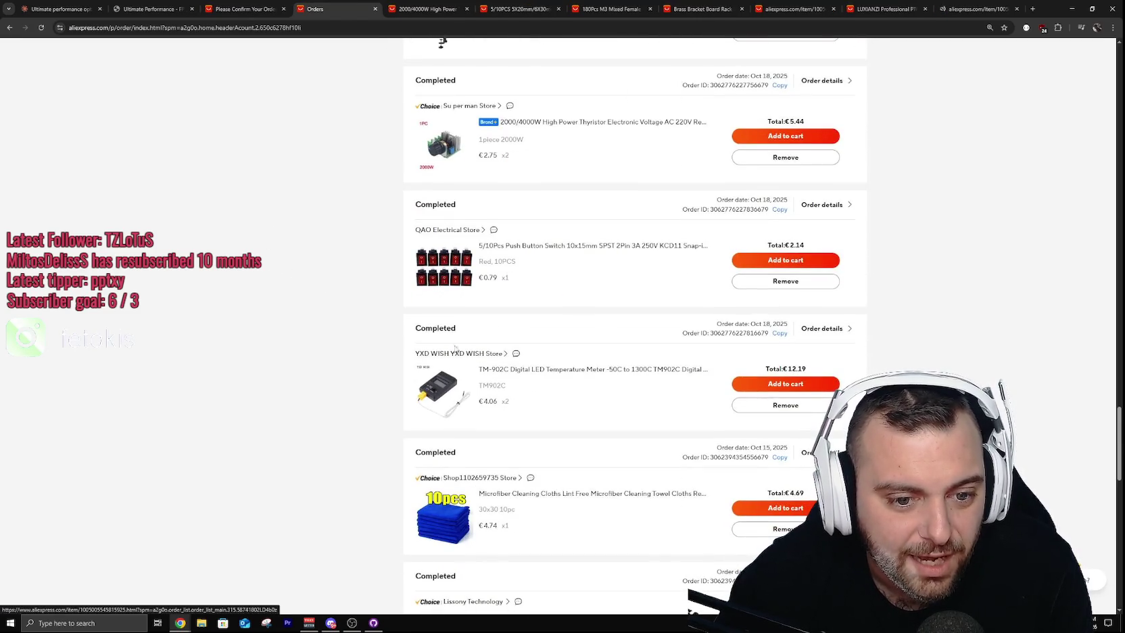
middle_click(448, 390)
click(425, 11)
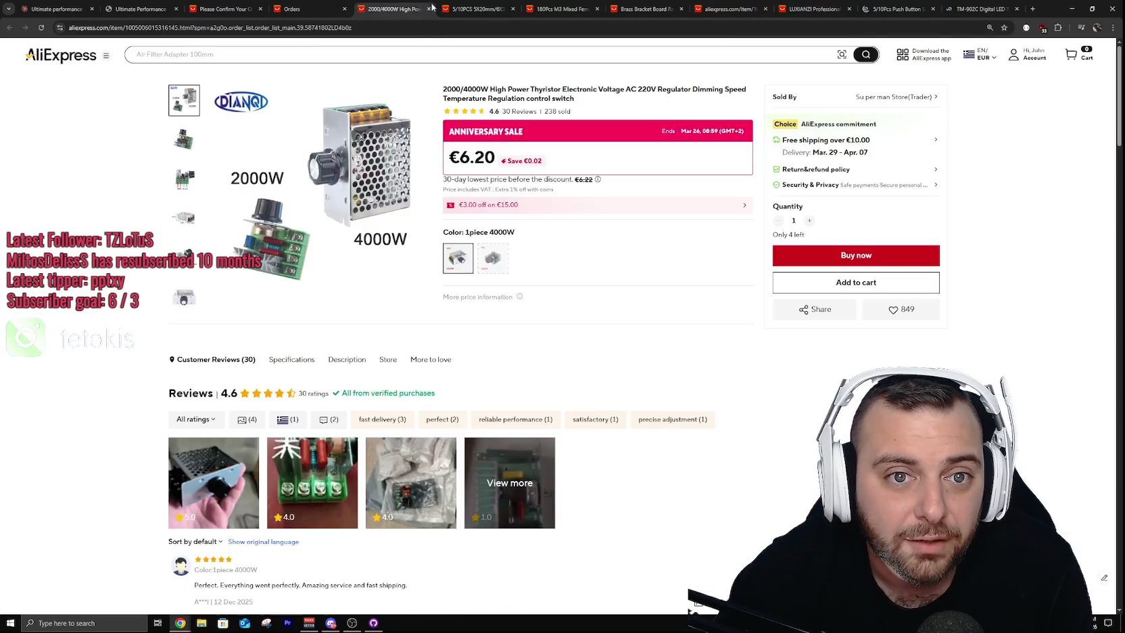
Step: Browse the product tabs and expand the LUXIANZI heating plate's full specifications table
click(476, 8)
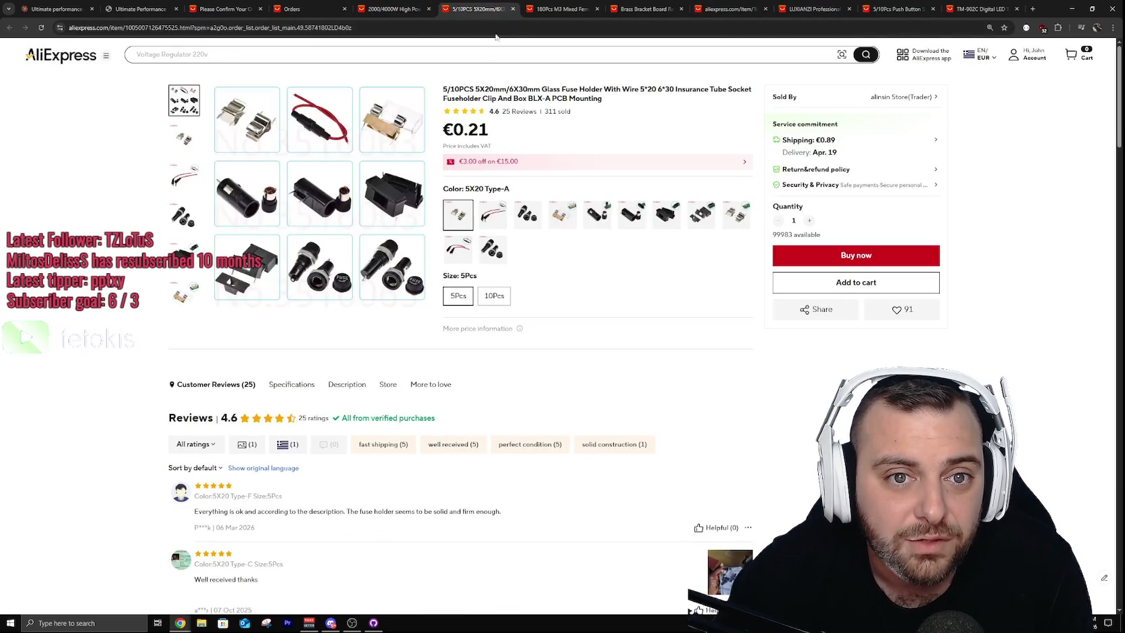
click(528, 7)
click(987, 6)
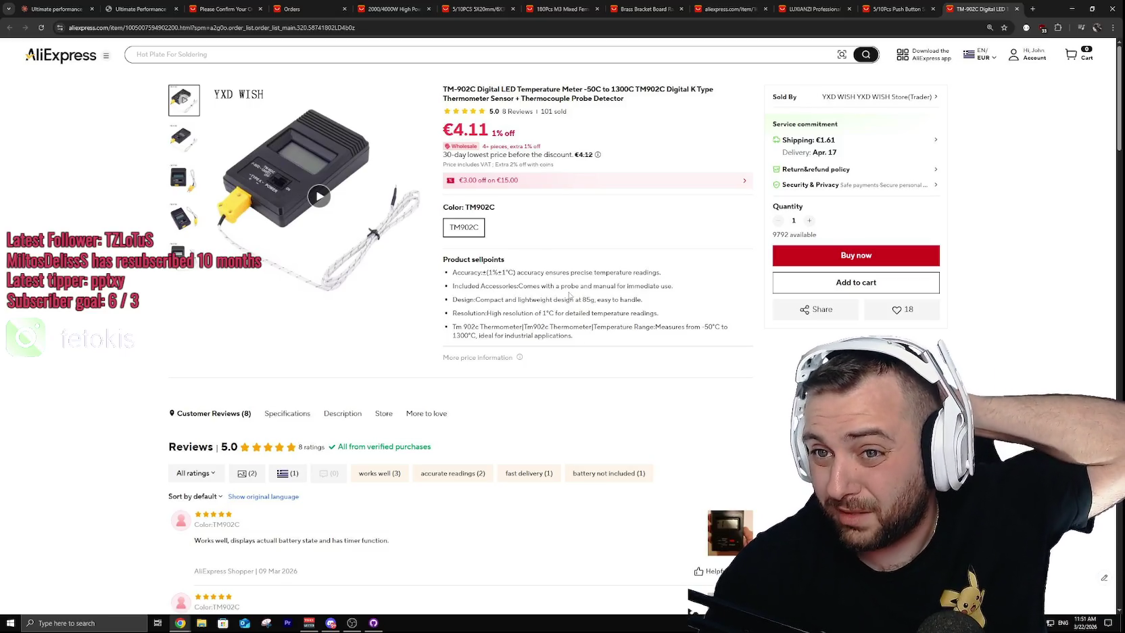
key(ctrl+shift+Tab)
key(ctrl+shift+Tab)
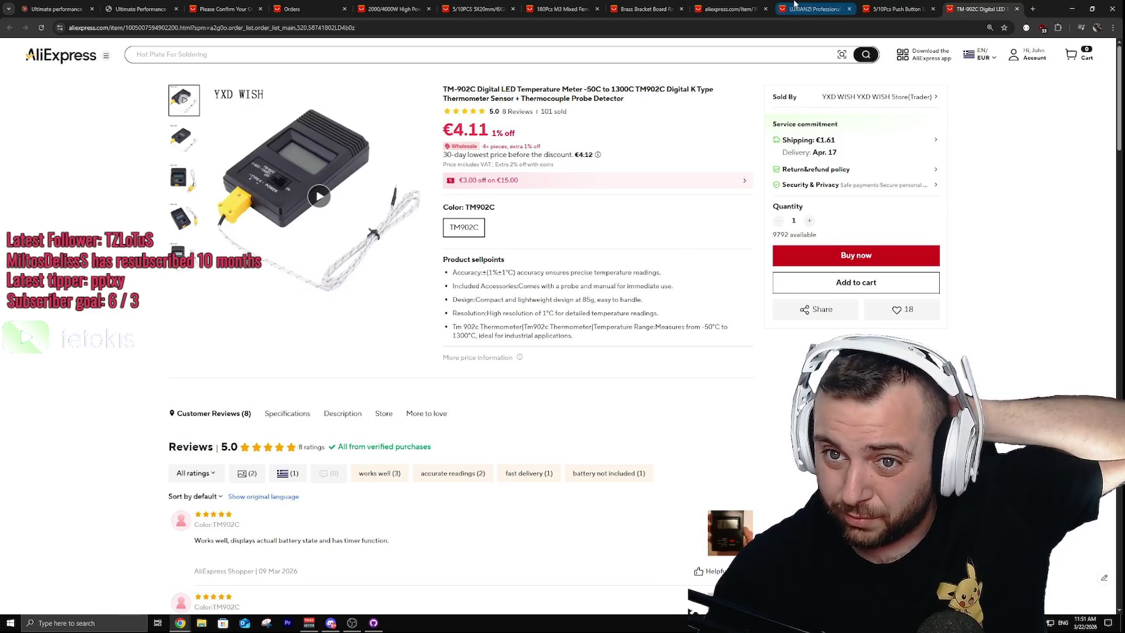
scroll(499, 373, down, 10)
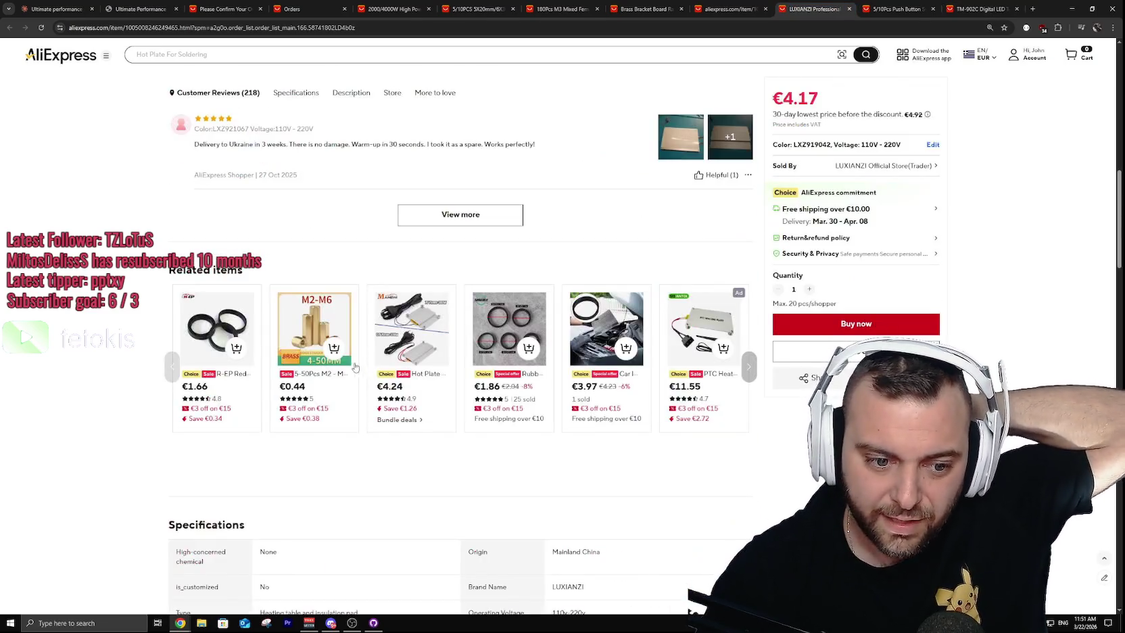
scroll(474, 360, down, 5)
click(473, 360)
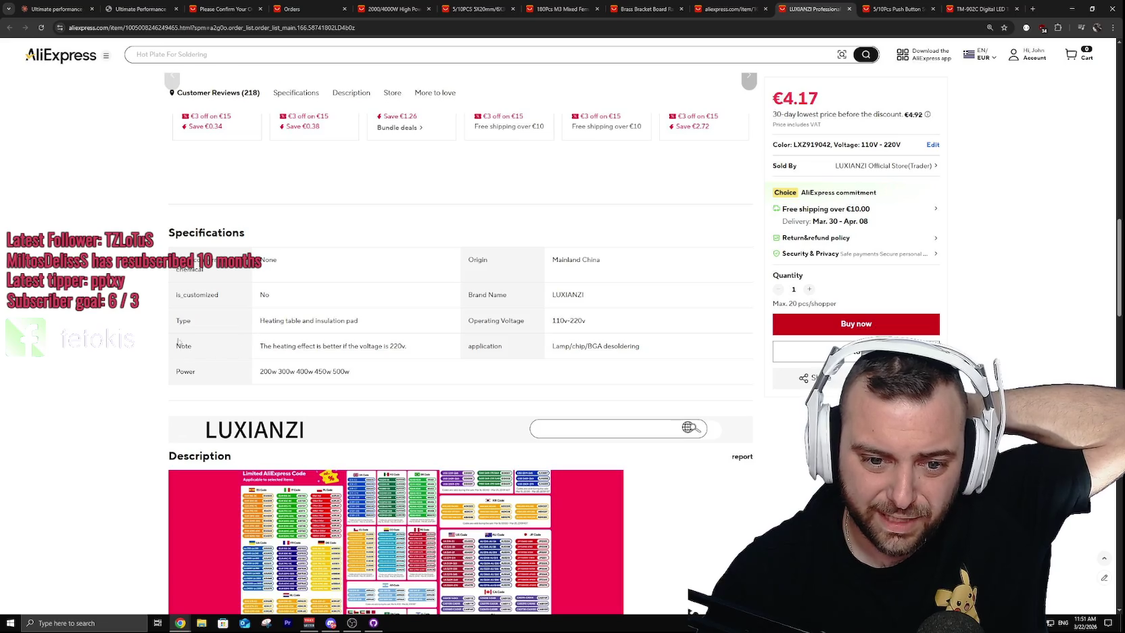
scroll(315, 355, down, 5)
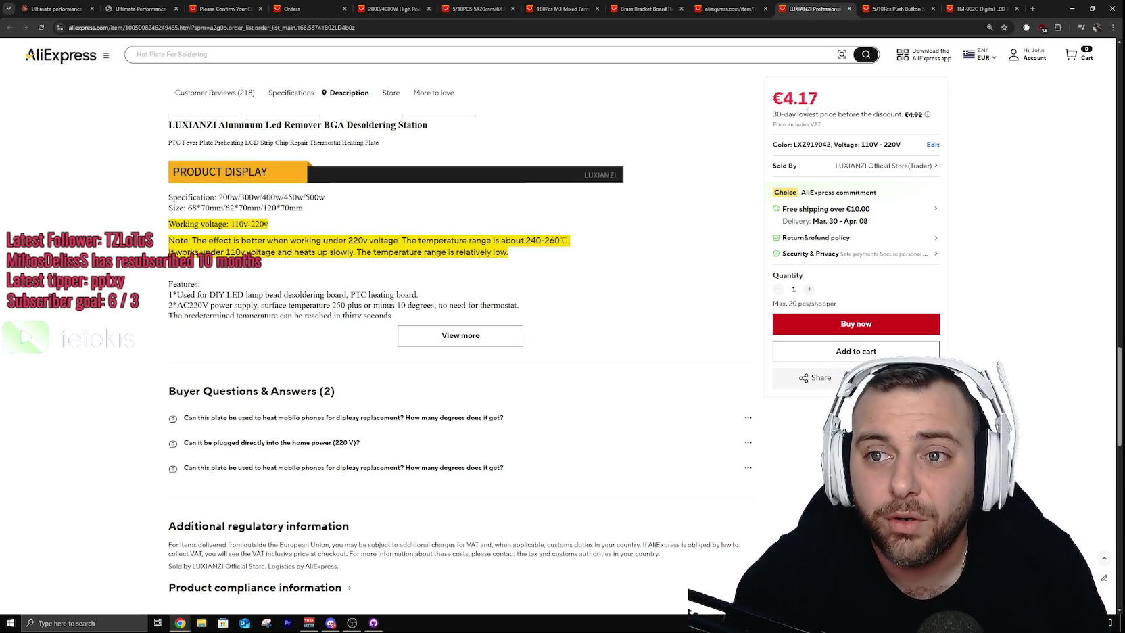
Step: Close the TM-902C thermometer, push-button switch and LUXIANZI heating plate tabs
click(980, 7)
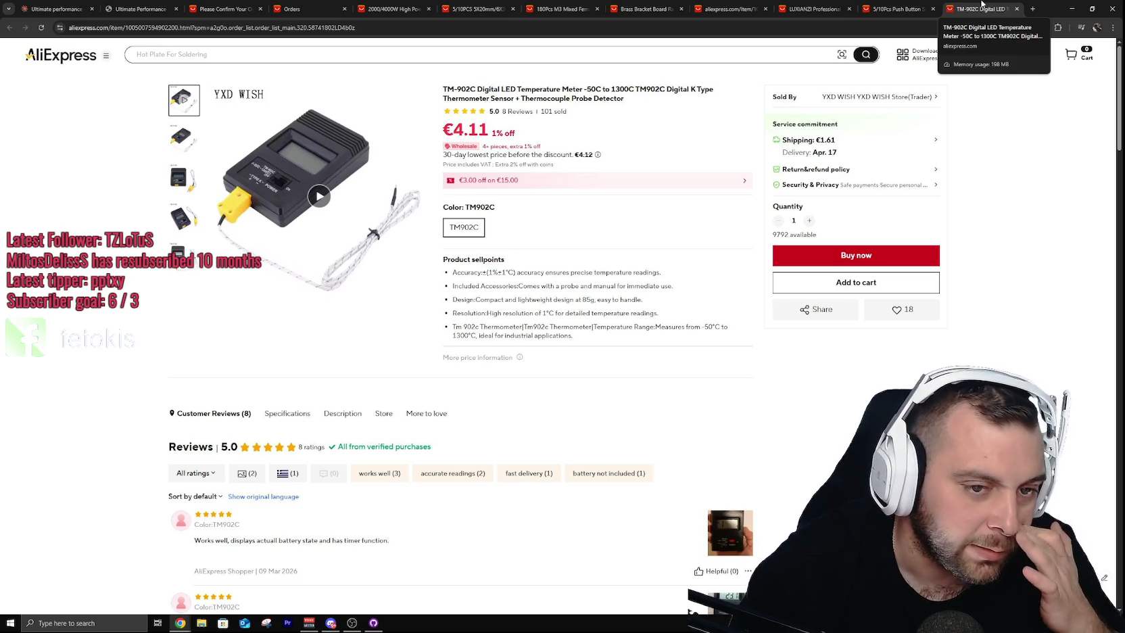
key(ctrl+w)
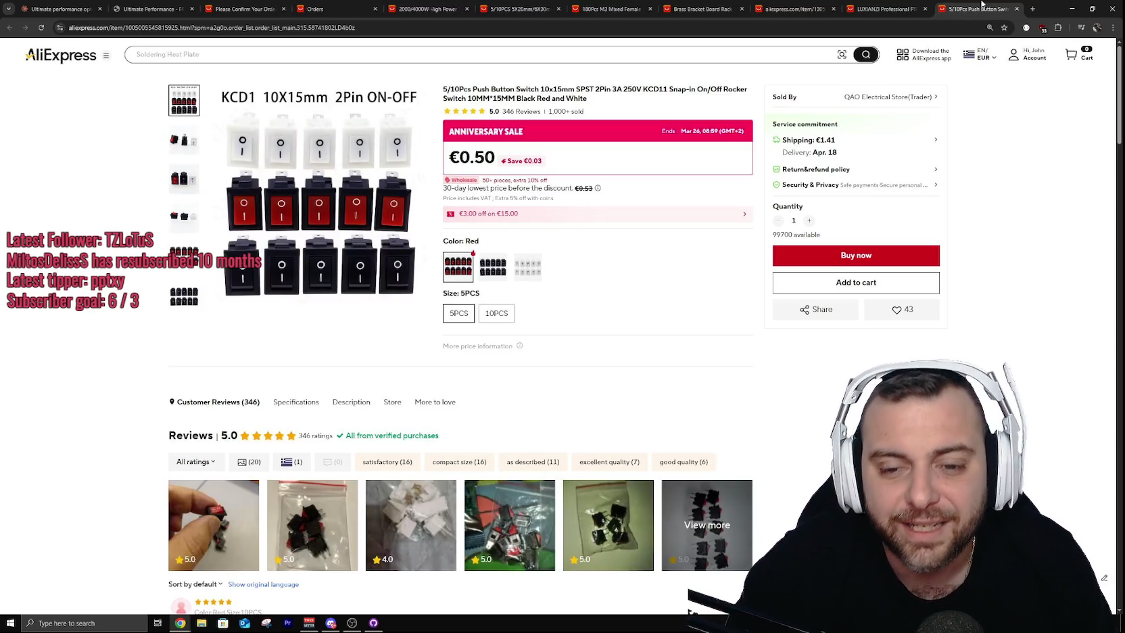
key(ctrl+w)
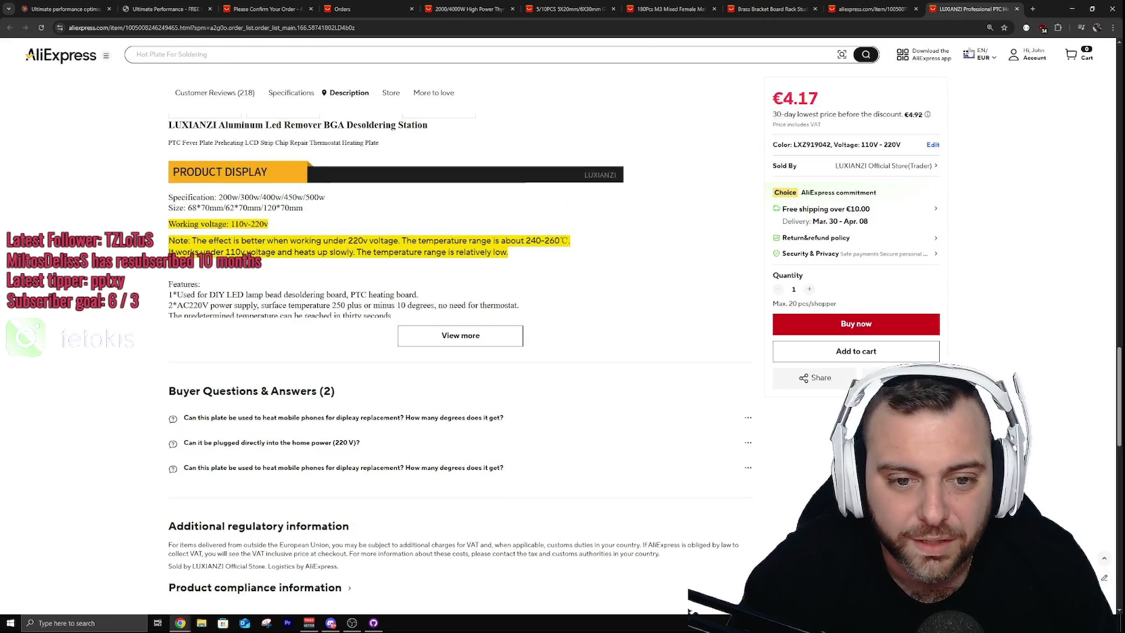
key(ctrl+w)
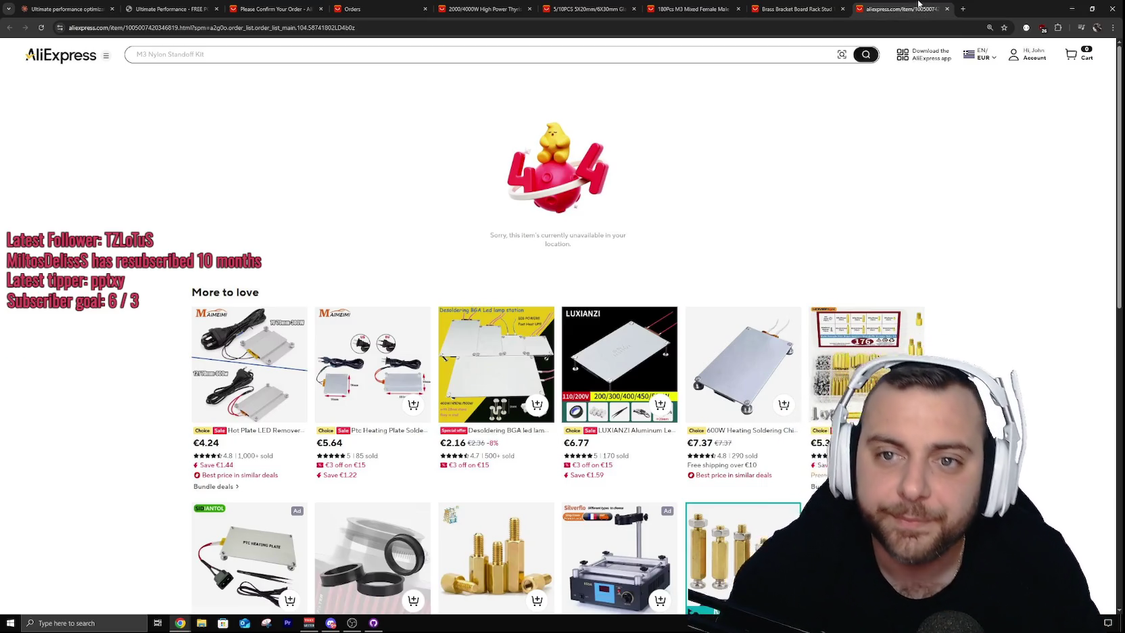
Step: Close the unavailable-item, Brass Bracket, M3 spacer, fuse-holder, 2000/4000W regulator and orders tabs
middle_click(918, 4)
middle_click(813, 5)
middle_click(697, 5)
middle_click(556, 4)
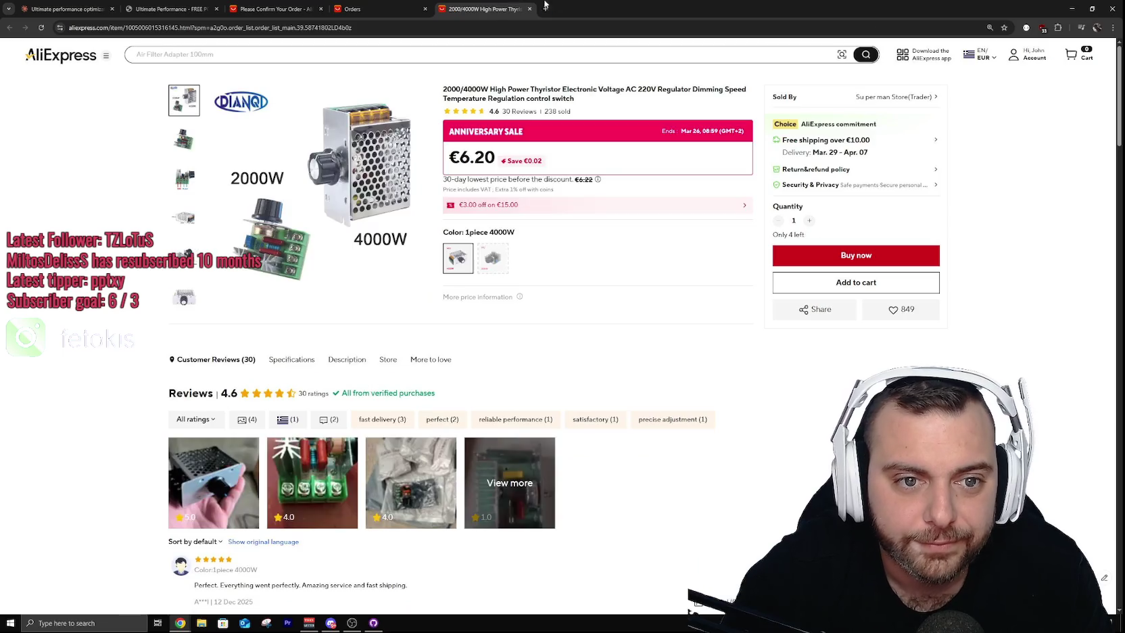
middle_click(500, 4)
middle_click(377, 4)
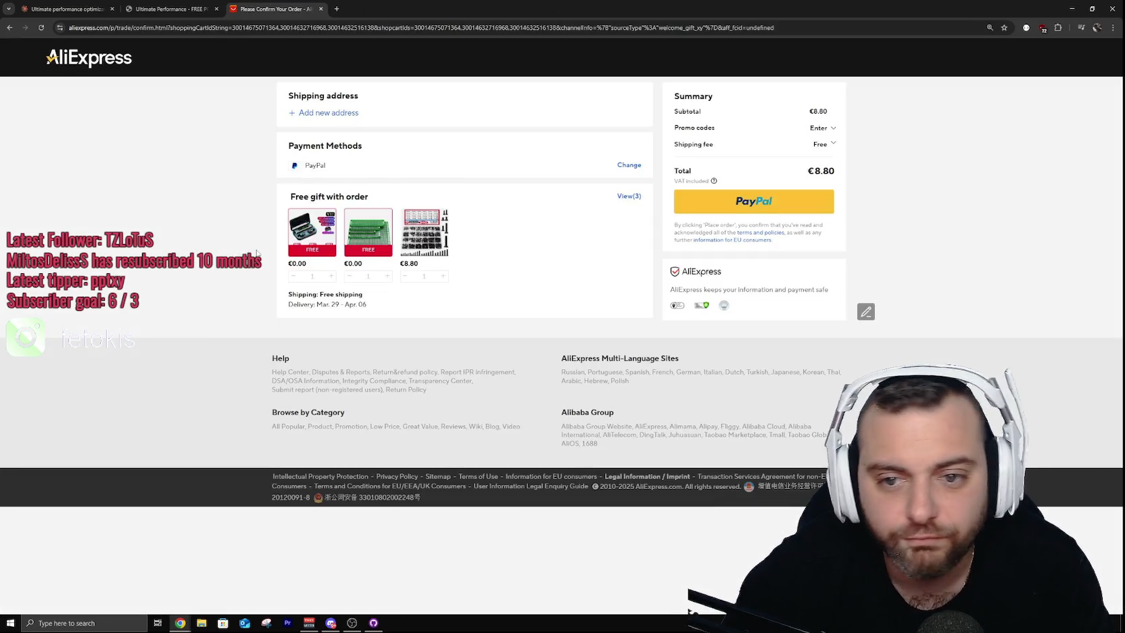
Step: Load the aliexpress.com homepage in the remaining tab
click(202, 28)
text(a)
key(Return)
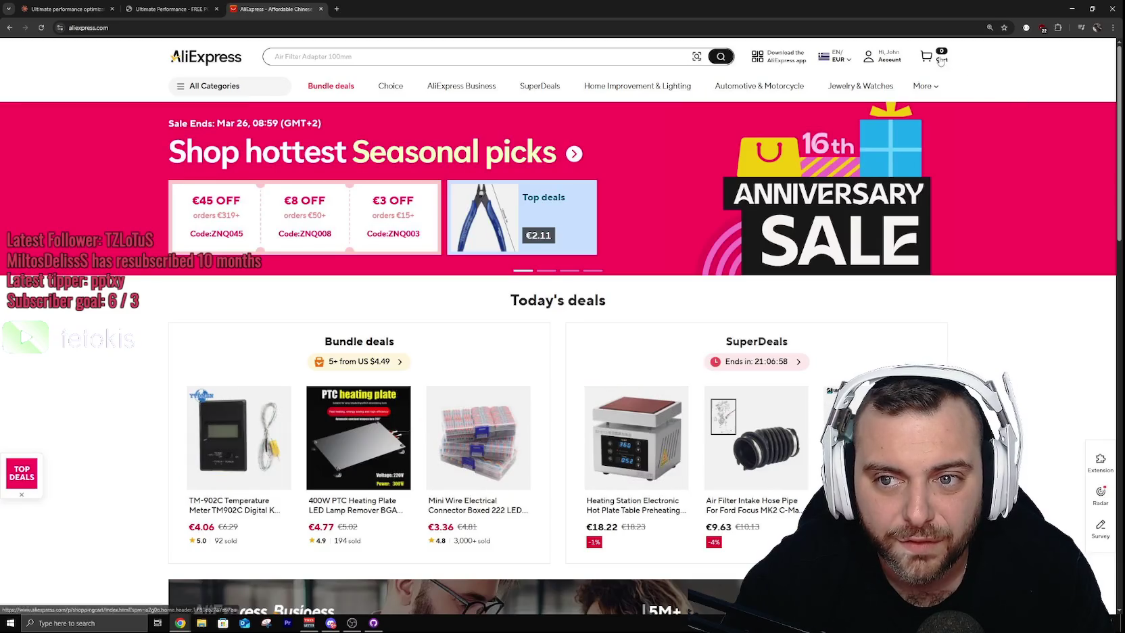
Step: Check the shopping cart, then go back home and scroll to Bulk Saver Hub and Buy again
click(940, 61)
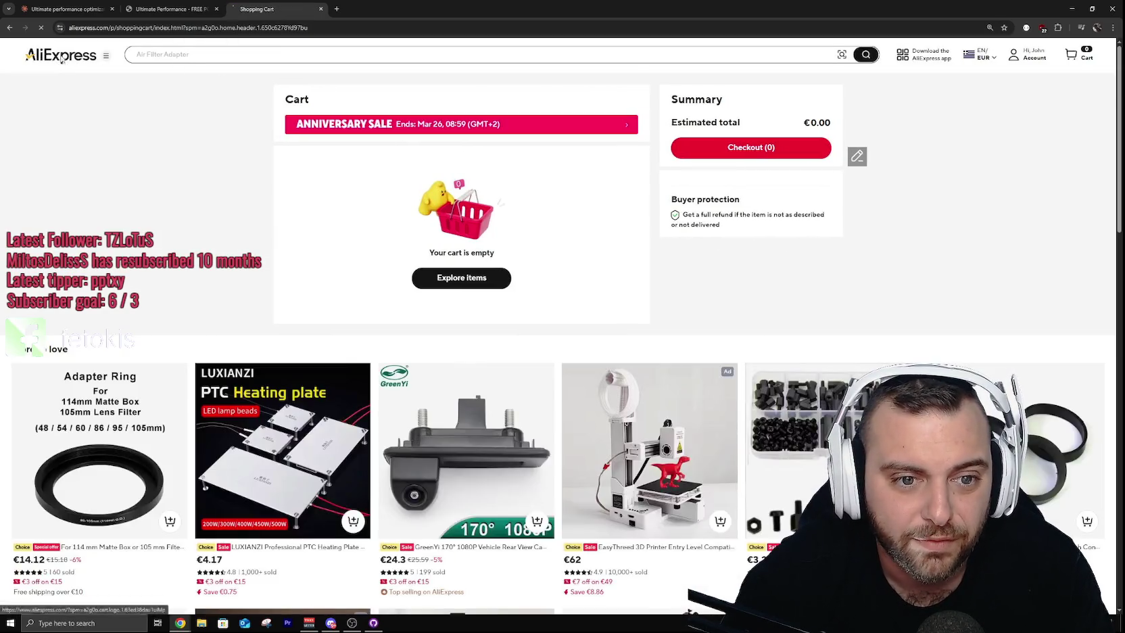
click(61, 58)
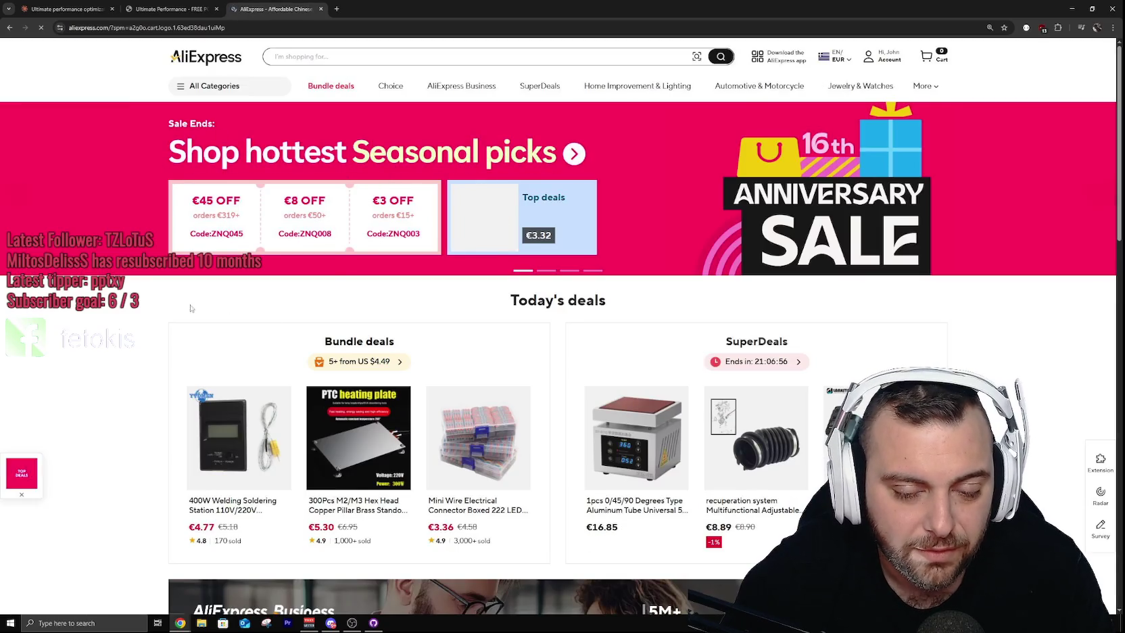
scroll(276, 322, down, 5)
scroll(557, 422, up, 2)
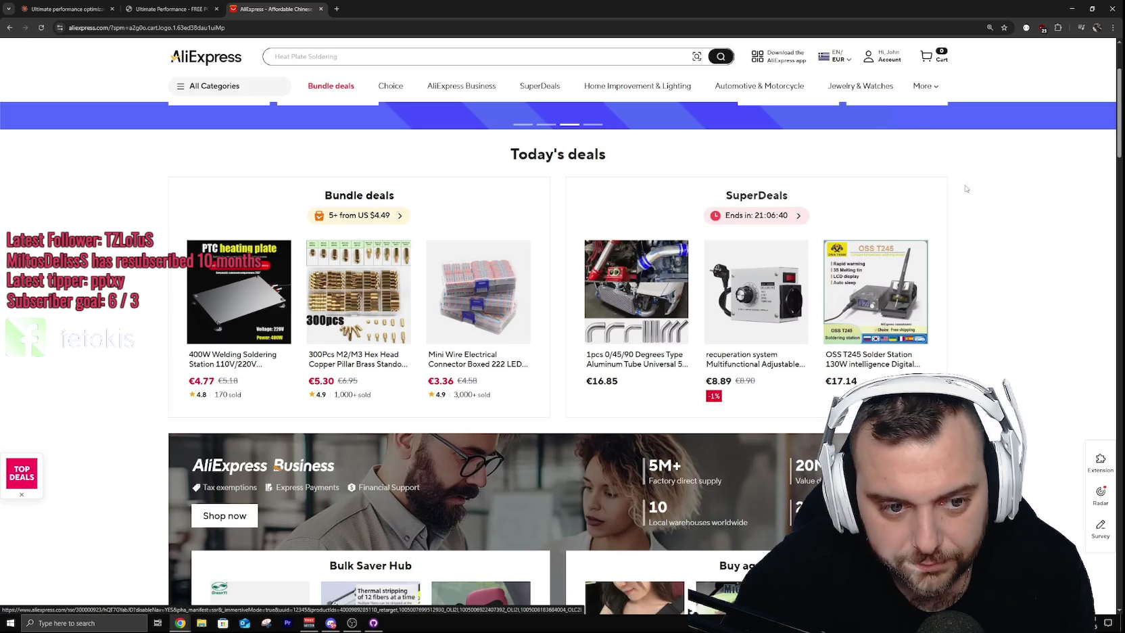
scroll(970, 308, down, 4)
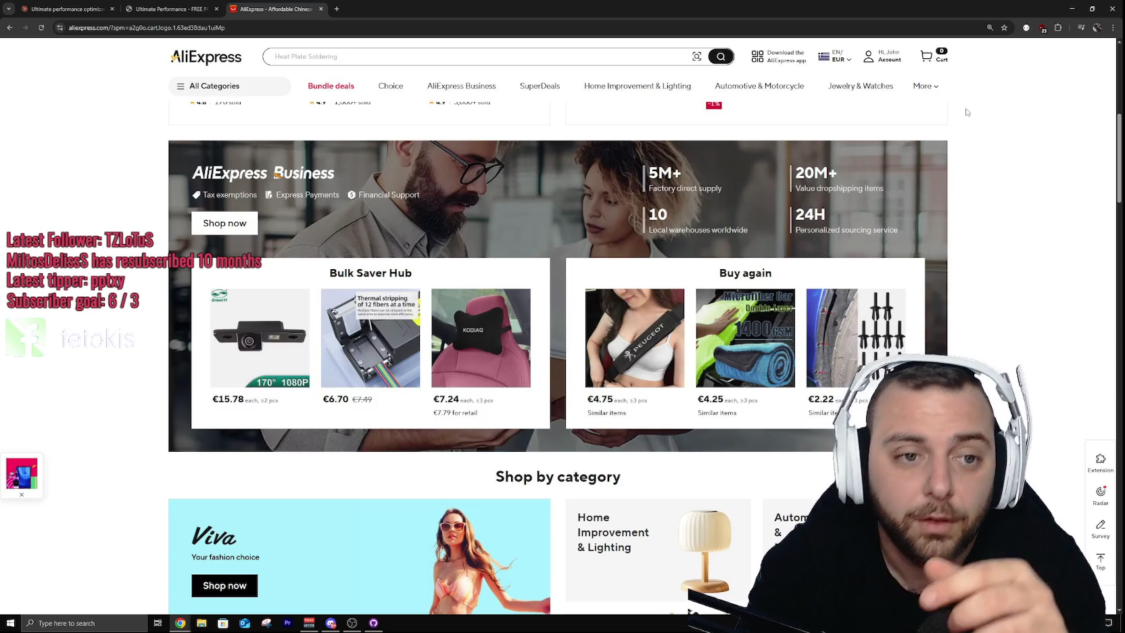
Step: Search 'pid controller temperature', view the REX-C100 result, close it and dismiss the similar-items popup
click(467, 58)
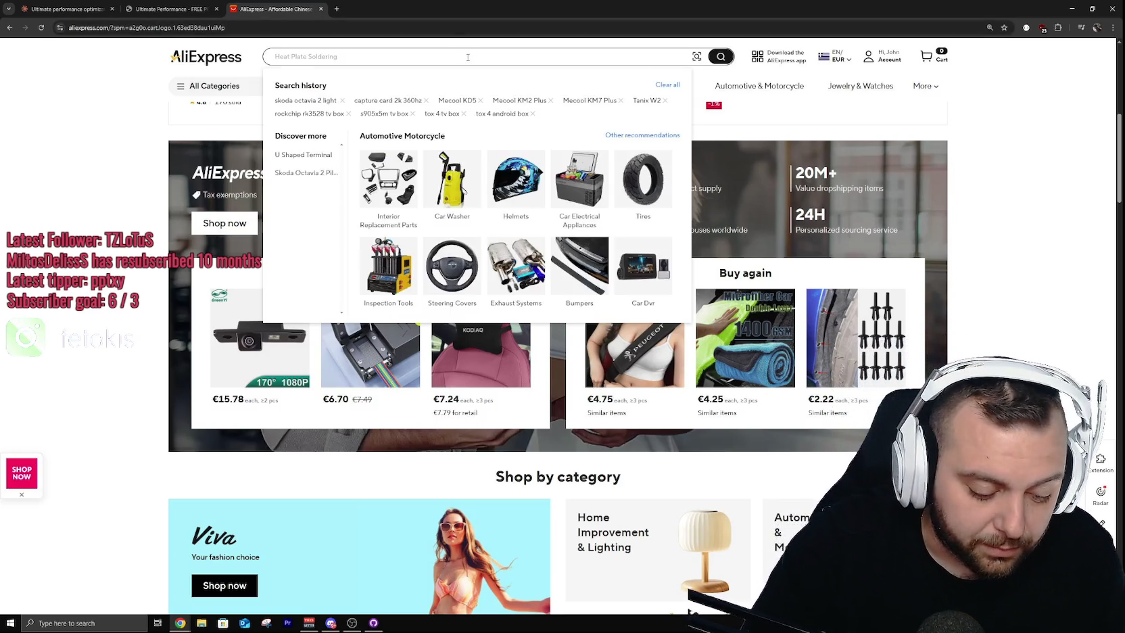
text(pid)
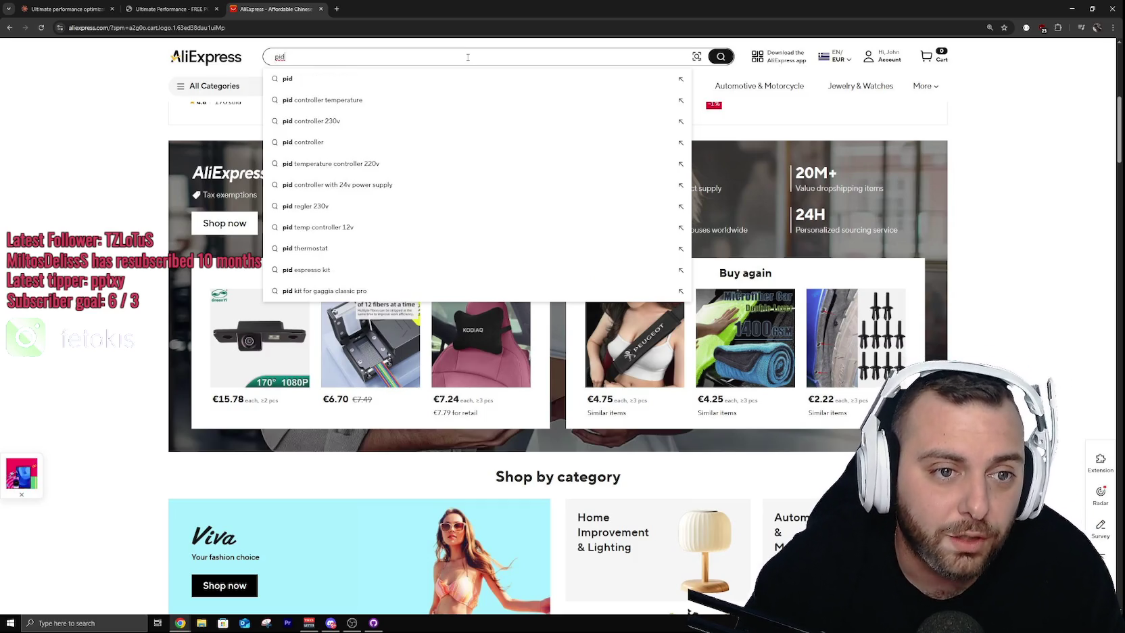
click(385, 100)
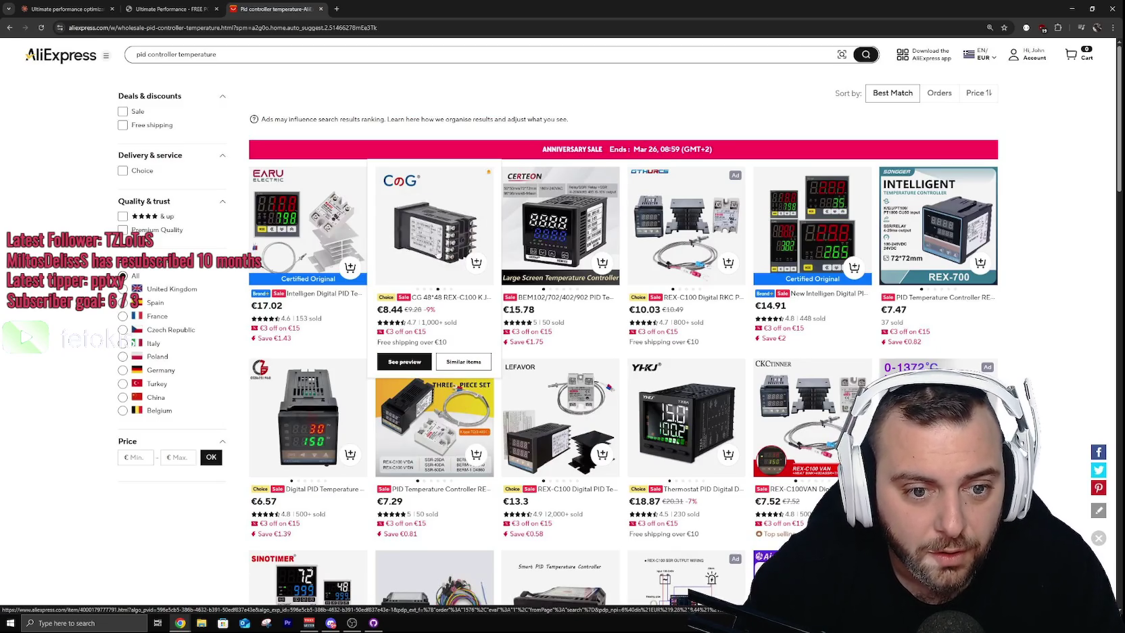
click(682, 235)
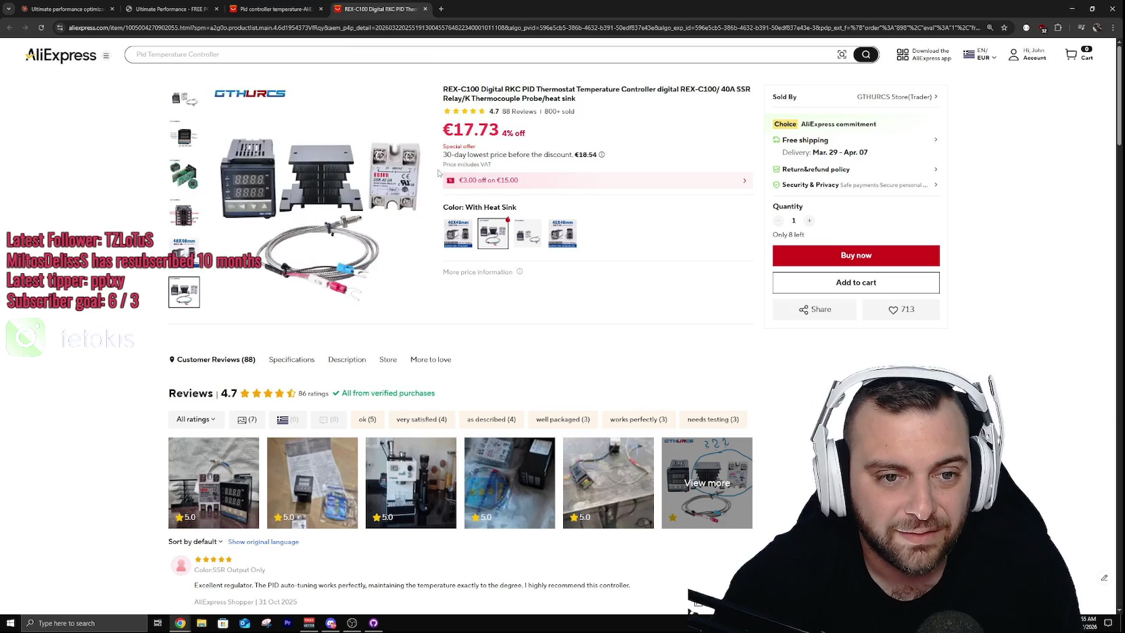
key(ctrl+w)
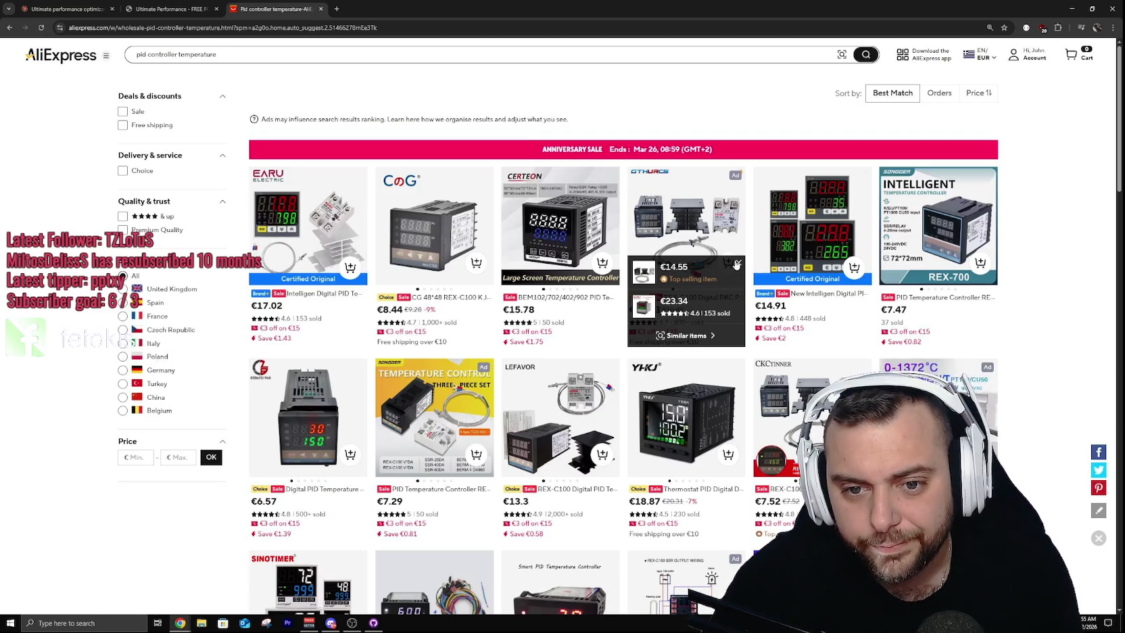
click(738, 263)
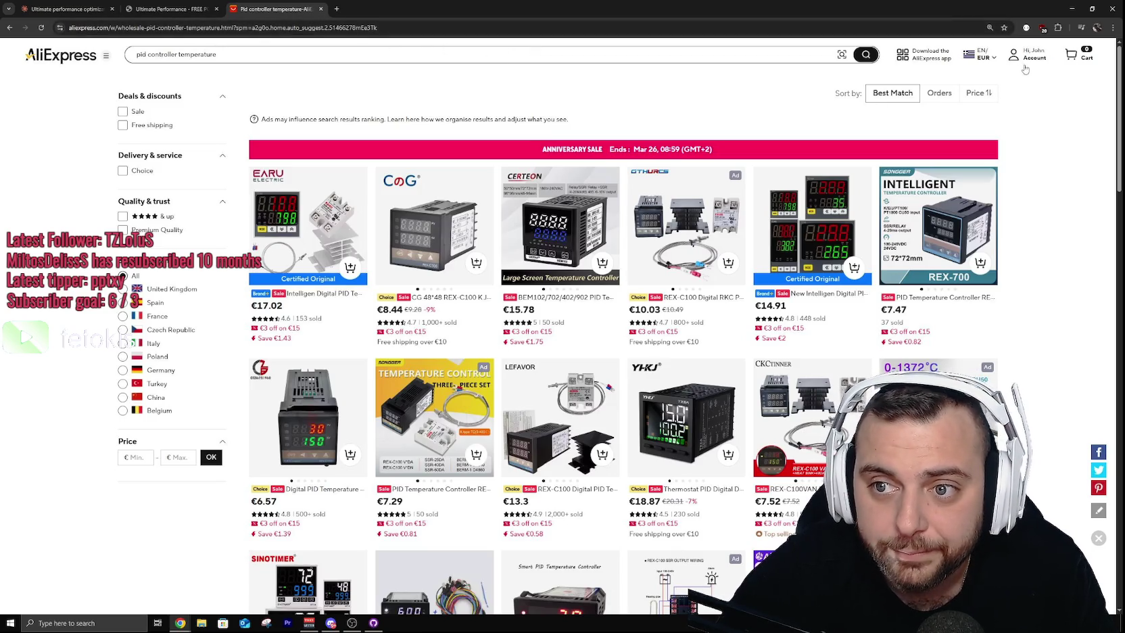
Step: Open My Orders from the Account menu and load the first batches of older orders
mouse_move(1024, 59)
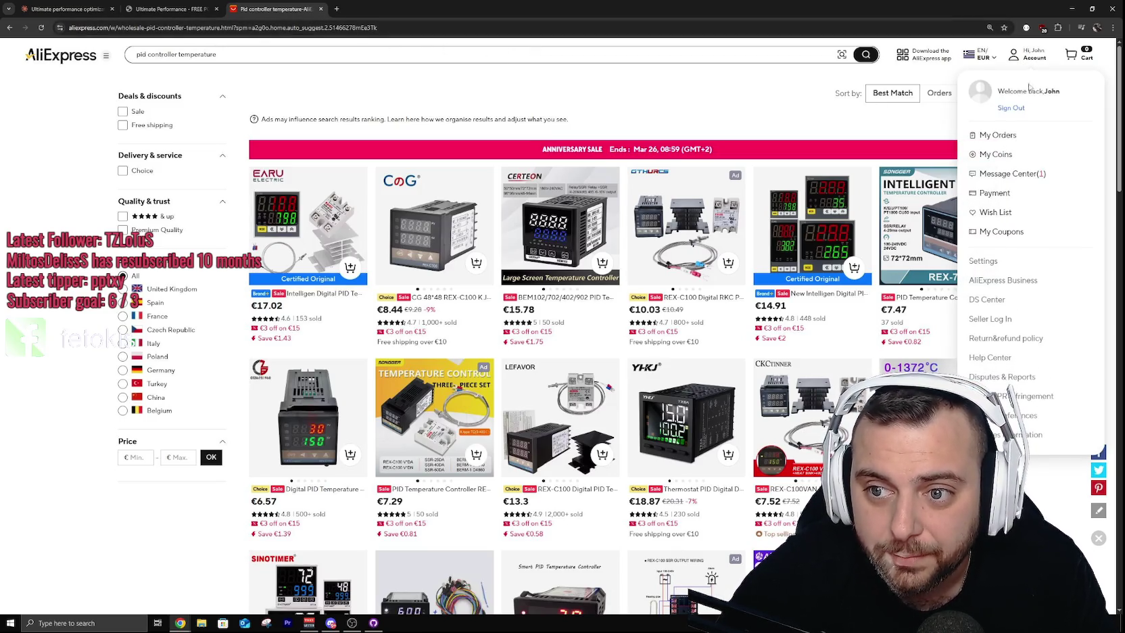
click(993, 154)
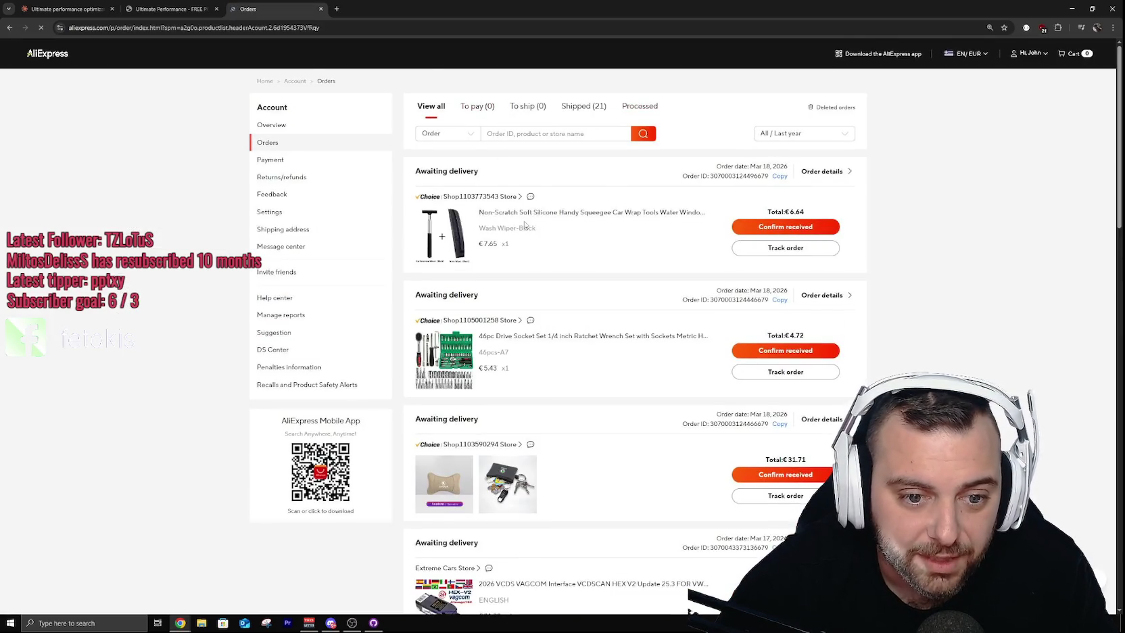
scroll(512, 169, down, 15)
click(617, 210)
scroll(289, 237, down, 5)
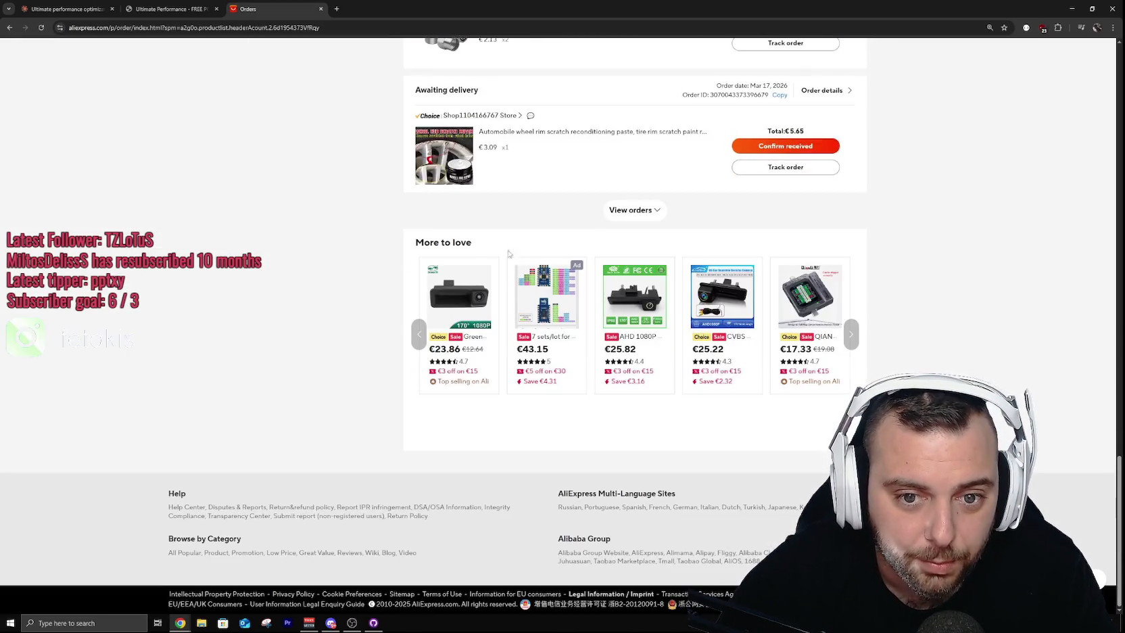
click(622, 211)
scroll(604, 252, down, 10)
click(622, 218)
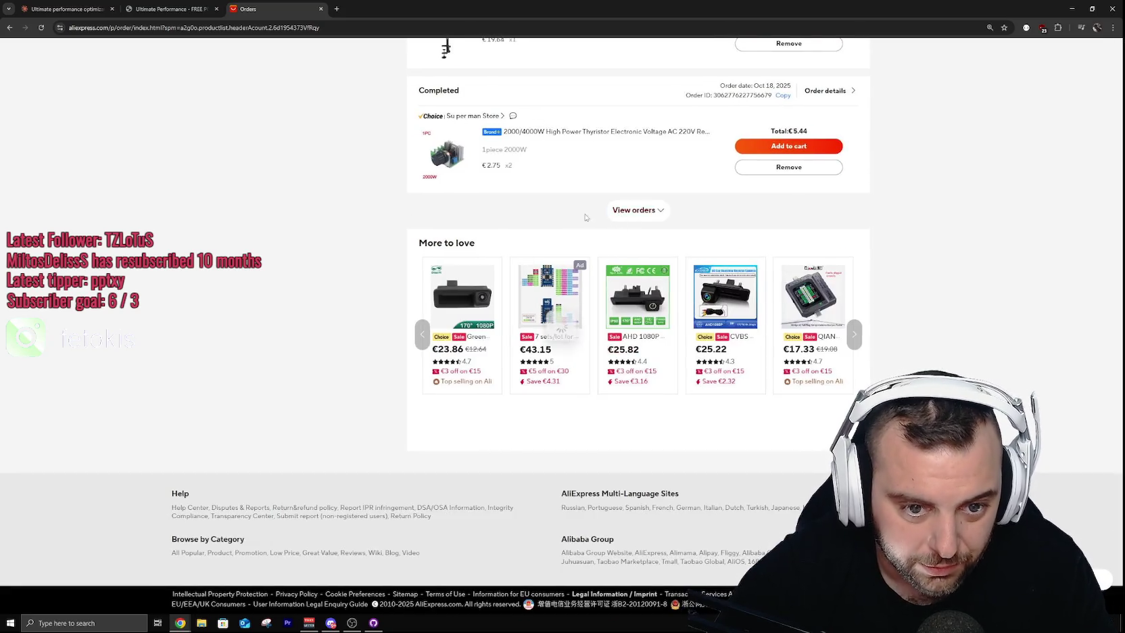
click(611, 208)
Step: Keep loading older orders back through August, May and April
scroll(310, 186, down, 10)
scroll(326, 182, down, 1)
scroll(327, 182, down, 1)
click(629, 210)
scroll(621, 223, down, 10)
click(647, 212)
scroll(588, 217, down, 5)
click(618, 214)
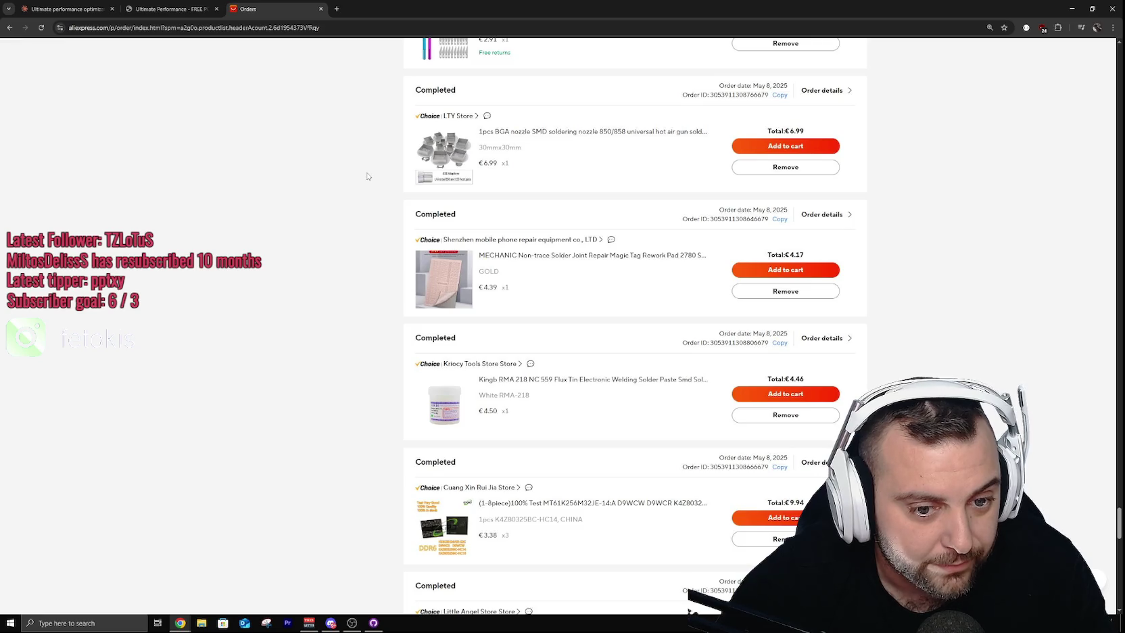
scroll(367, 173, down, 5)
scroll(649, 449, down, 4)
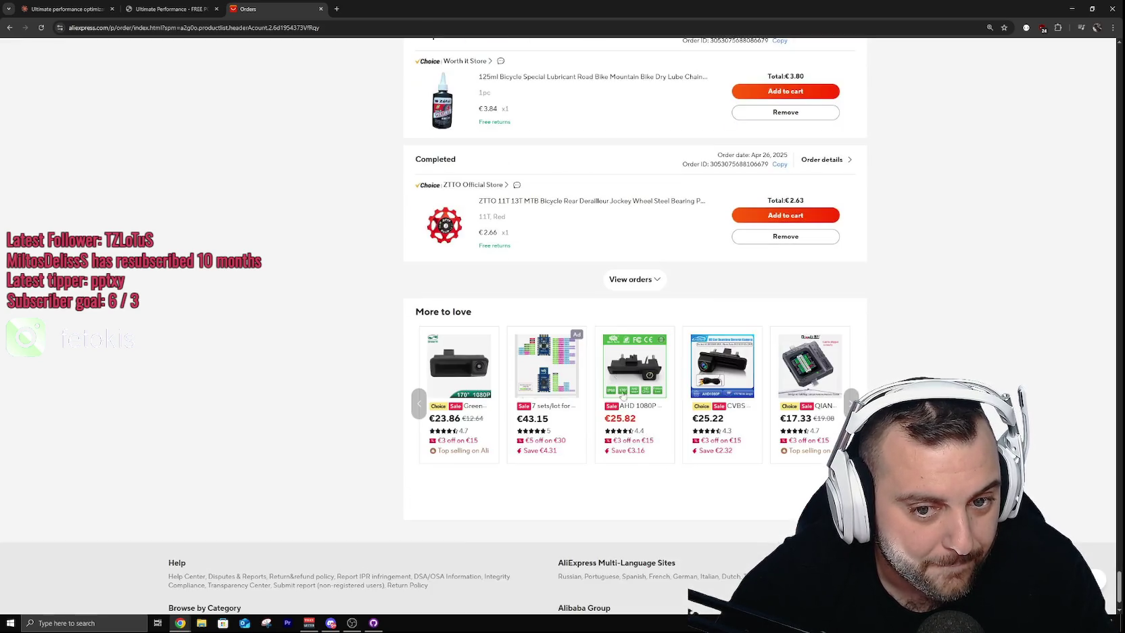
click(616, 288)
scroll(389, 246, down, 15)
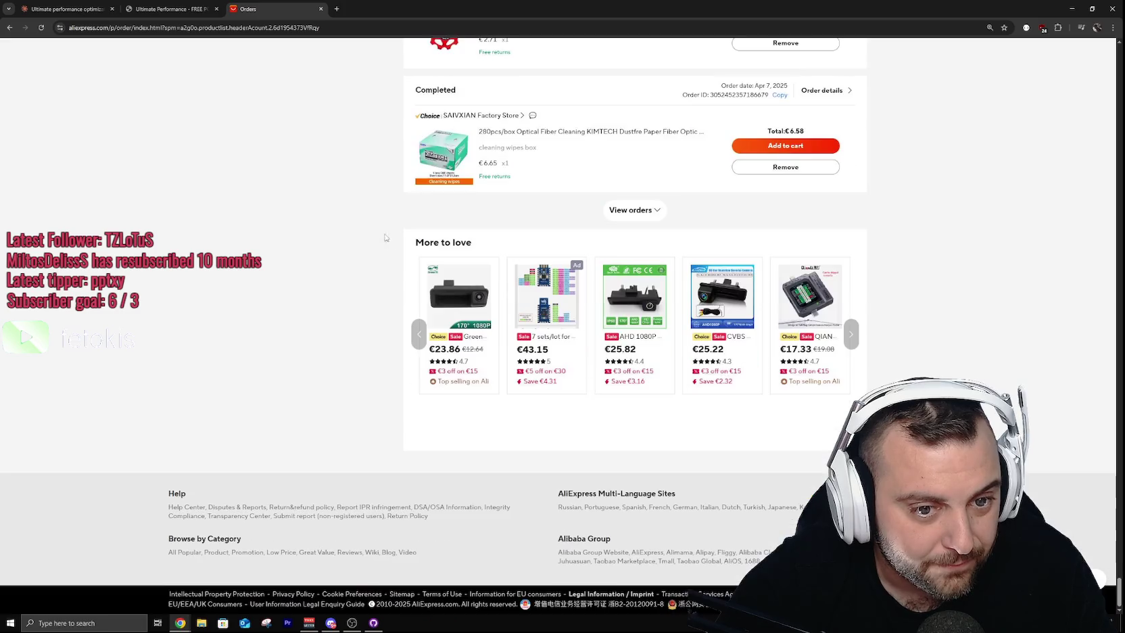
click(635, 210)
scroll(360, 199, down, 15)
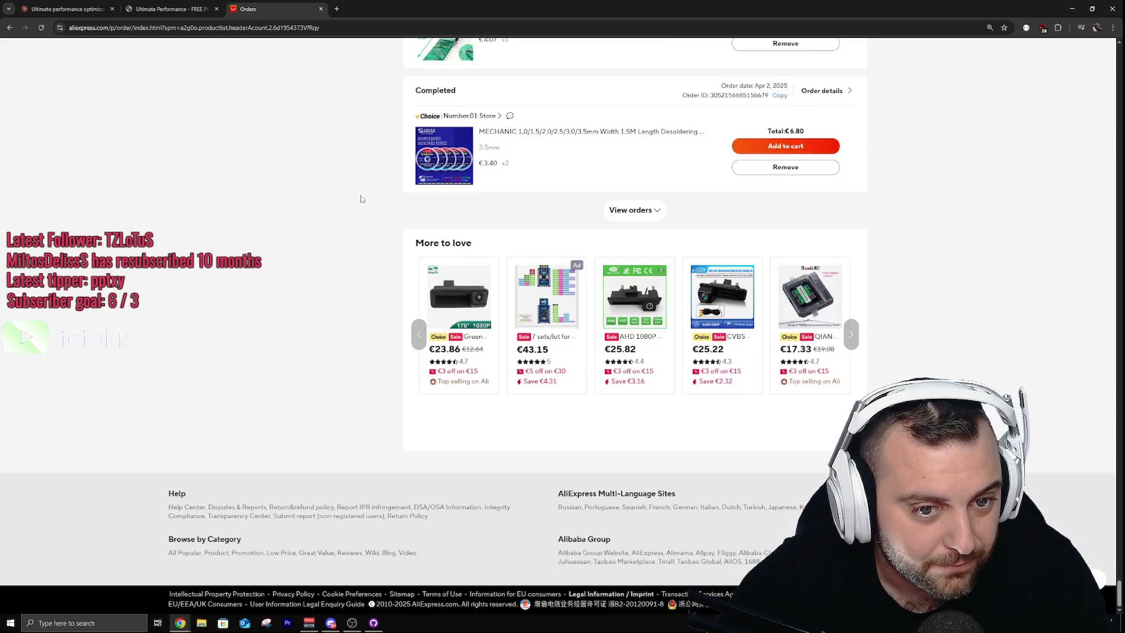
click(607, 212)
scroll(350, 182, down, 15)
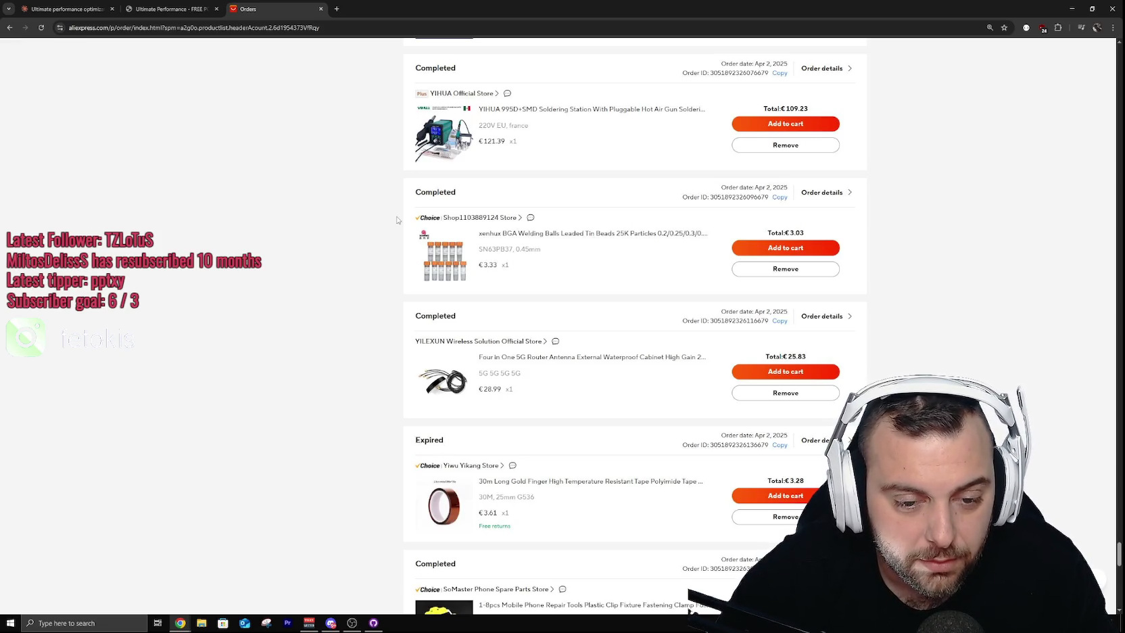
Step: Load the remaining completed and expired orders back to May 11, 2022
scroll(402, 215, down, 10)
click(630, 451)
scroll(531, 299, down, 5)
click(652, 218)
scroll(427, 207, down, 10)
click(628, 210)
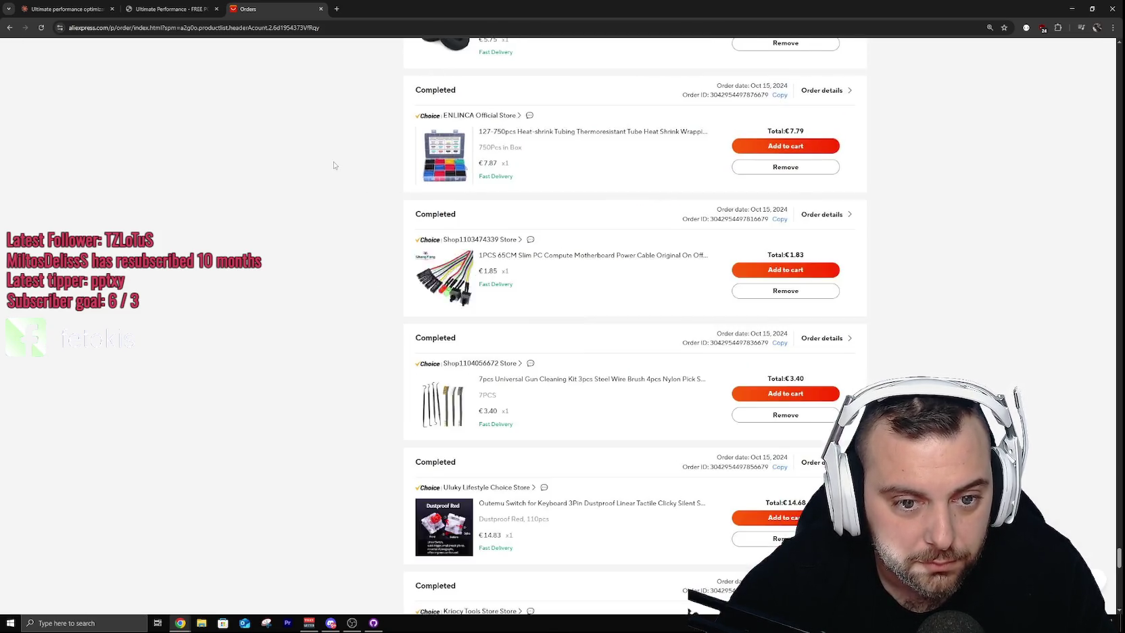
scroll(334, 165, down, 10)
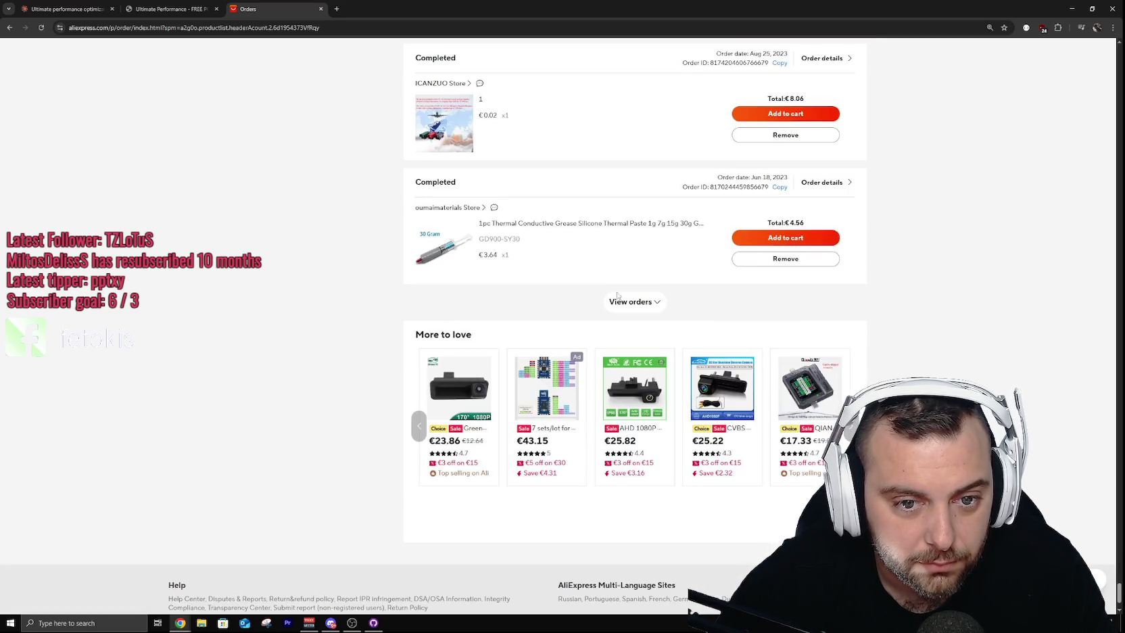
click(613, 297)
scroll(326, 194, down, 5)
scroll(327, 194, down, 5)
scroll(327, 194, up, 10)
scroll(330, 194, down, 5)
scroll(365, 207, down, 7)
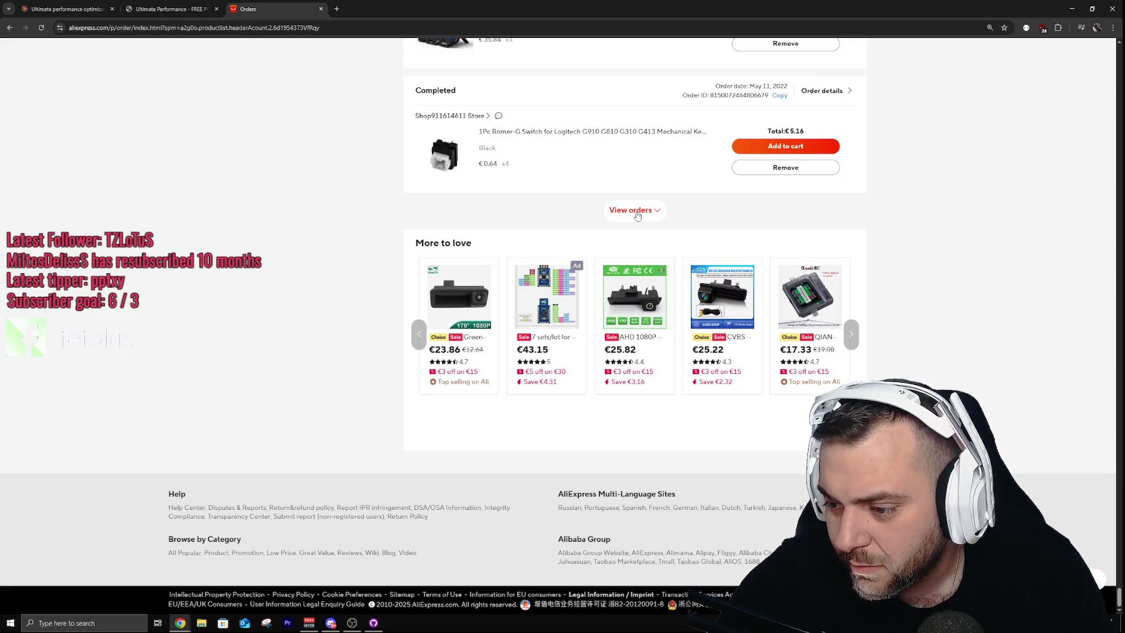
click(634, 210)
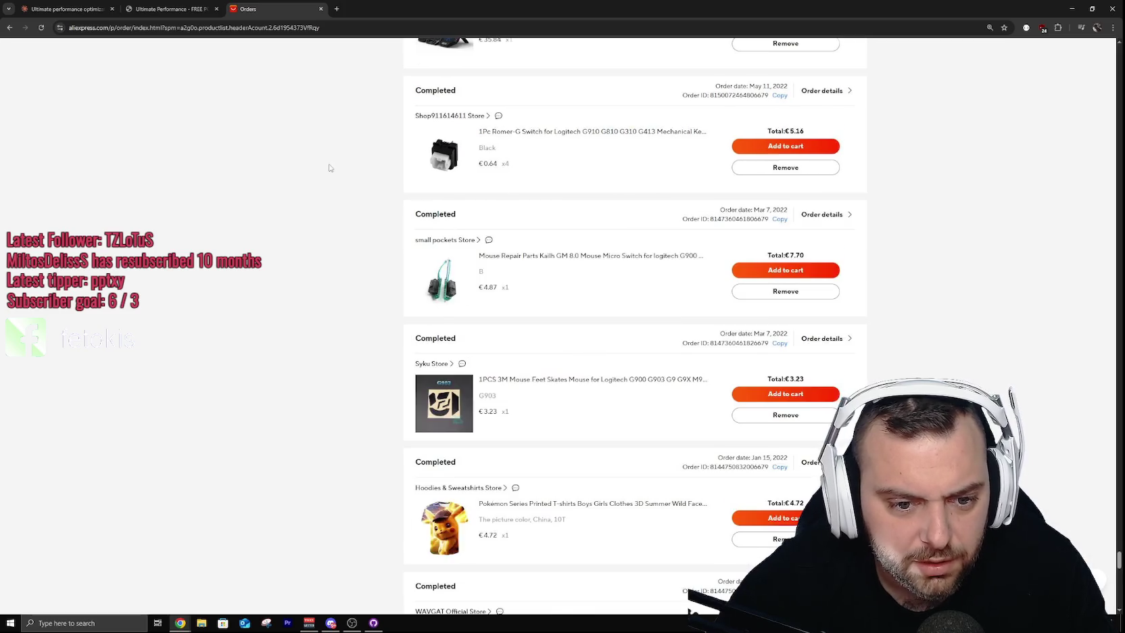
scroll(330, 167, down, 2)
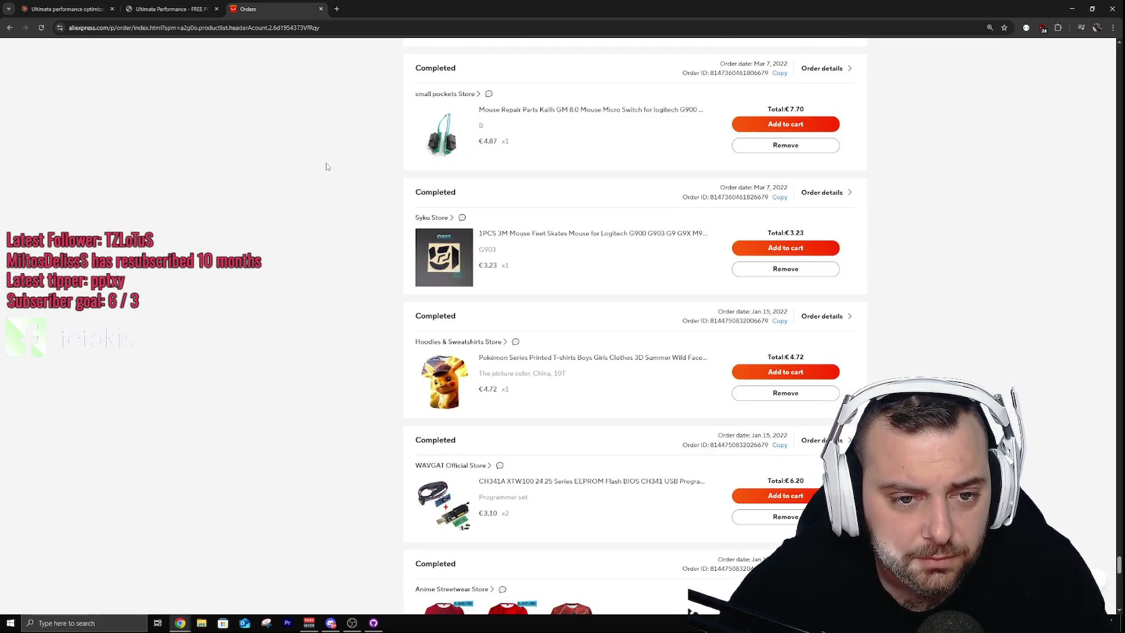
scroll(323, 165, down, 2)
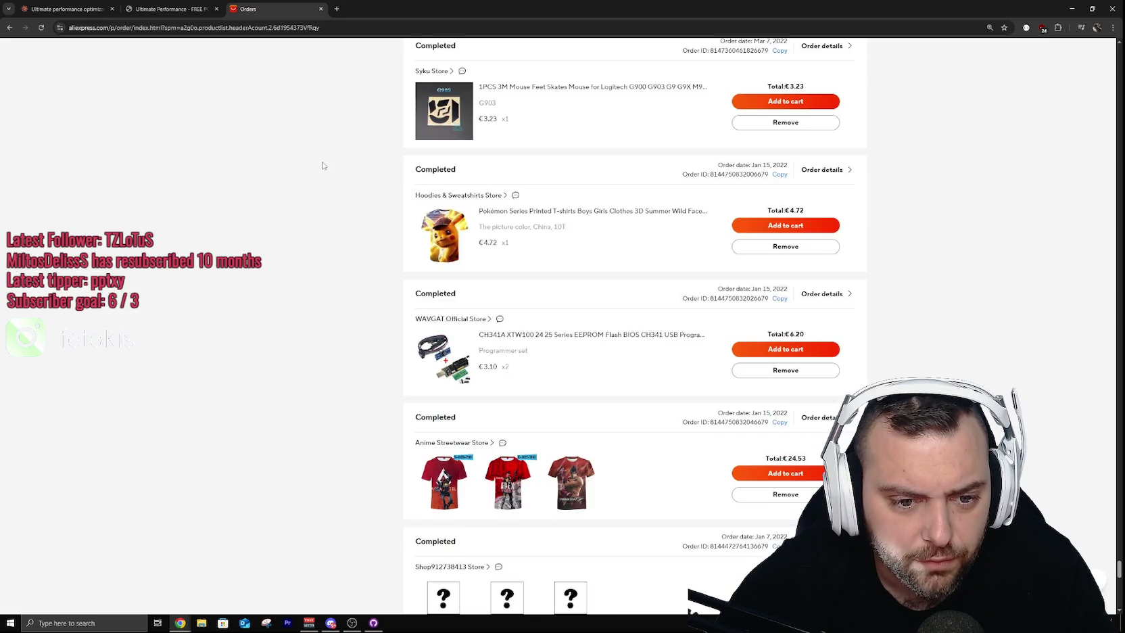
scroll(323, 166, down, 12)
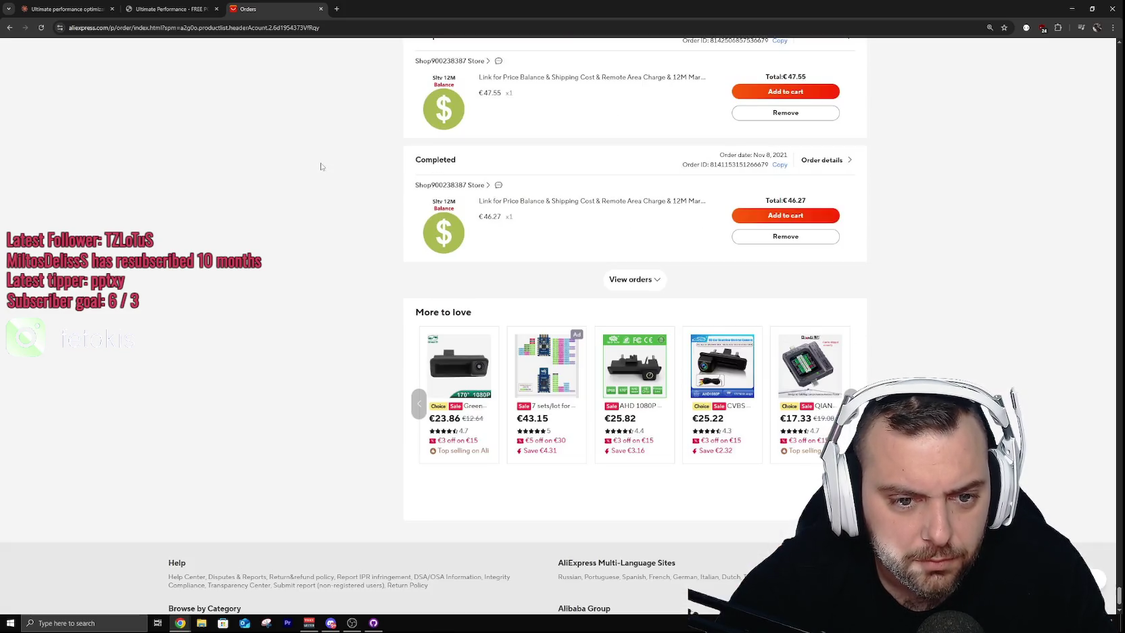
click(647, 277)
scroll(319, 158, down, 8)
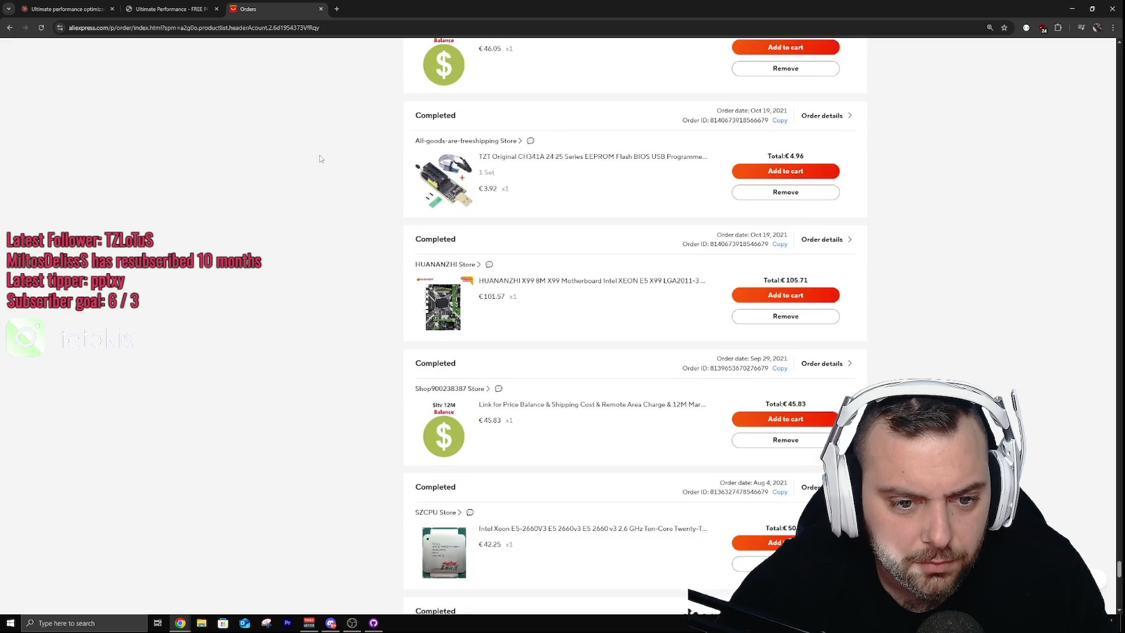
scroll(319, 158, down, 6)
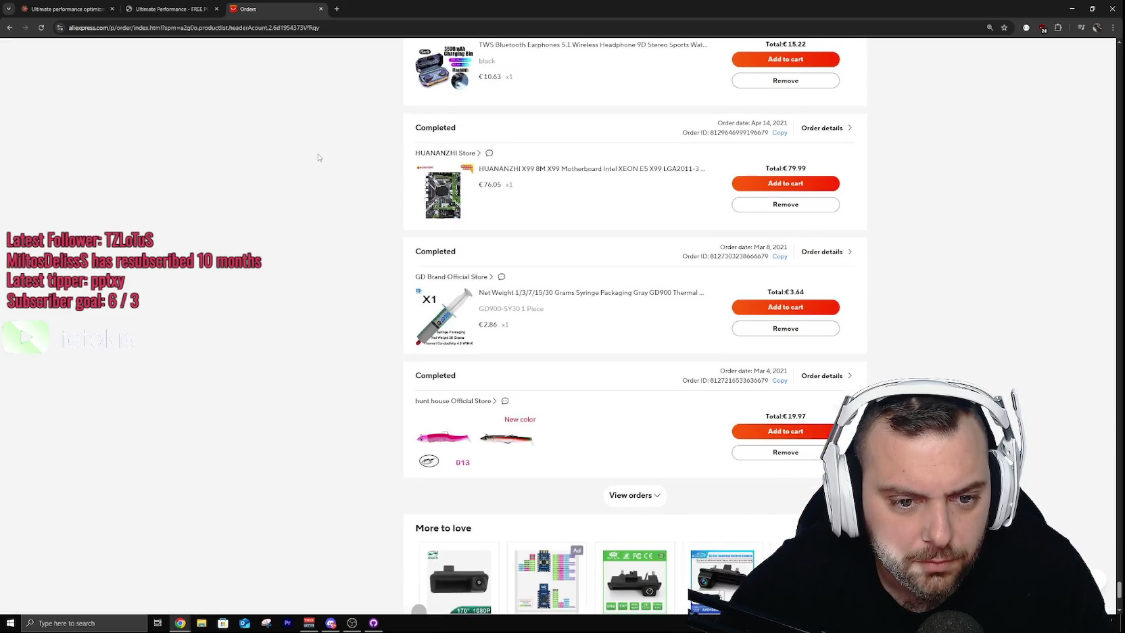
click(603, 348)
scroll(301, 244, down, 10)
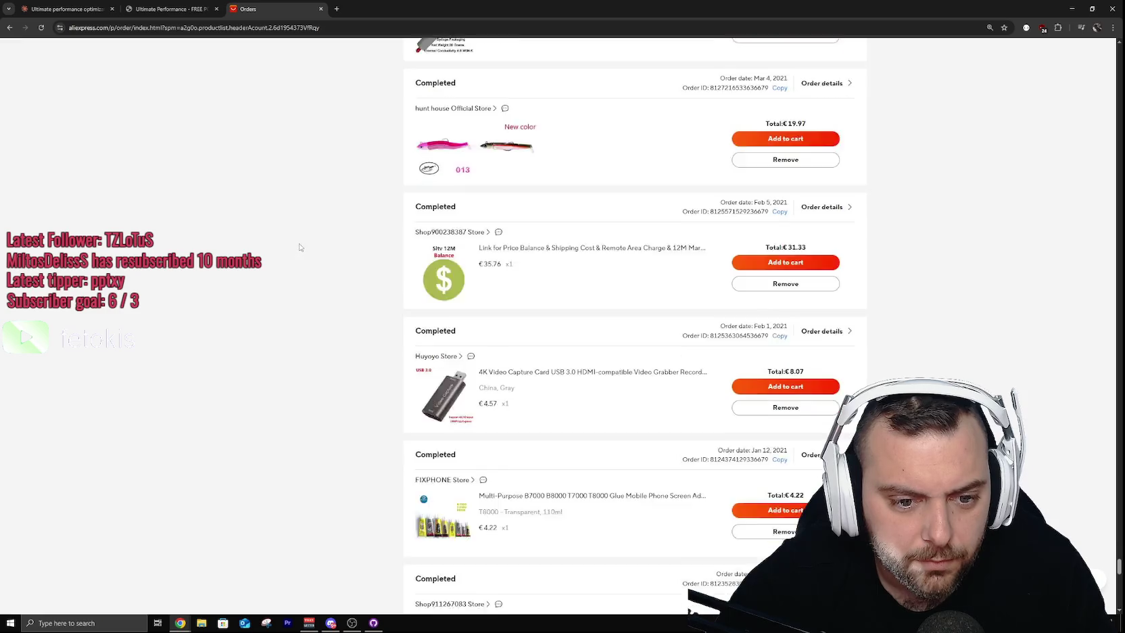
scroll(301, 247, down, 8)
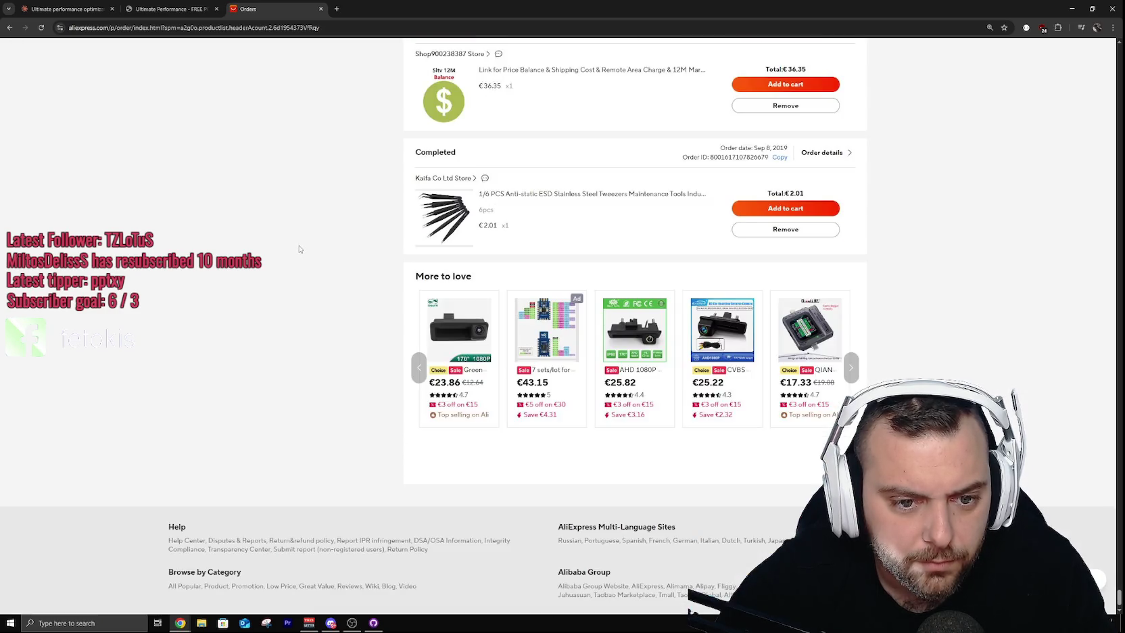
scroll(359, 233, up, 15)
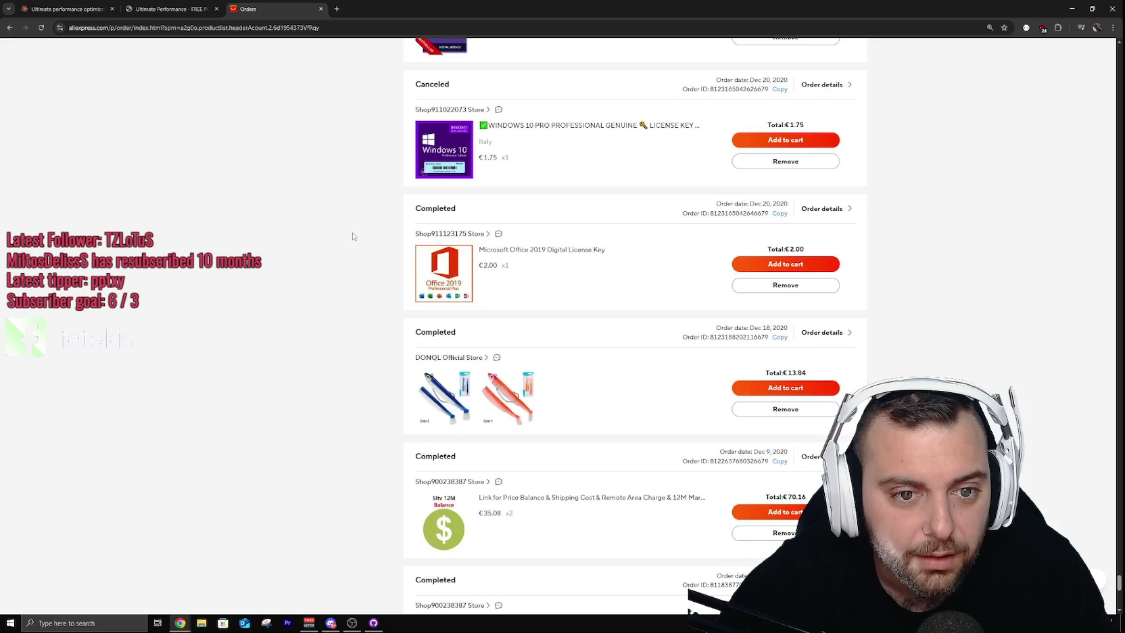
scroll(350, 236, up, 10)
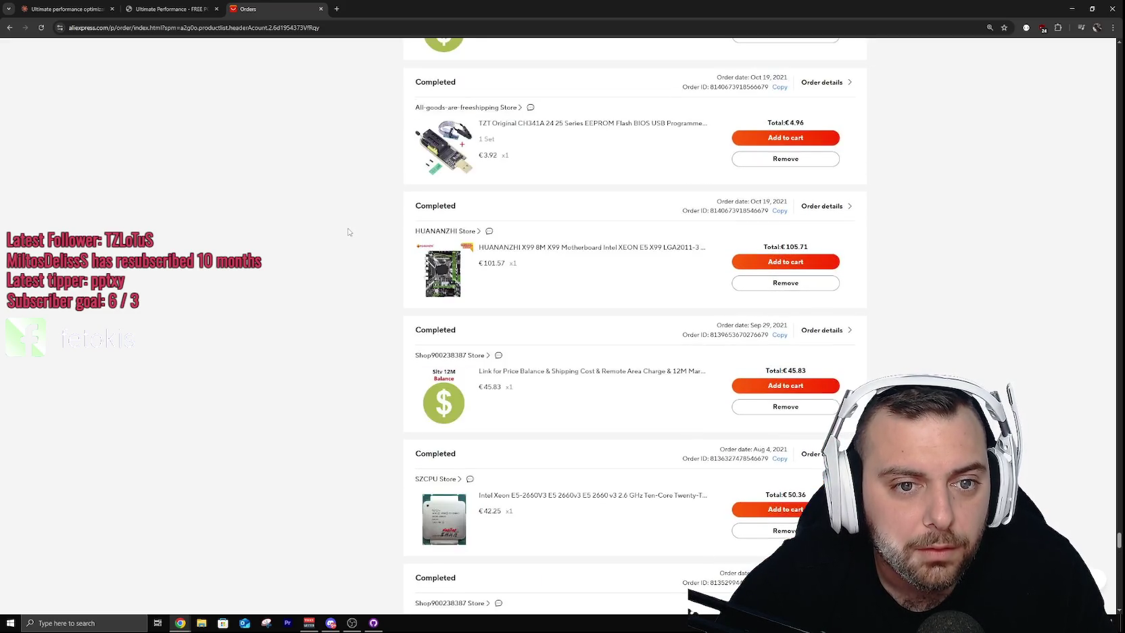
scroll(348, 232, up, 10)
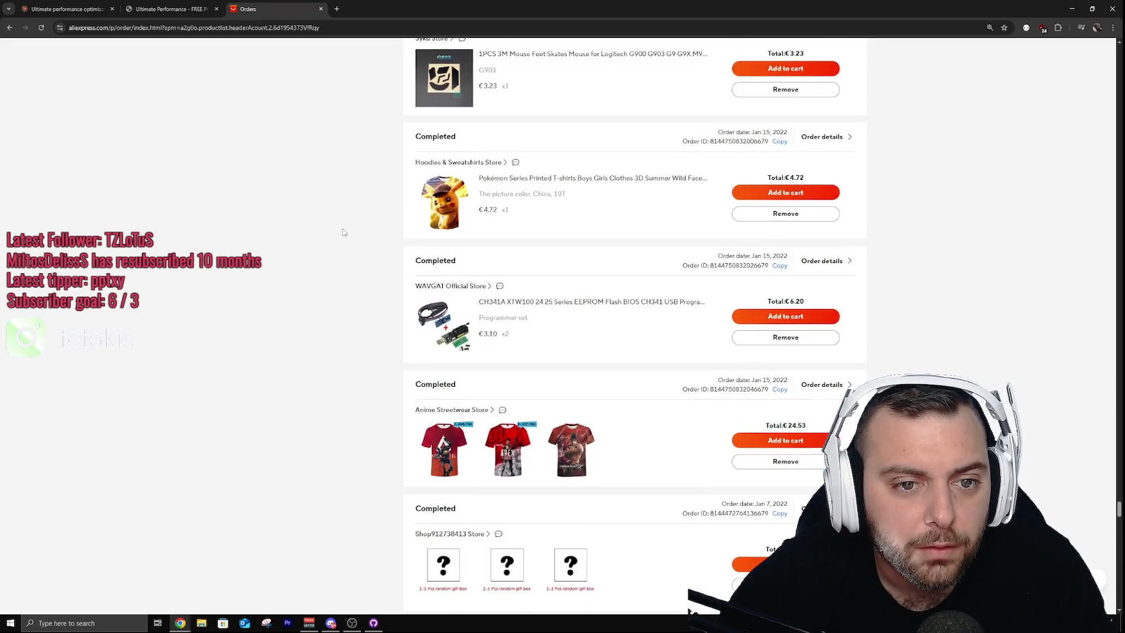
scroll(341, 233, up, 2)
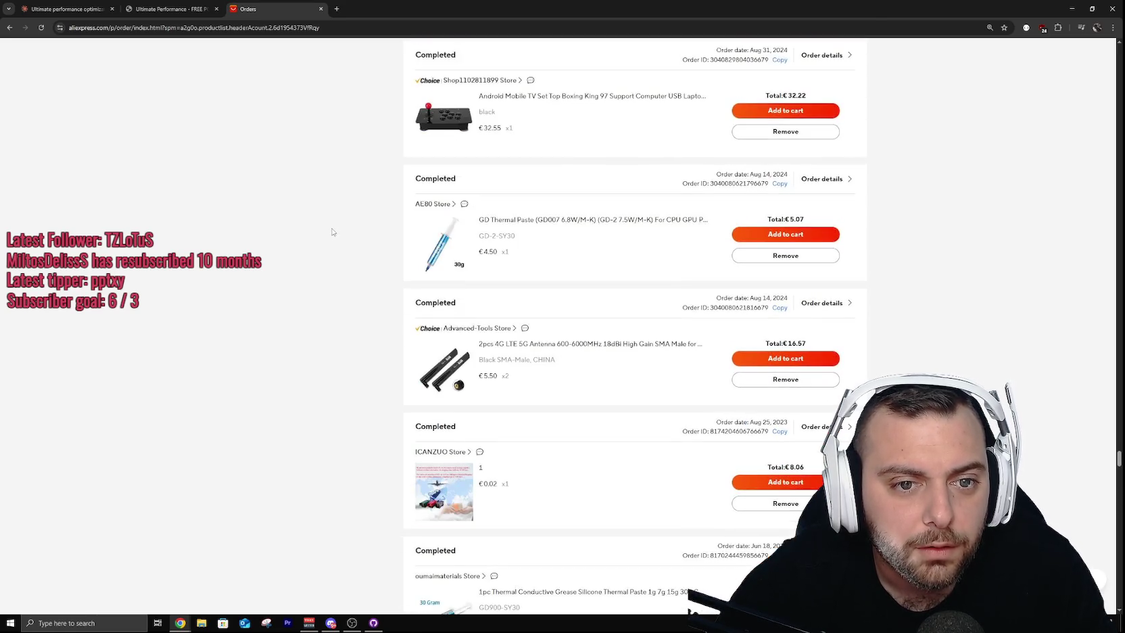
scroll(331, 230, up, 10)
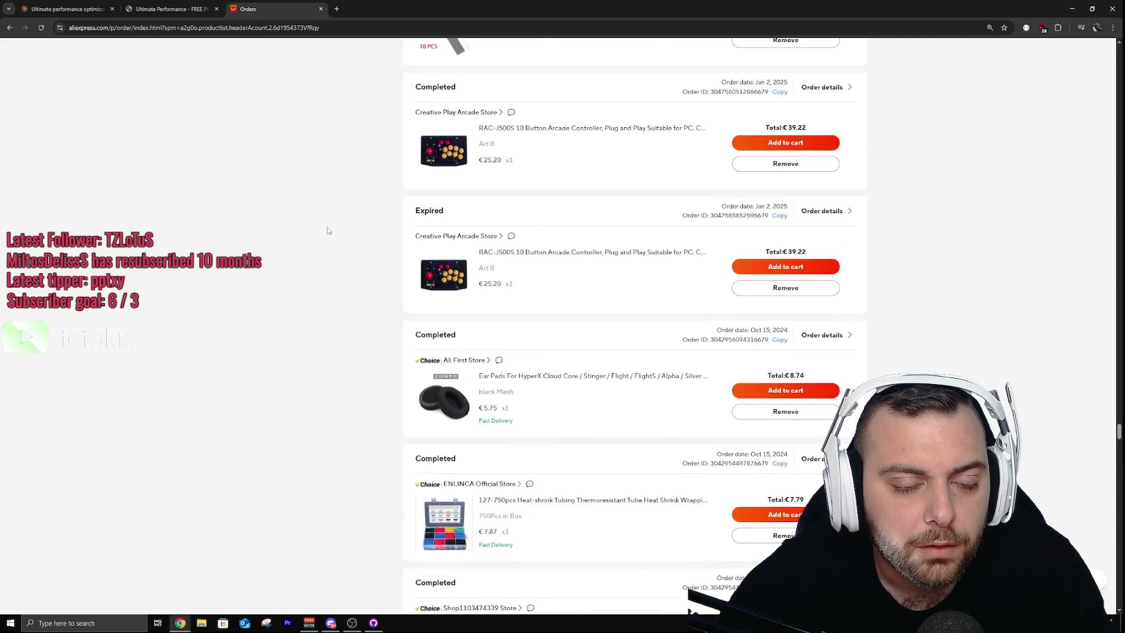
scroll(327, 231, up, 10)
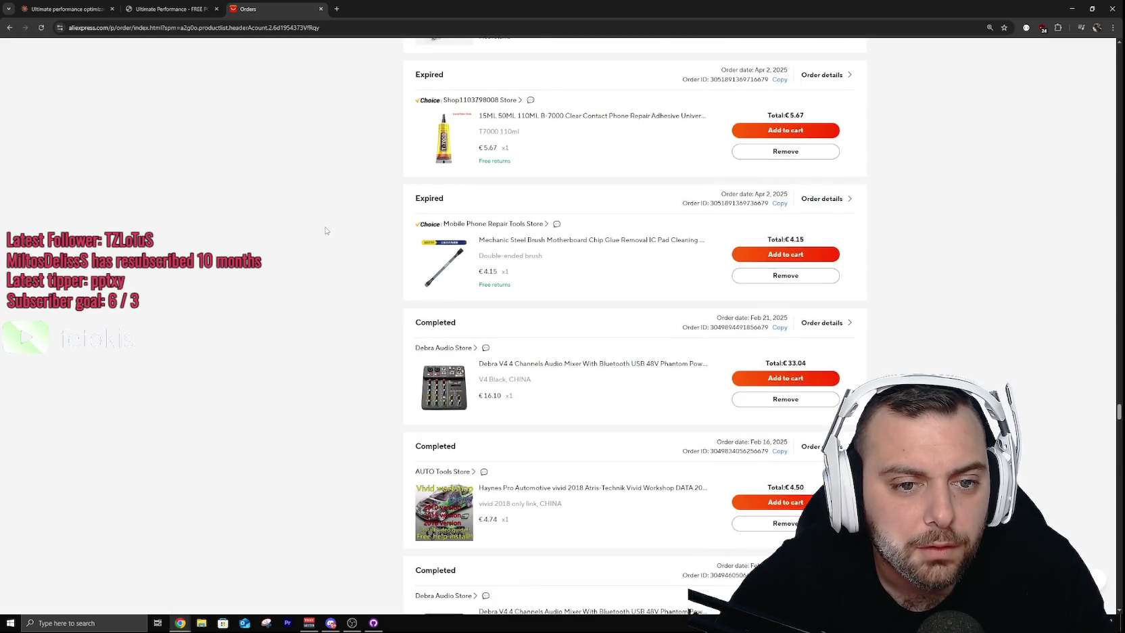
scroll(324, 230, up, 10)
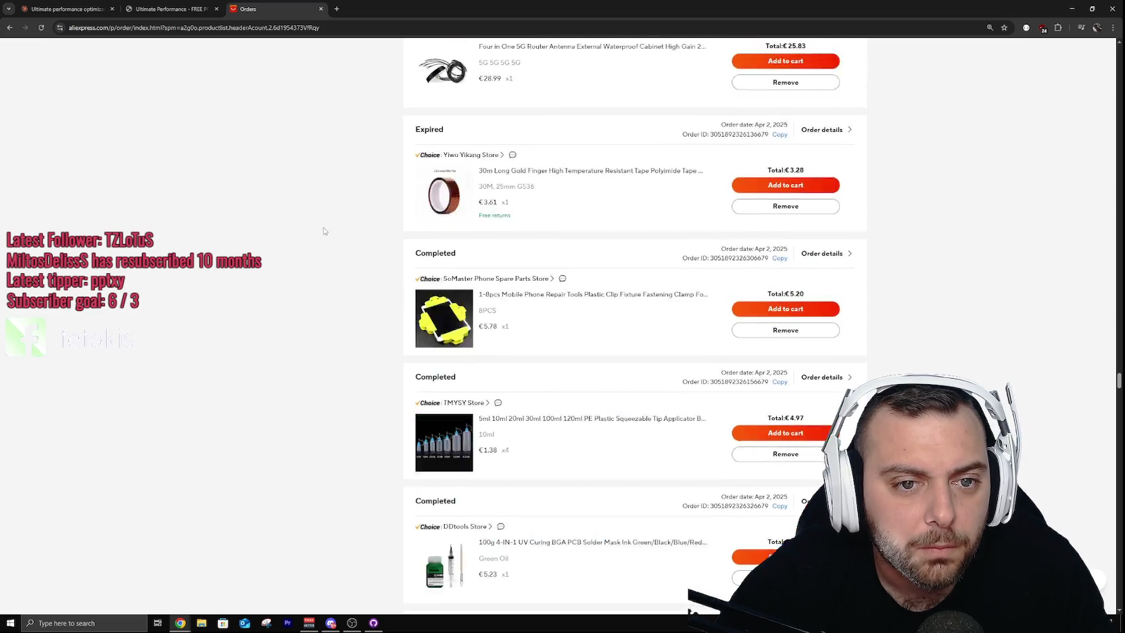
scroll(323, 229, down, 6)
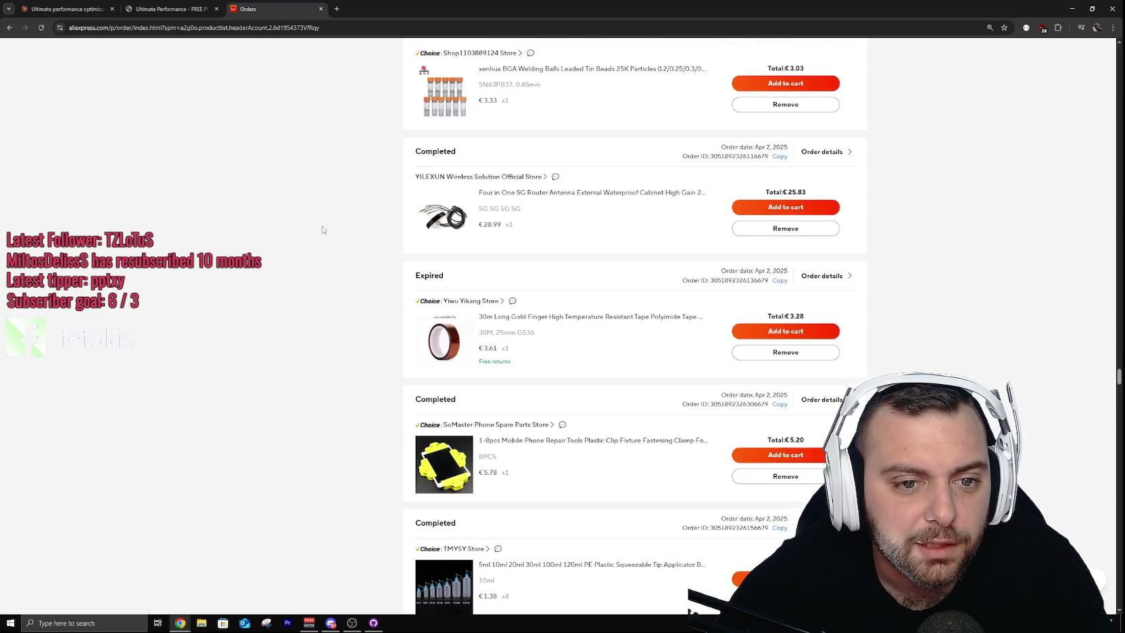
scroll(322, 229, up, 4)
scroll(317, 231, up, 10)
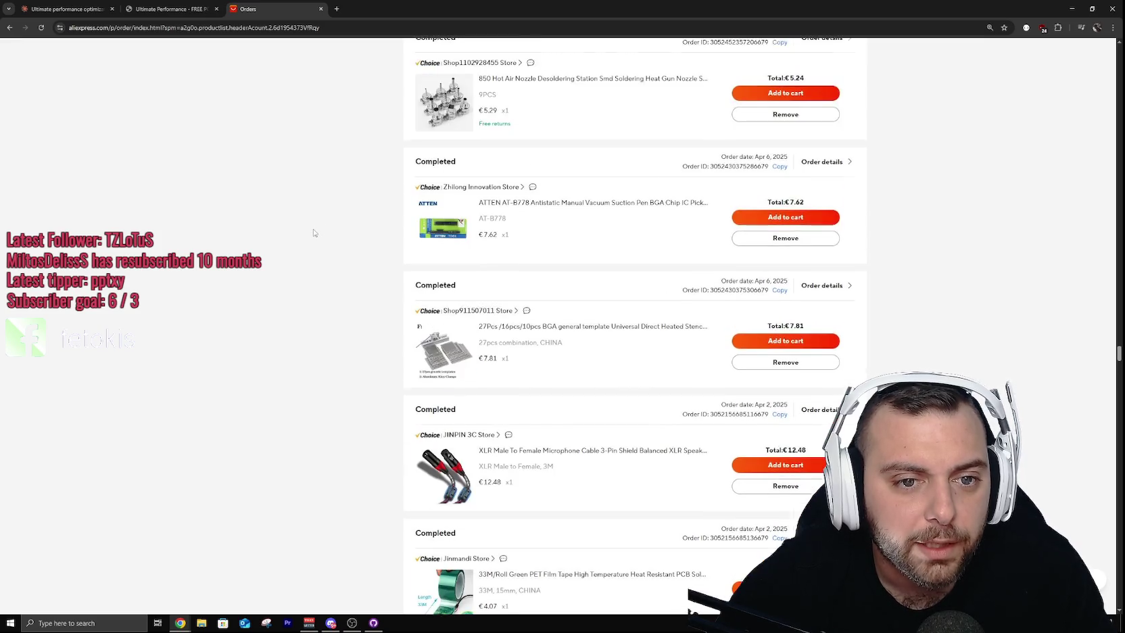
scroll(307, 234, up, 15)
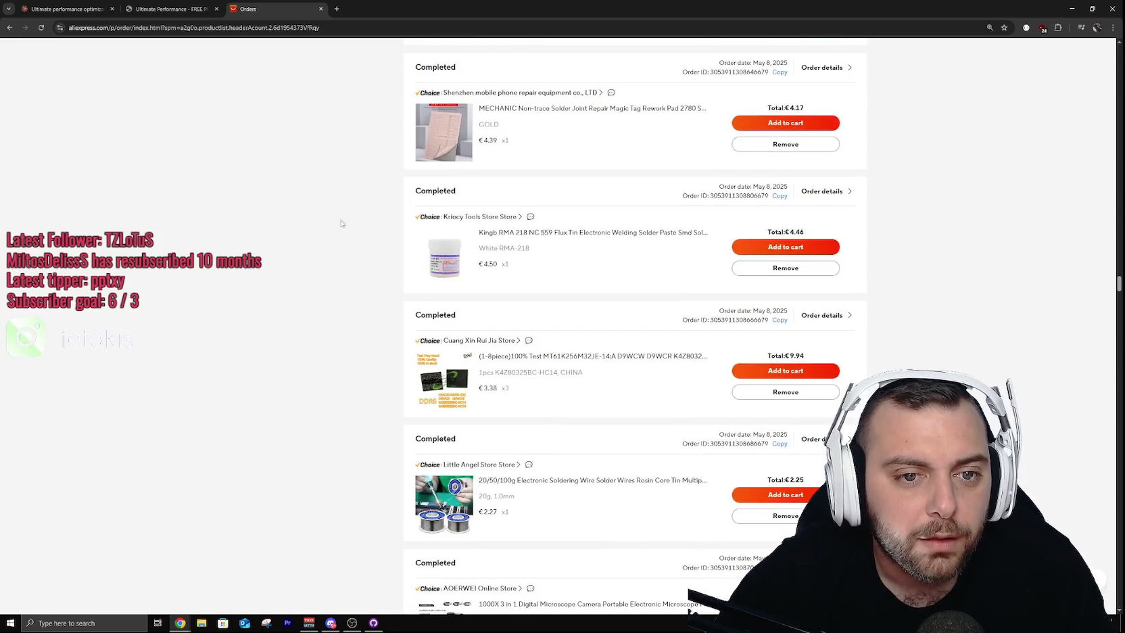
scroll(279, 61, up, 15)
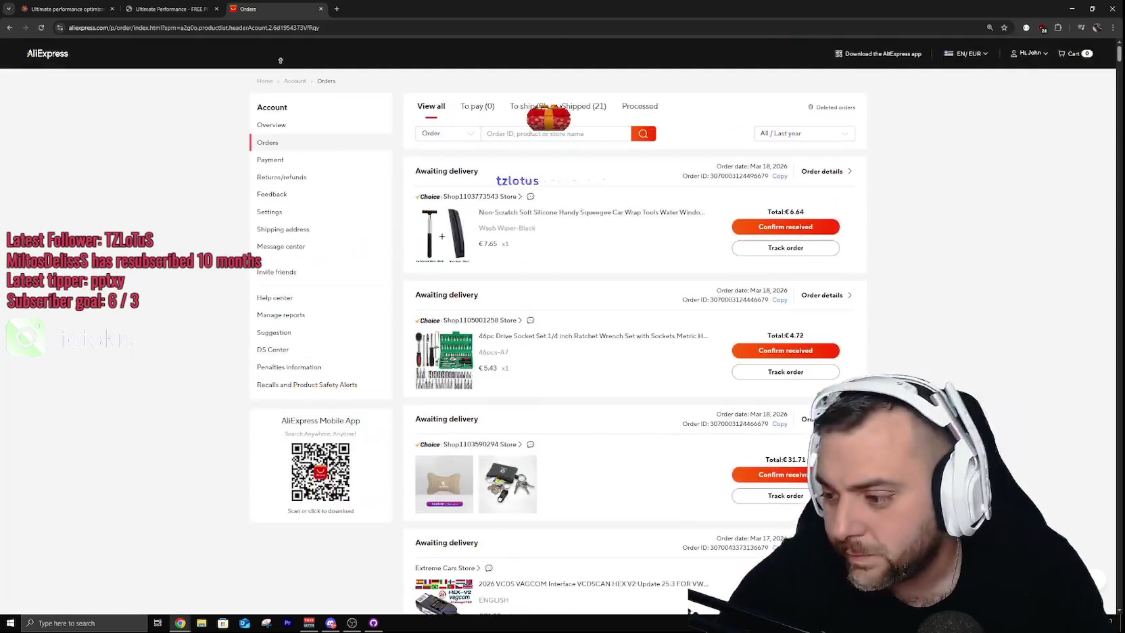
click(47, 54)
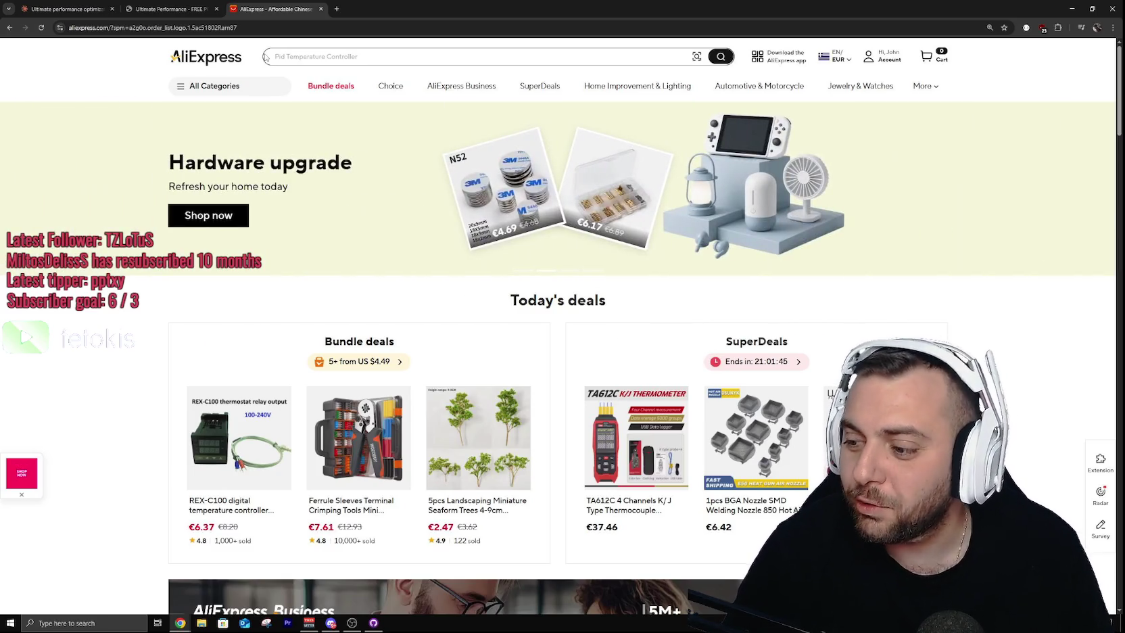
Step: Search for 'blower air pc clean', picking it from the 'blower air pc' suggestions
click(313, 60)
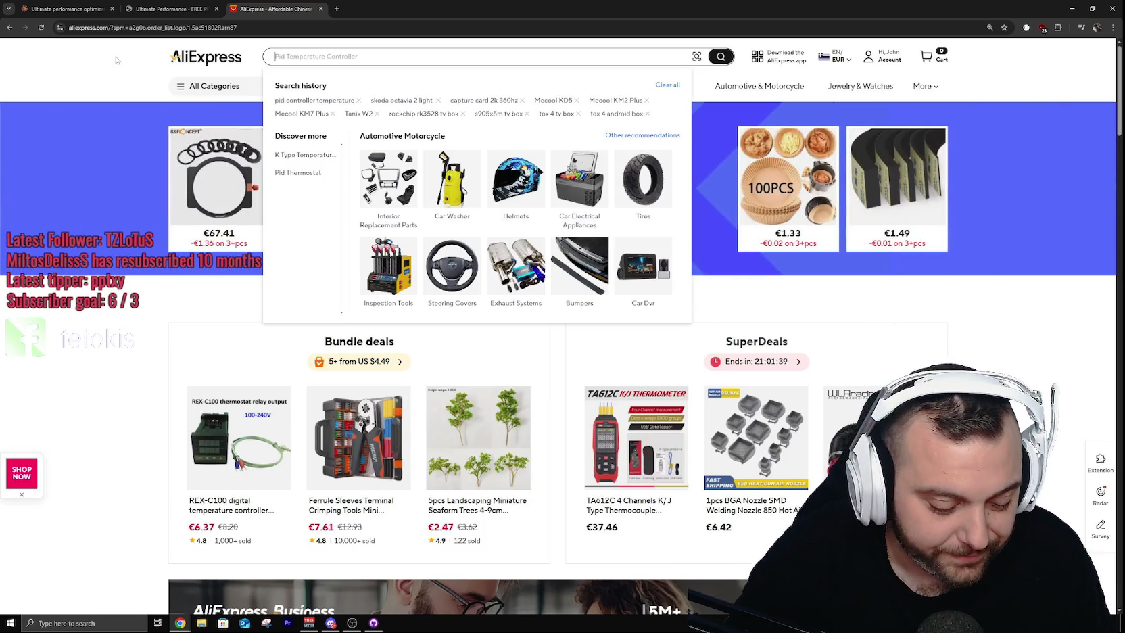
text(bloe)
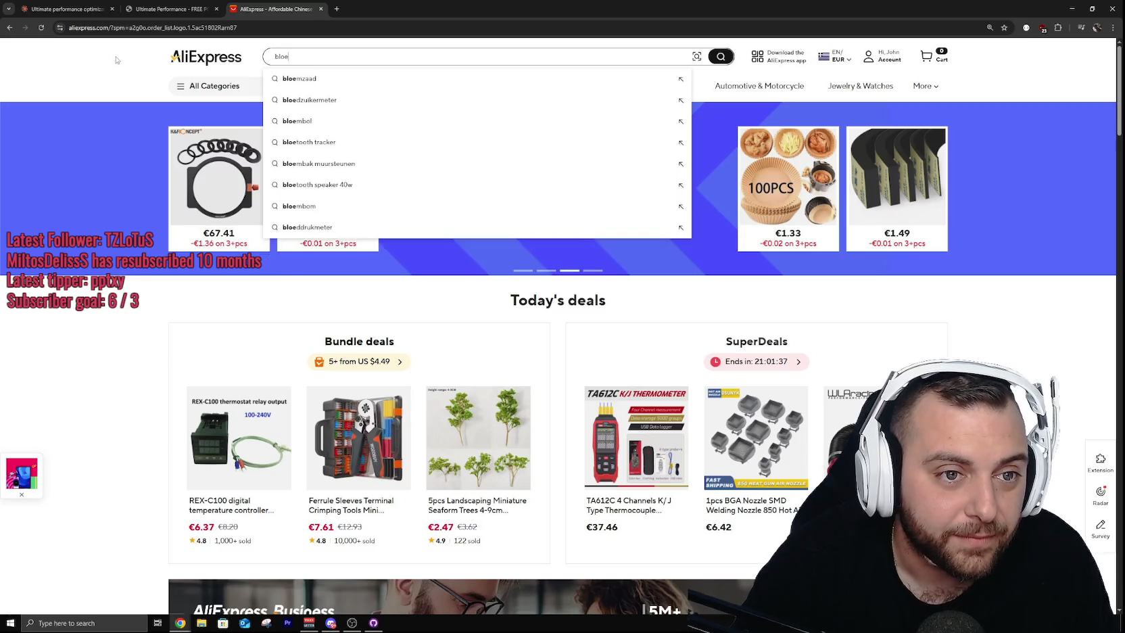
key(BackSpace)
text(wer air)
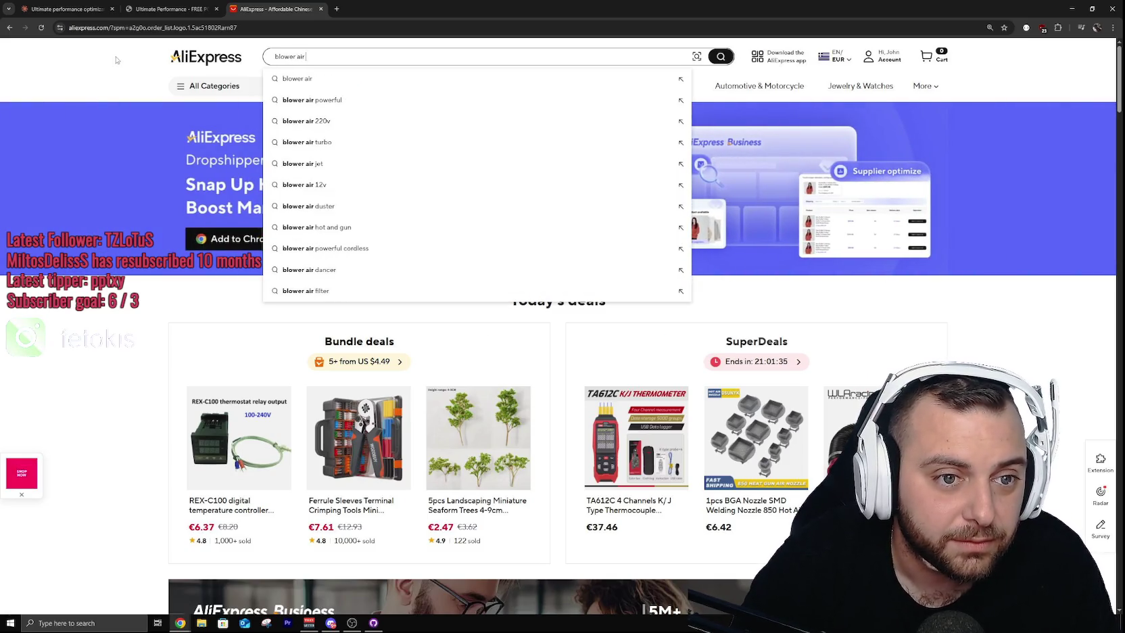
text( pc)
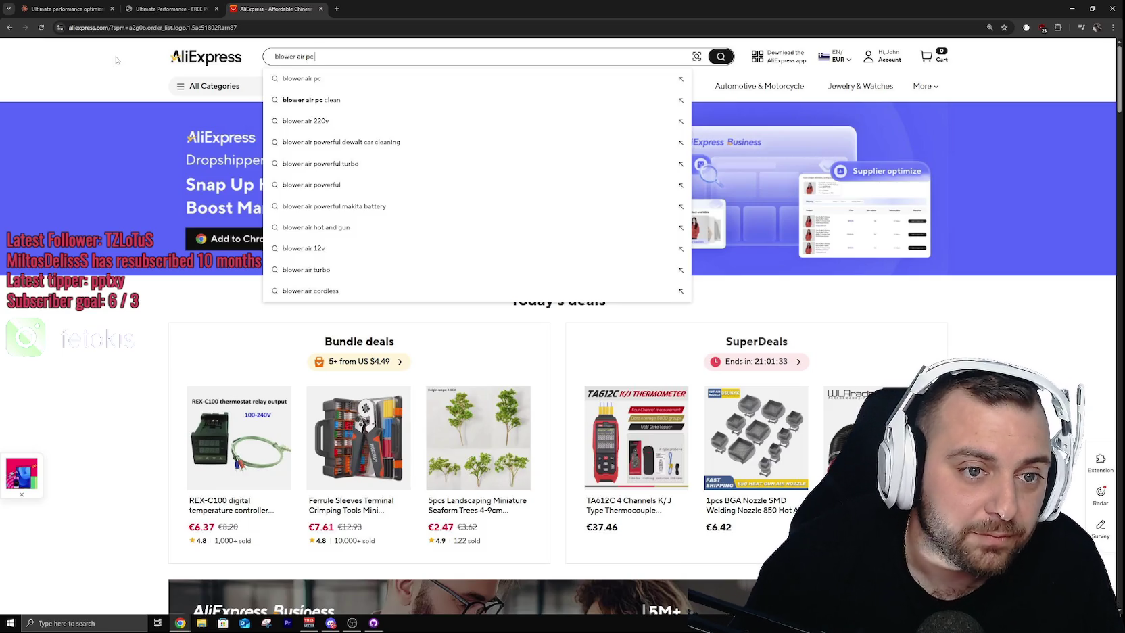
key(Down)
key(Down)
key(Return)
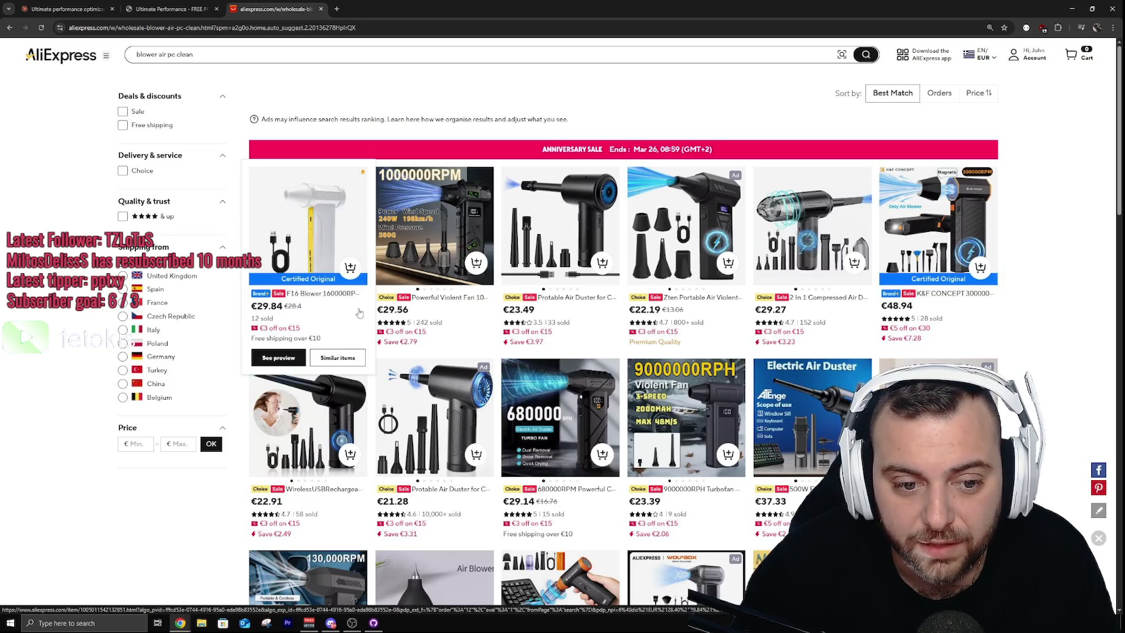
scroll(359, 313, down, 4)
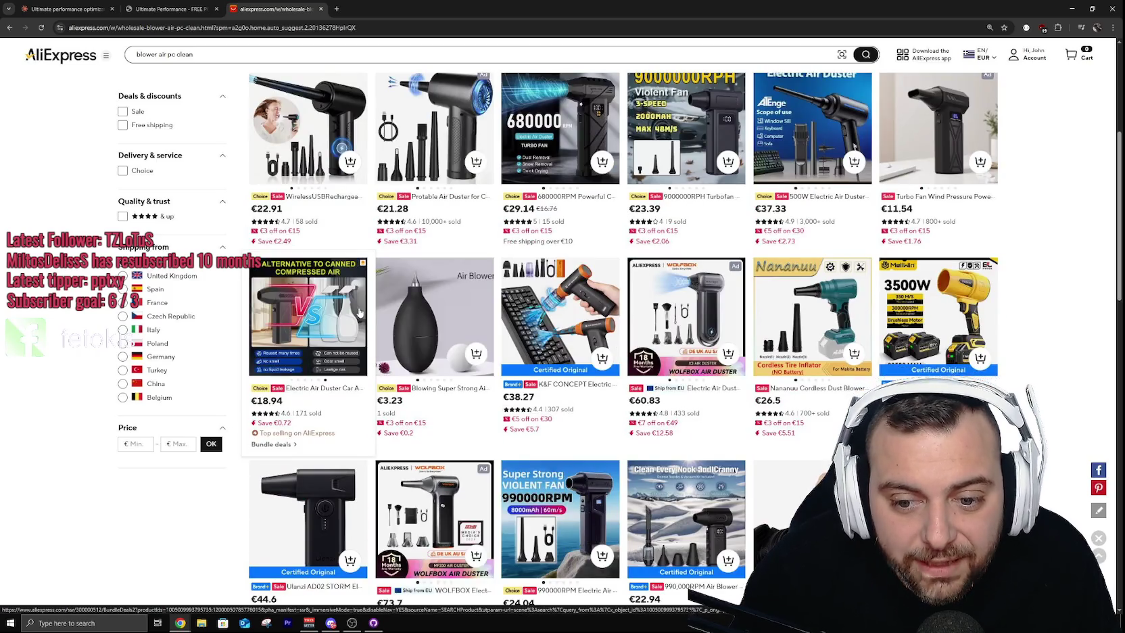
scroll(360, 311, down, 2)
scroll(361, 311, down, 5)
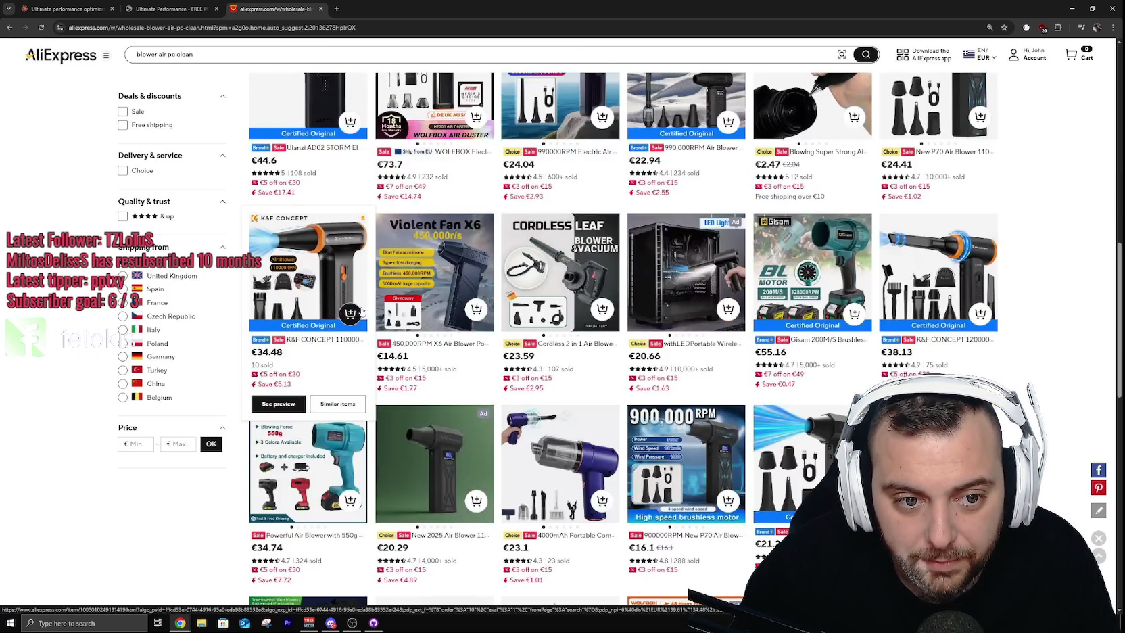
scroll(361, 312, down, 5)
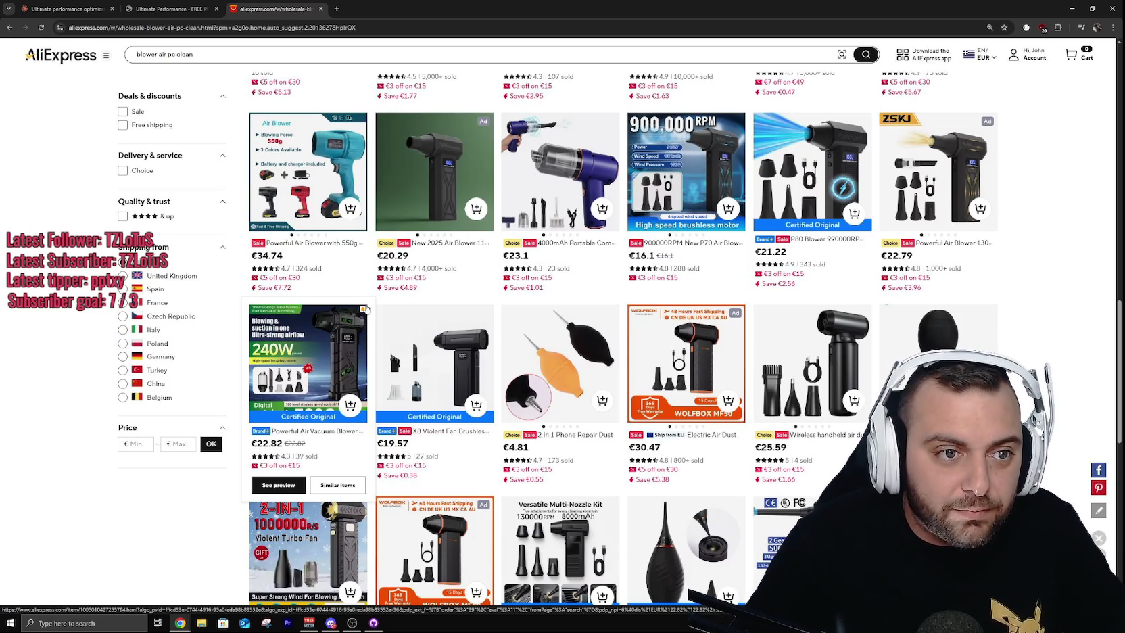
click(306, 55)
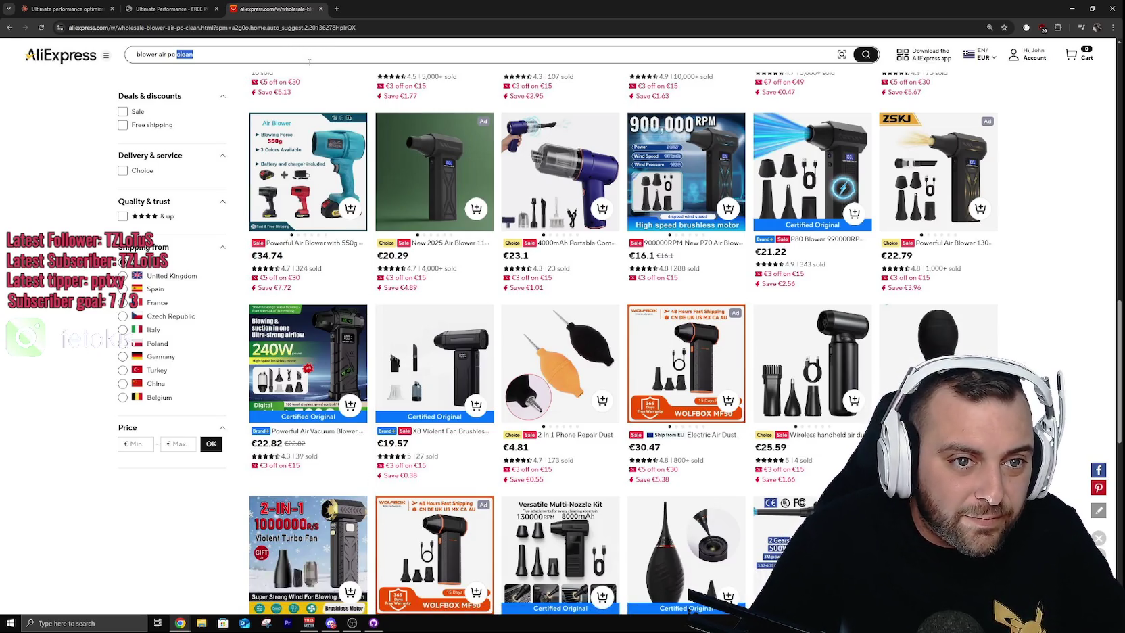
Step: Replace the AliExpress search with 'atenge ac ai' and pick the 'atenge ac air duster' suggestion
drag(304, 56, 91, 41)
text(at)
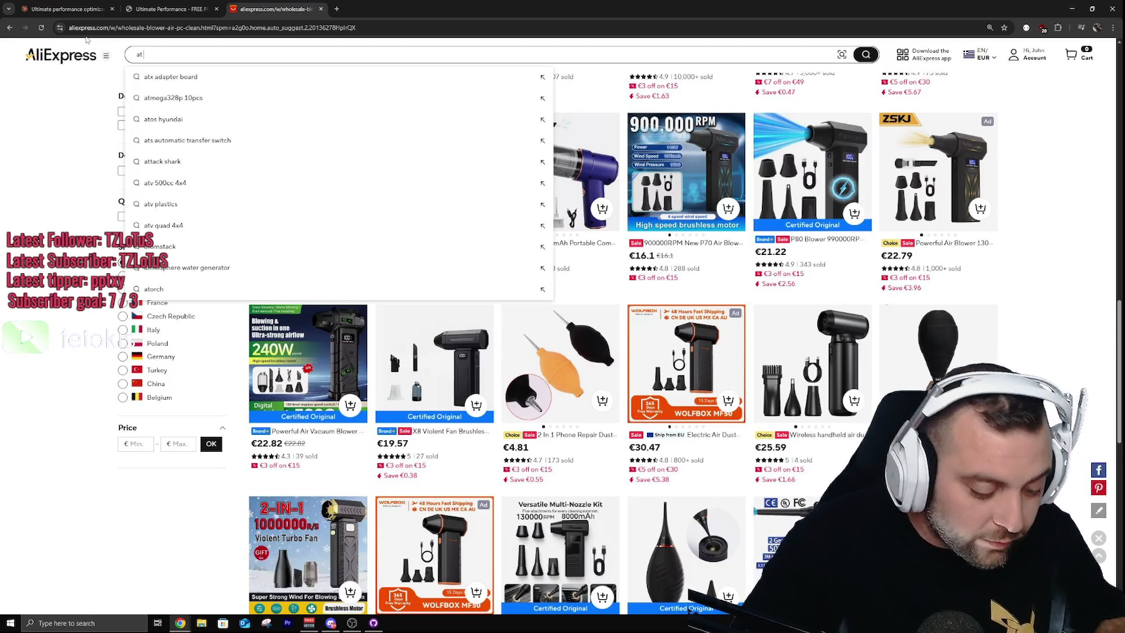
text( enge)
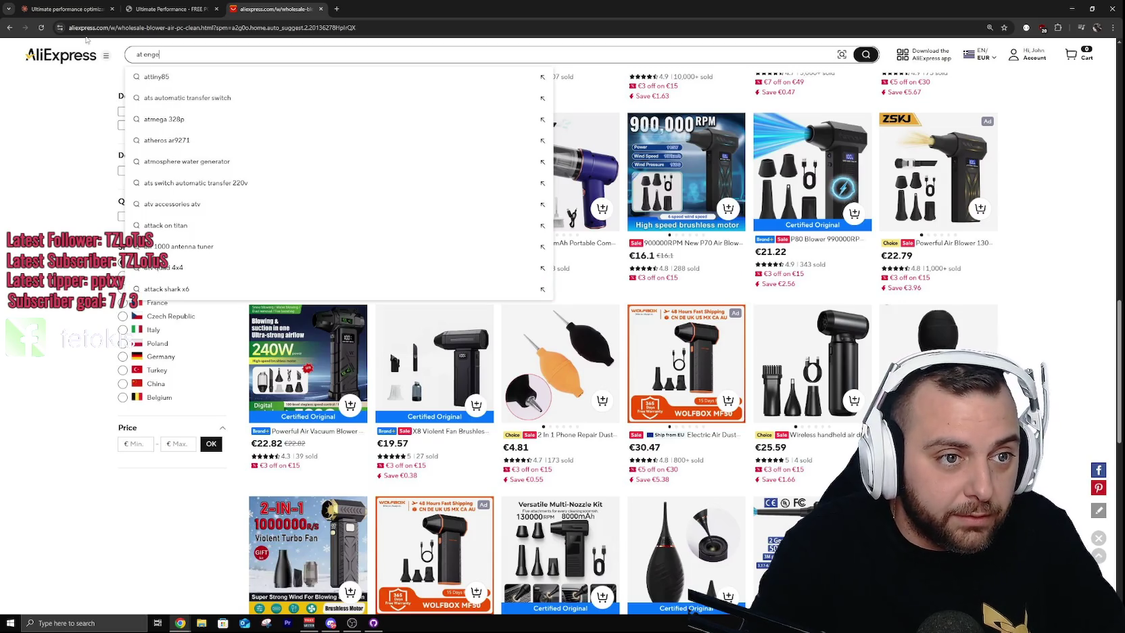
key(BackSpace)
key(BackSpace)
key(BackSpace)
text(een)
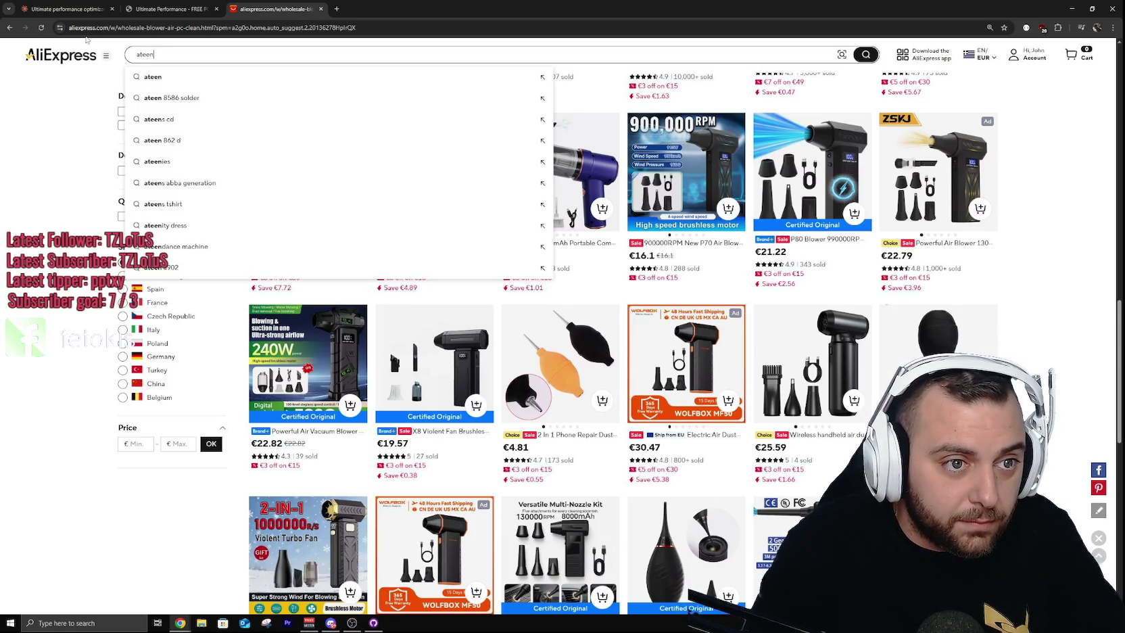
key(BackSpace)
key(BackSpace)
text(nge)
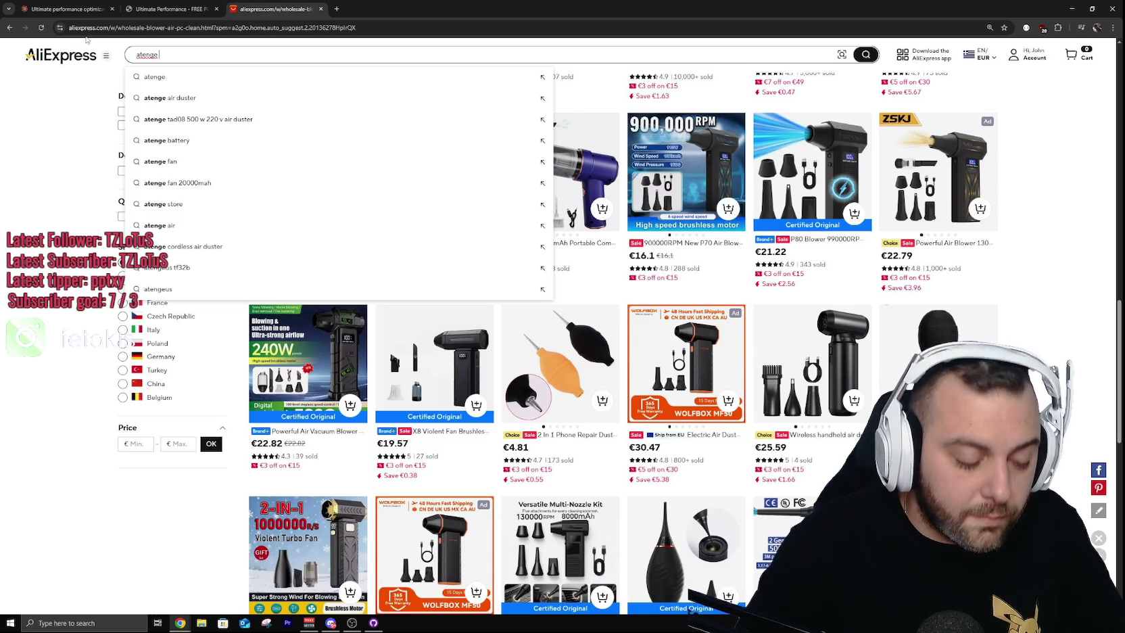
text( ac ai)
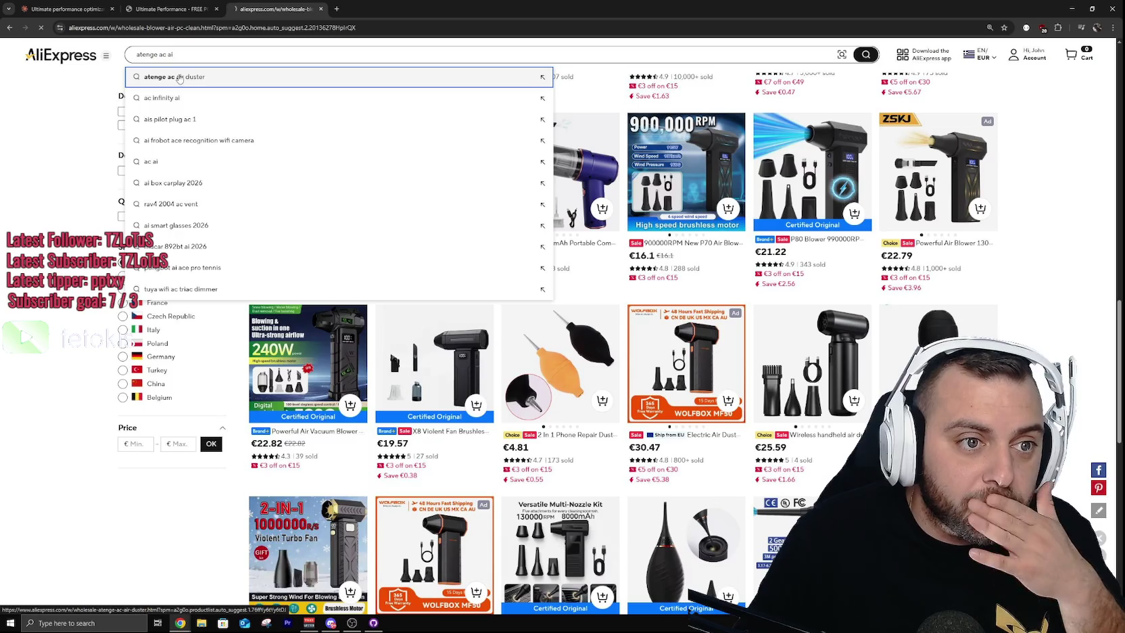
click(179, 77)
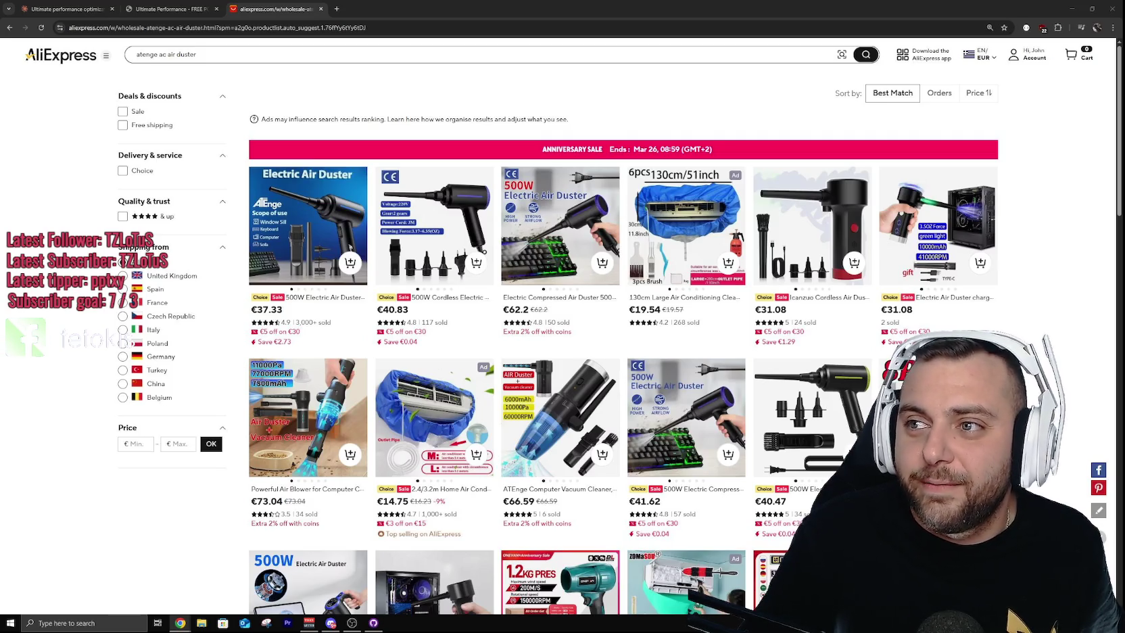
Step: Briefly maximize the YouTube window, minimize it again, and scroll the air duster results
key(alt+Tab)
click(779, 182)
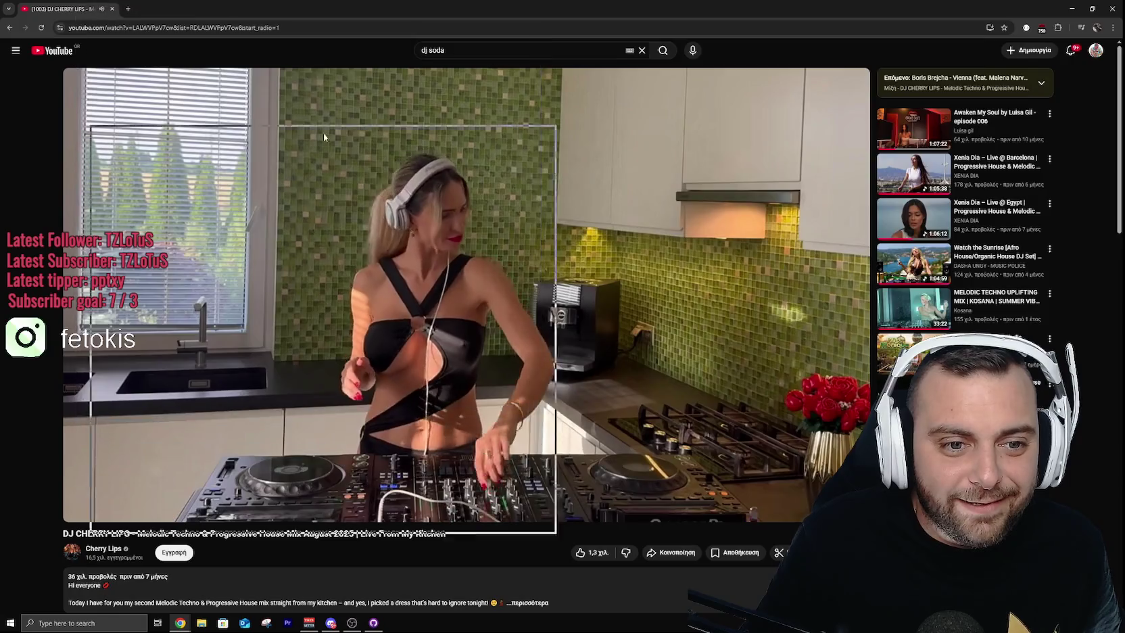
key(super+Down)
key(super+Down)
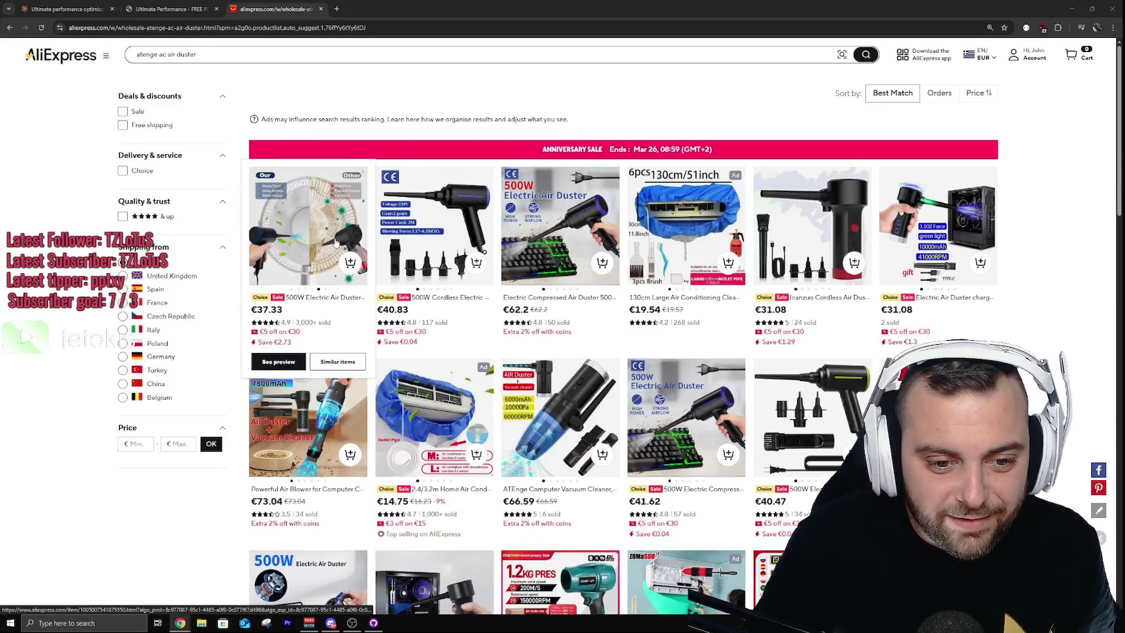
scroll(5, 368, down, 4)
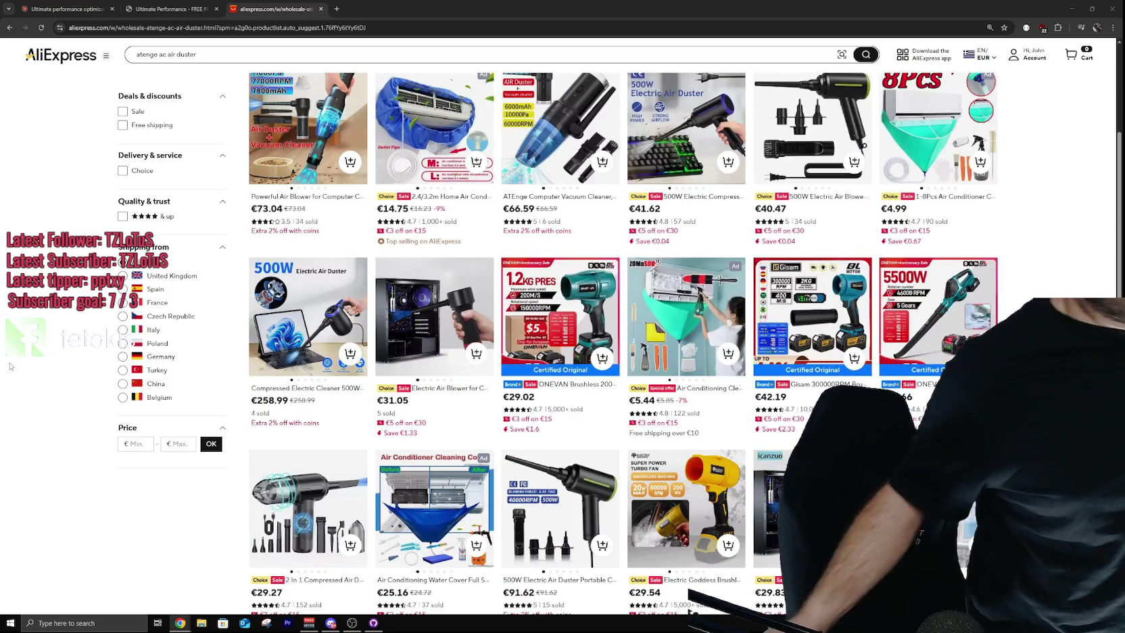
click(298, 329)
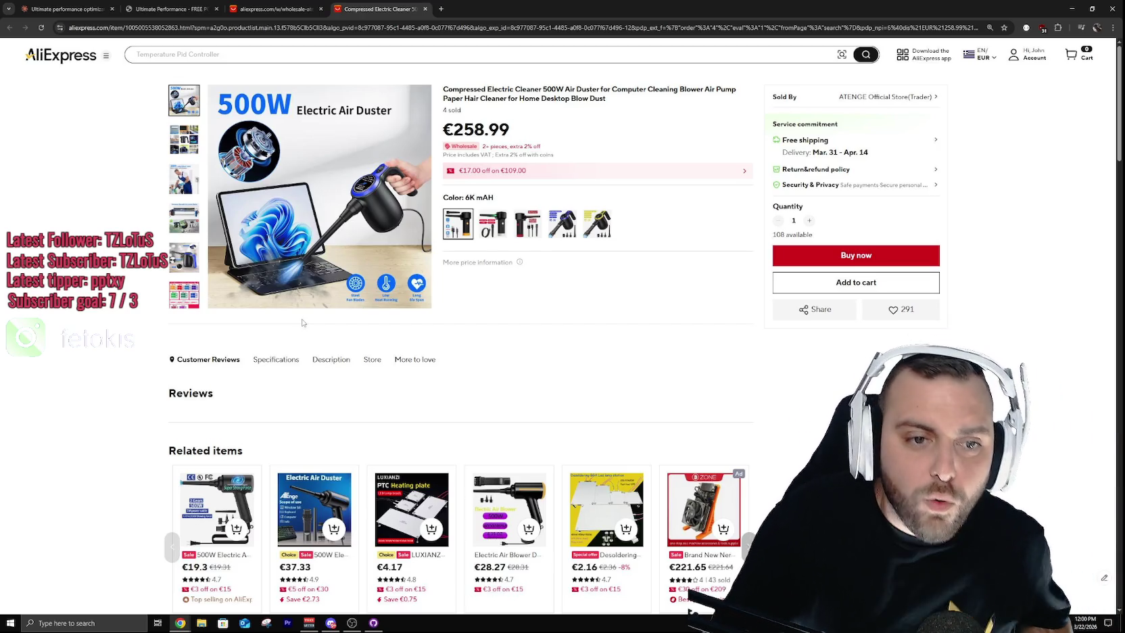
click(562, 227)
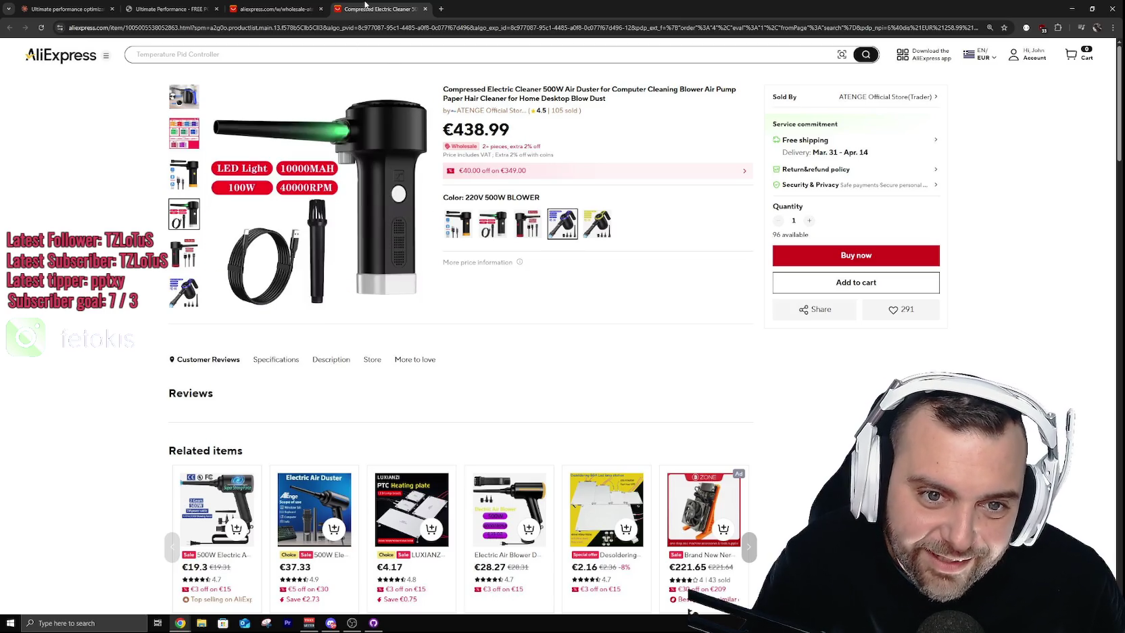
middle_click(368, 6)
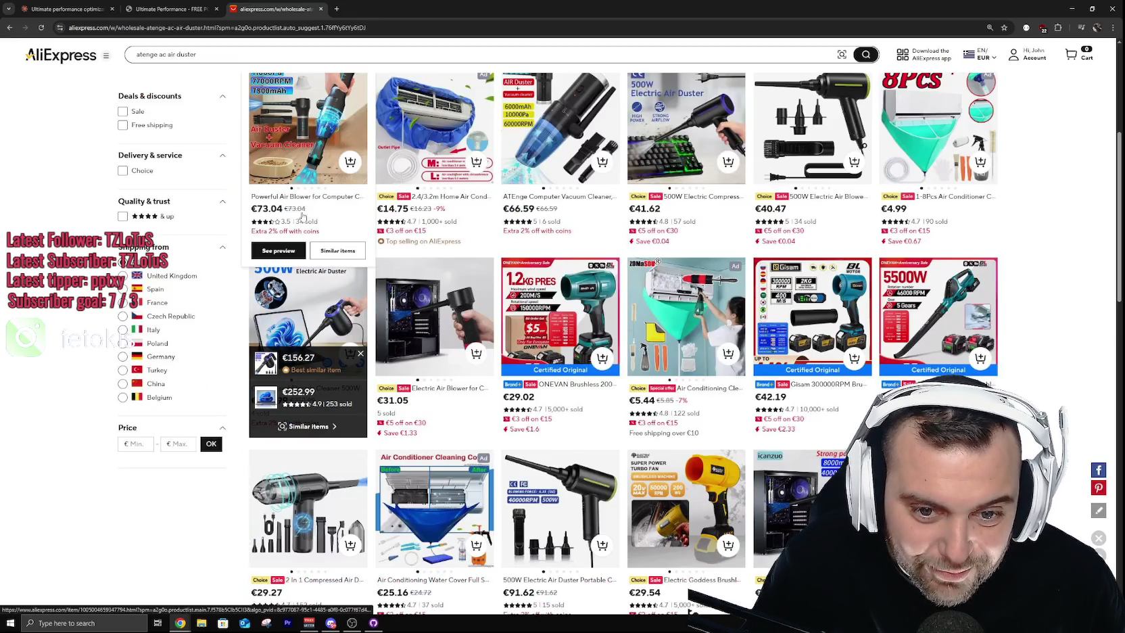
Step: Scroll through the air duster results, close the AliExpress tab, and bring up the clock
scroll(47, 182, down, 4)
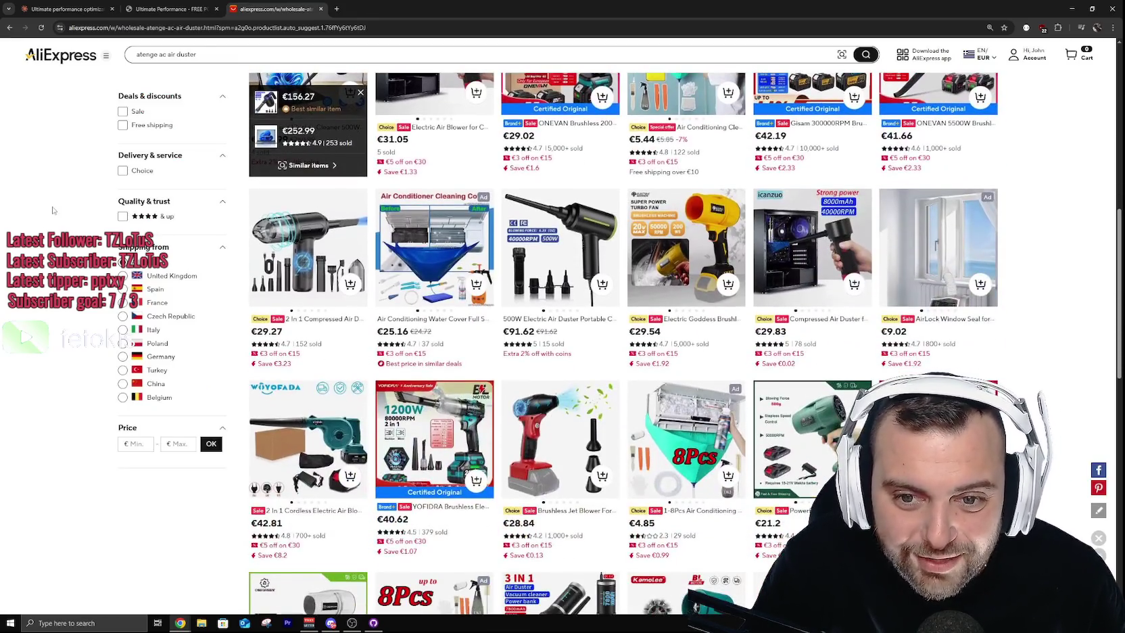
scroll(53, 185, down, 7)
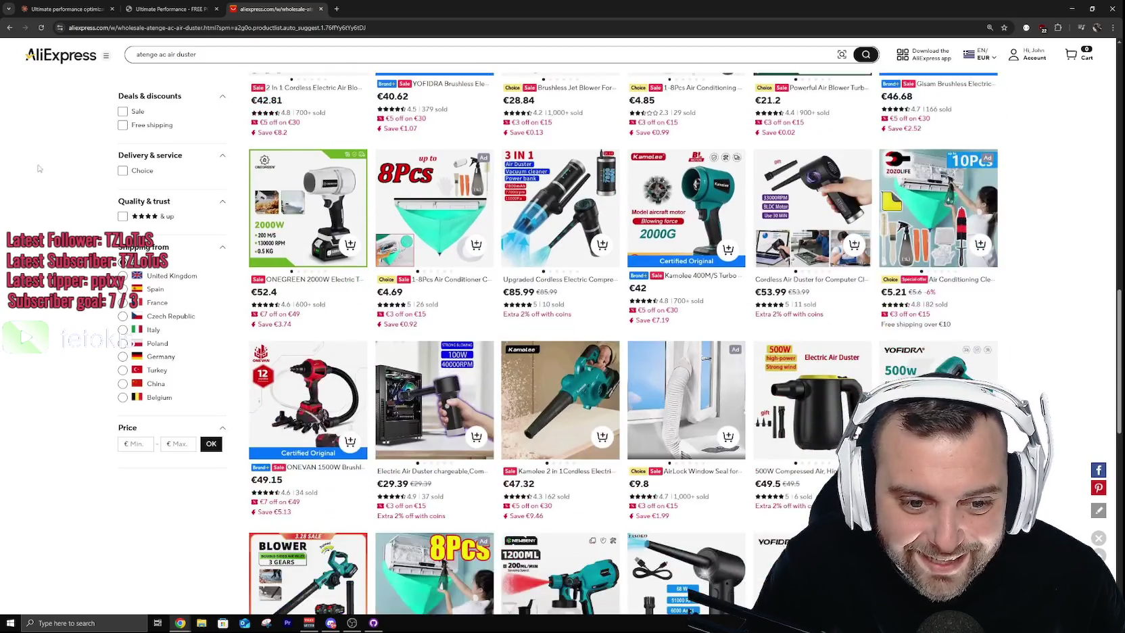
scroll(44, 185, down, 4)
scroll(44, 185, up, 4)
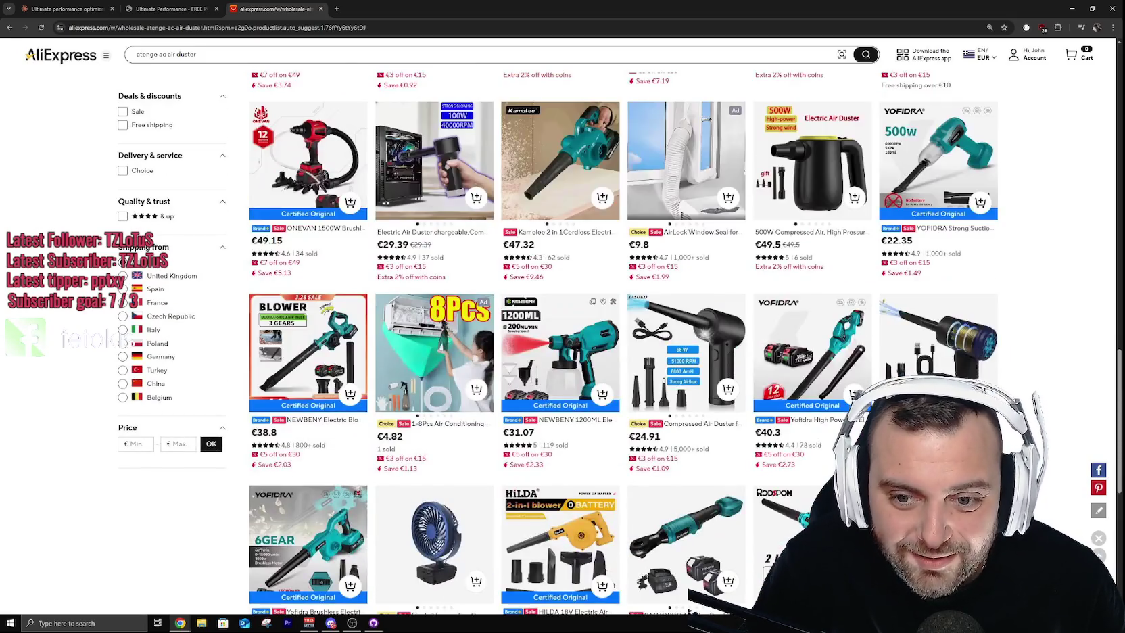
scroll(44, 185, down, 6)
scroll(76, 289, up, 15)
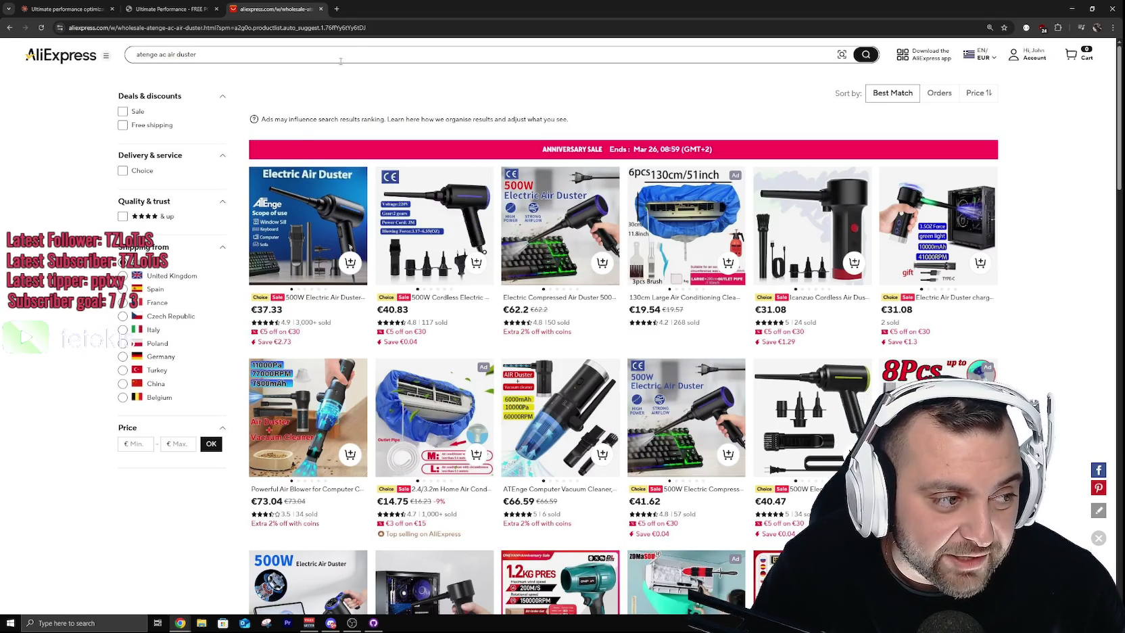
middle_click(264, 8)
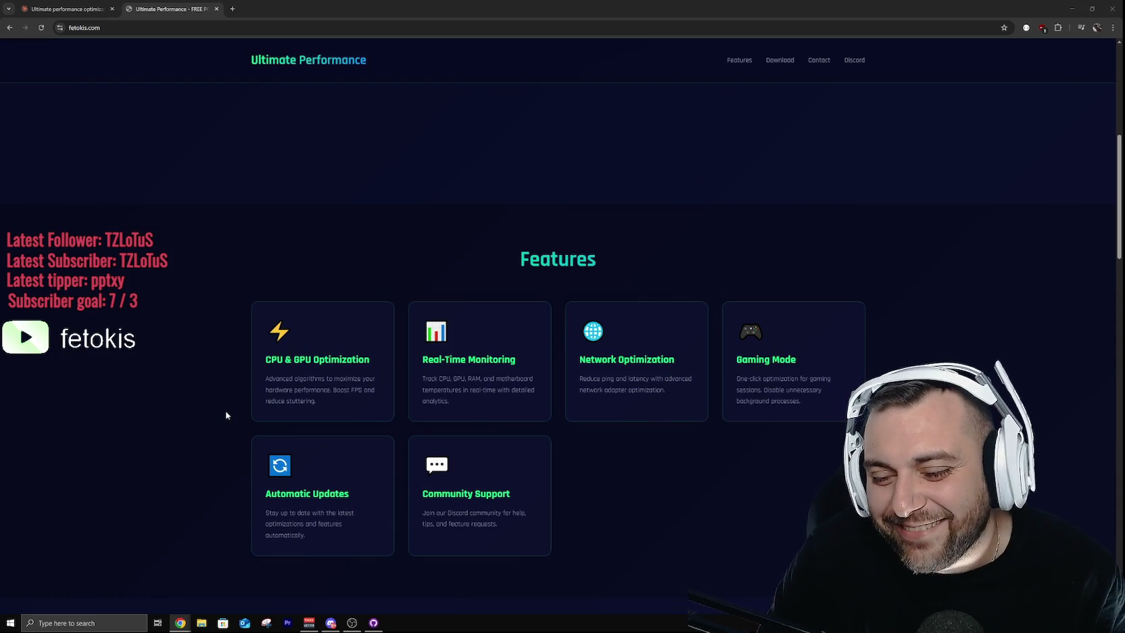
key(super+alt+d)
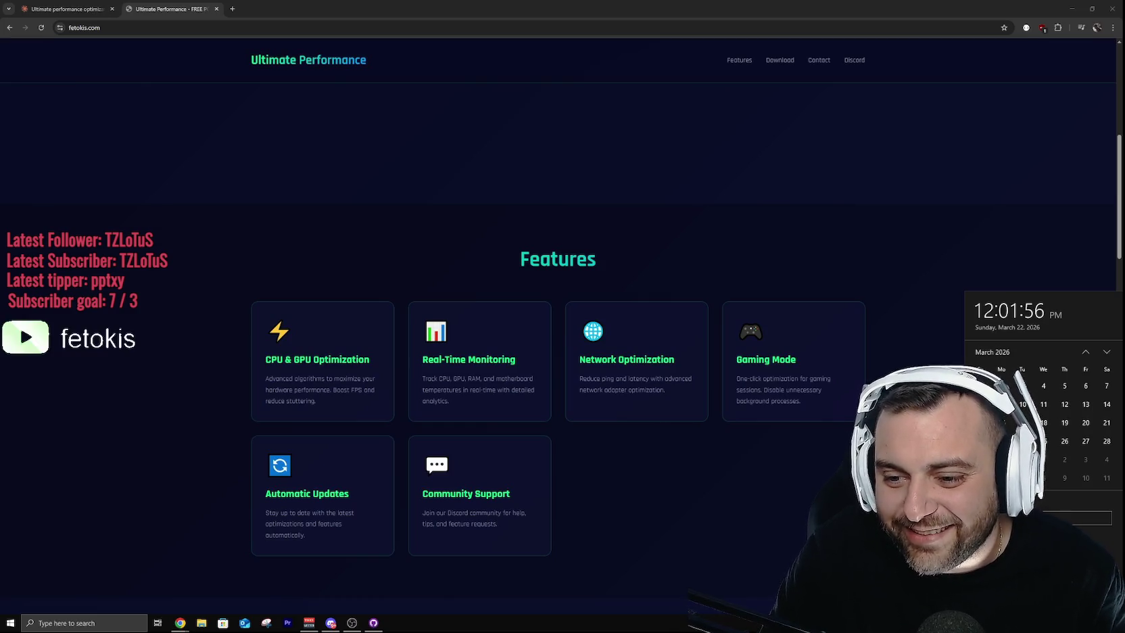
Step: Dismiss the clock flyout and close the Ultimate Performance site tab
key(Escape)
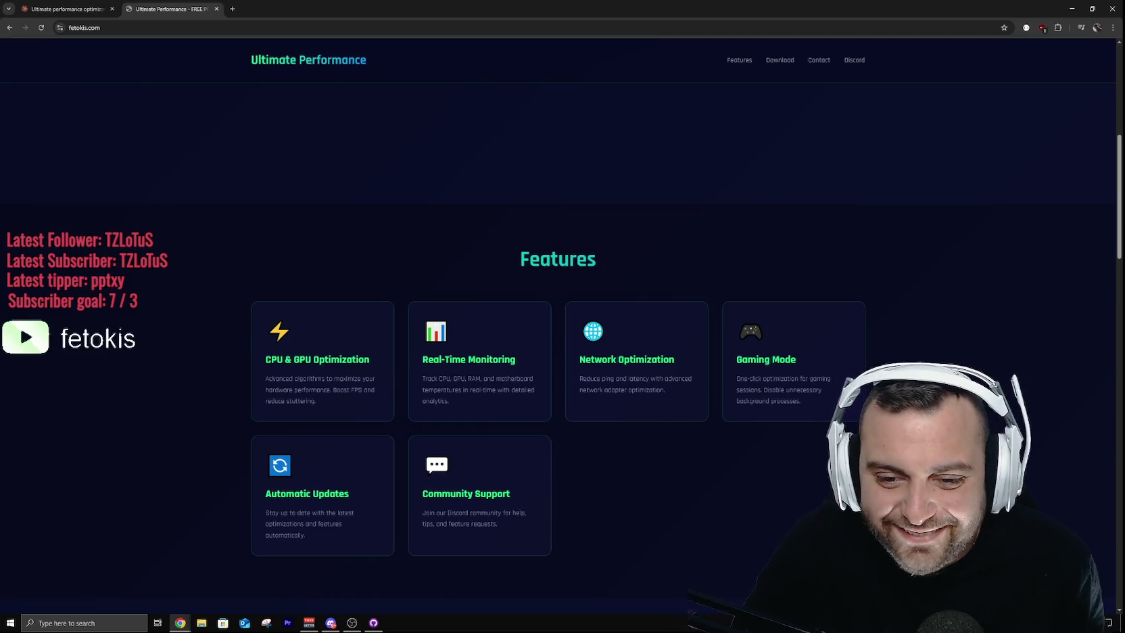
middle_click(186, 13)
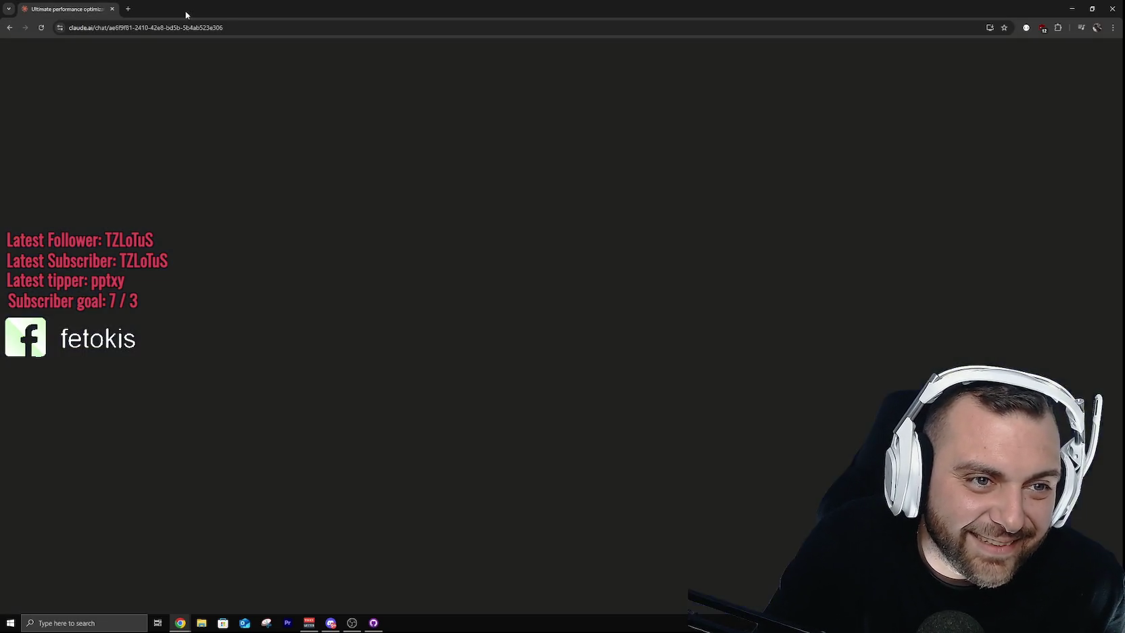
Step: Close Chrome and GitHub Desktop, confirming UltimatePerformance has no local changes, then return to Twitch
click(1117, 7)
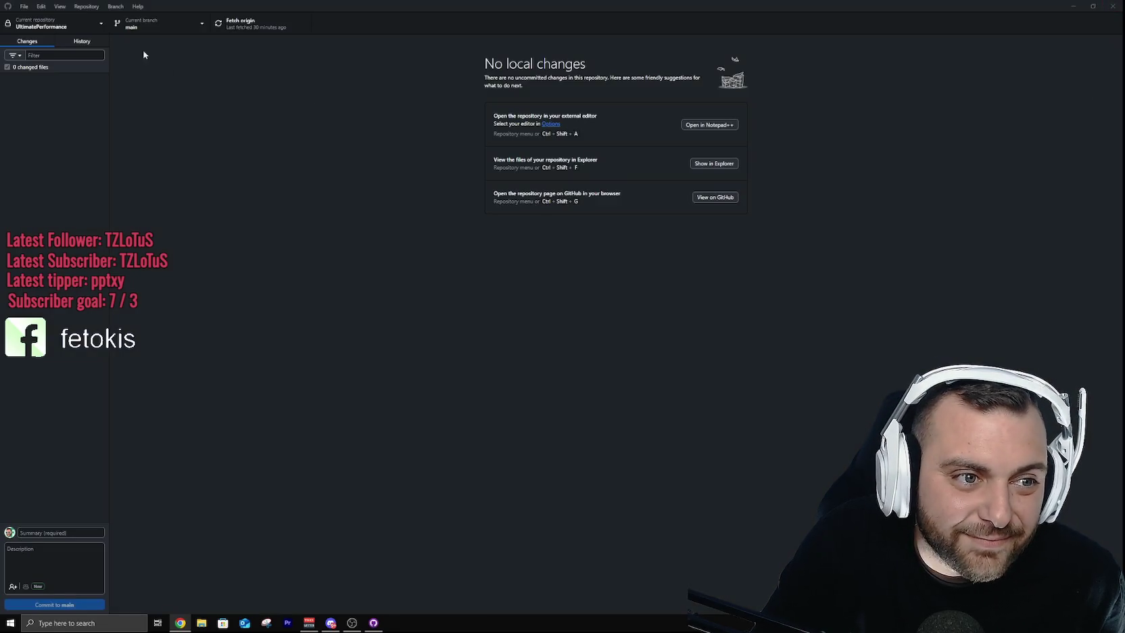
click(1113, 6)
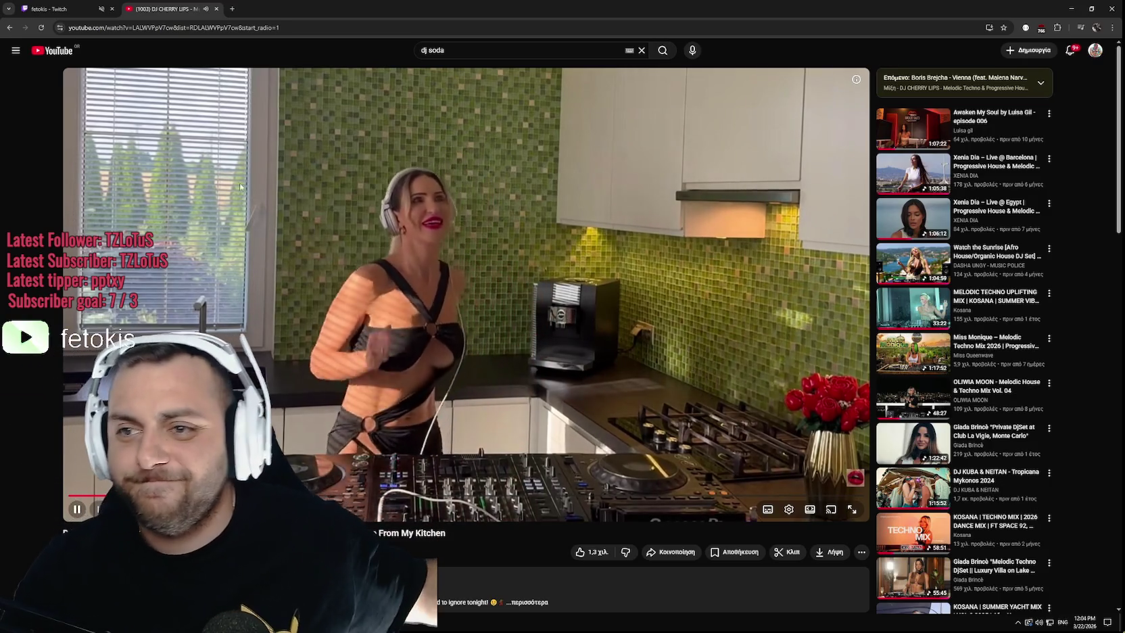
key(ctrl+1)
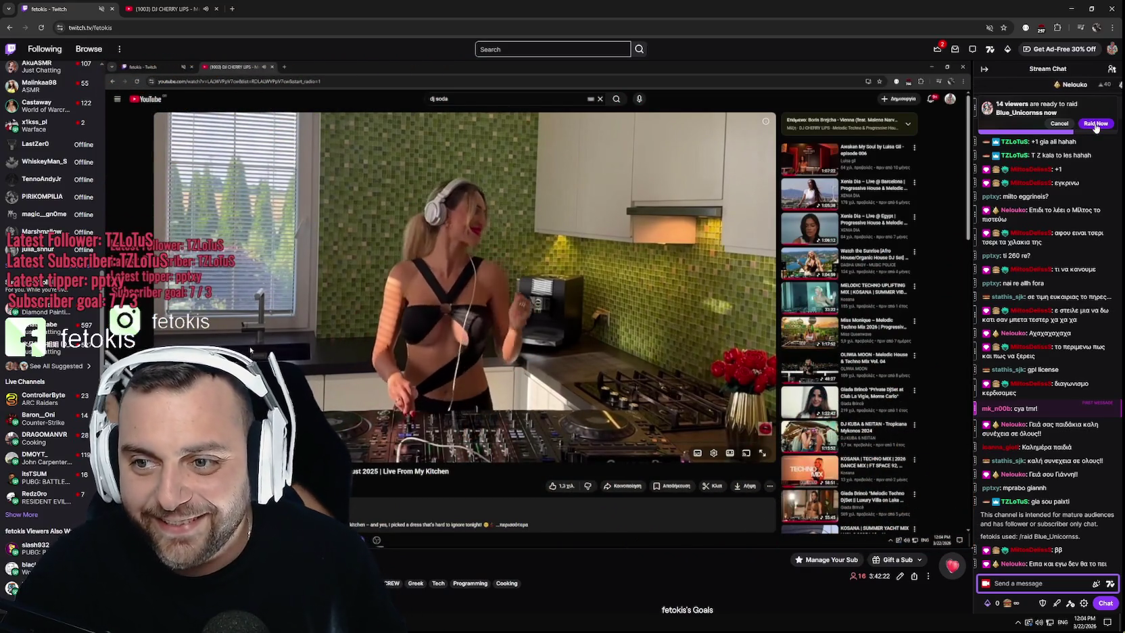
Step: Launch the raid immediately with Raid Now, then move to the YouTube tab
click(1096, 125)
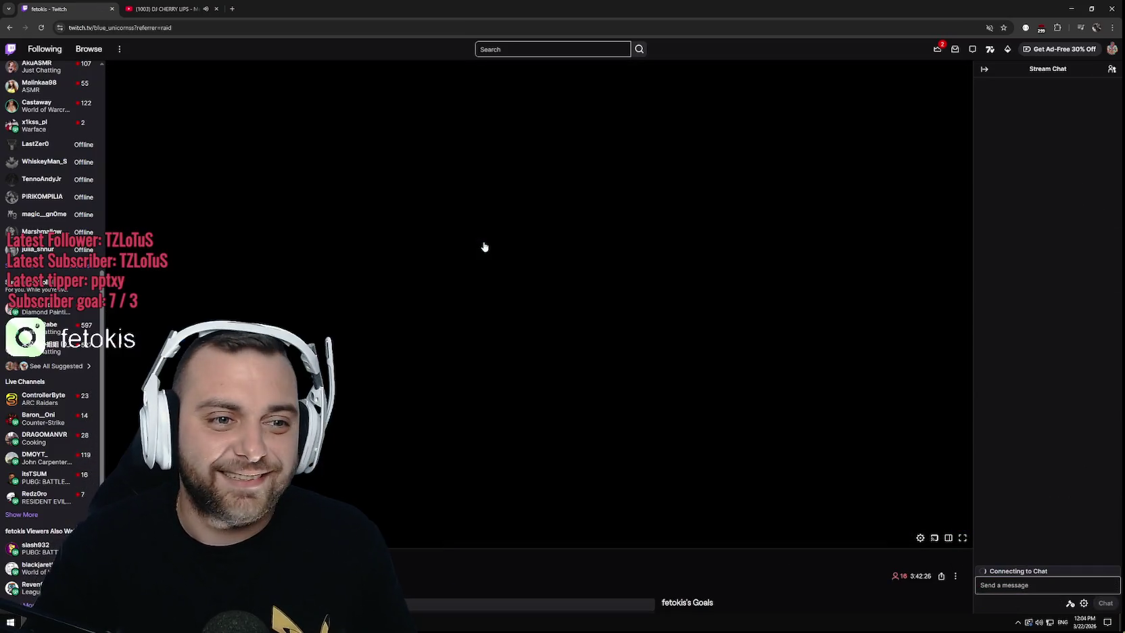
click(162, 8)
Step: Unmute the raided channel's tab and draft 'εεε οχι δεν το θεχομαι αμαν μ' in its chat
click(60, 9)
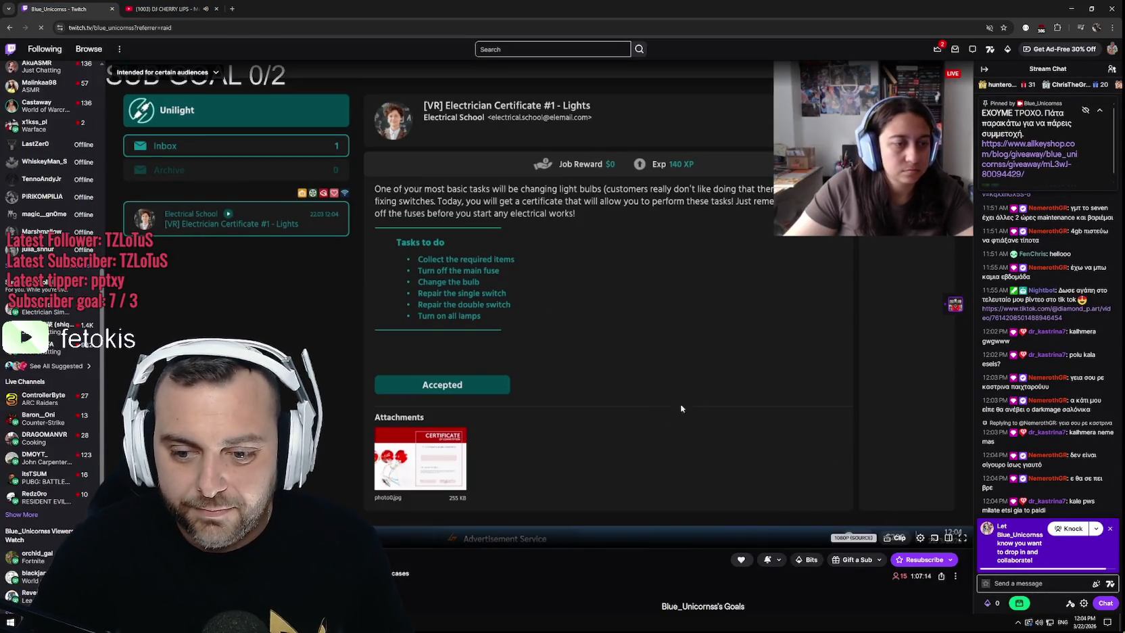
right_click(81, 9)
click(139, 100)
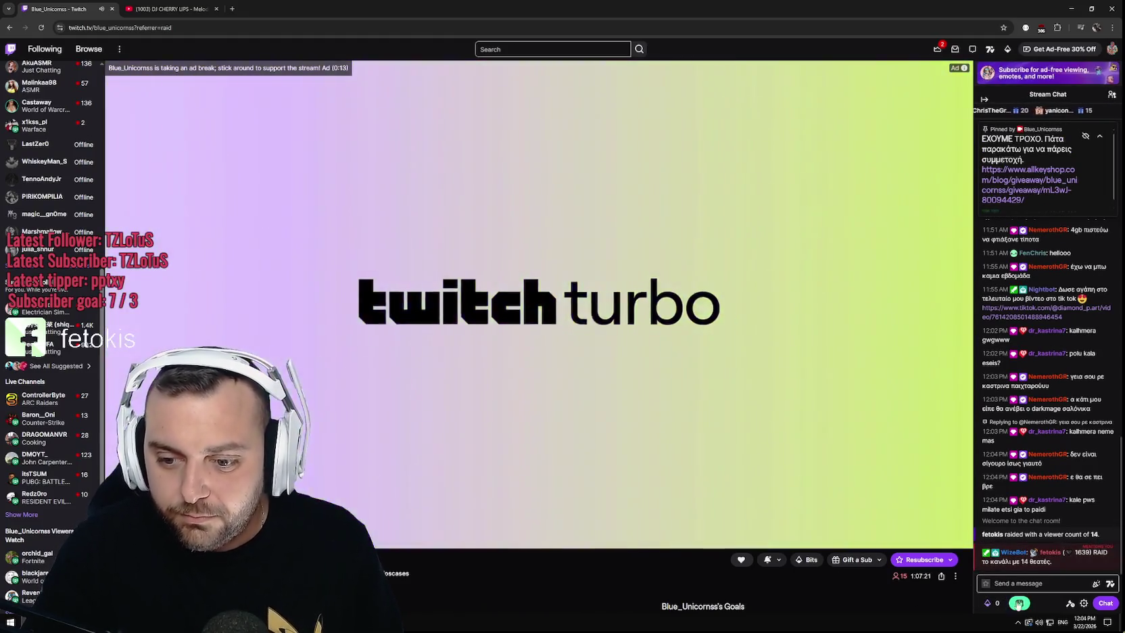
click(1068, 585)
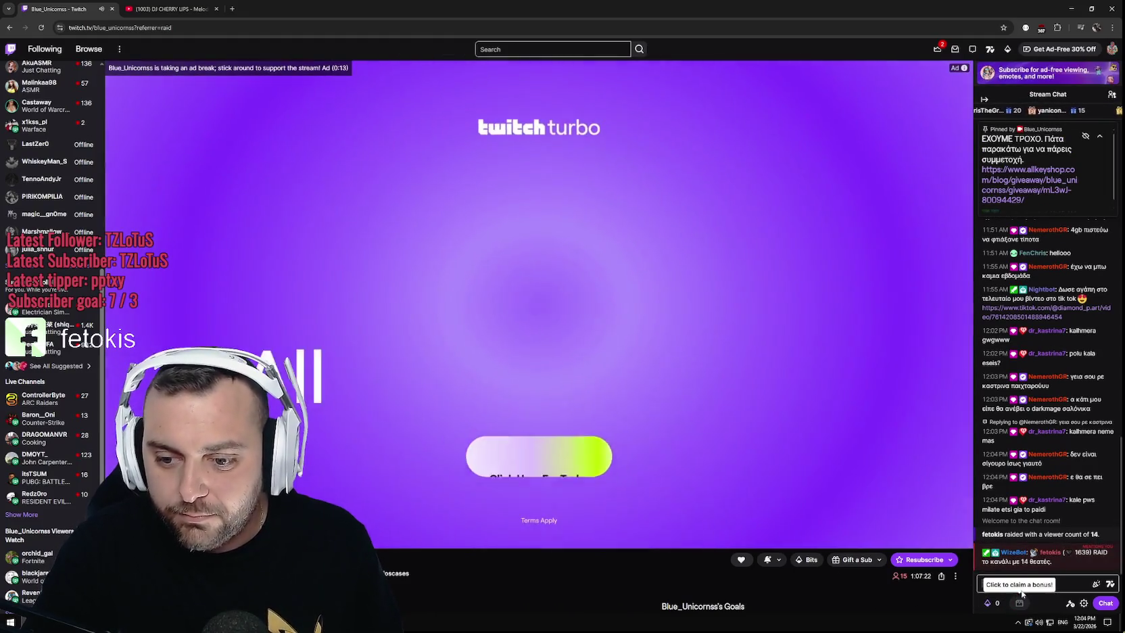
text(εεε)
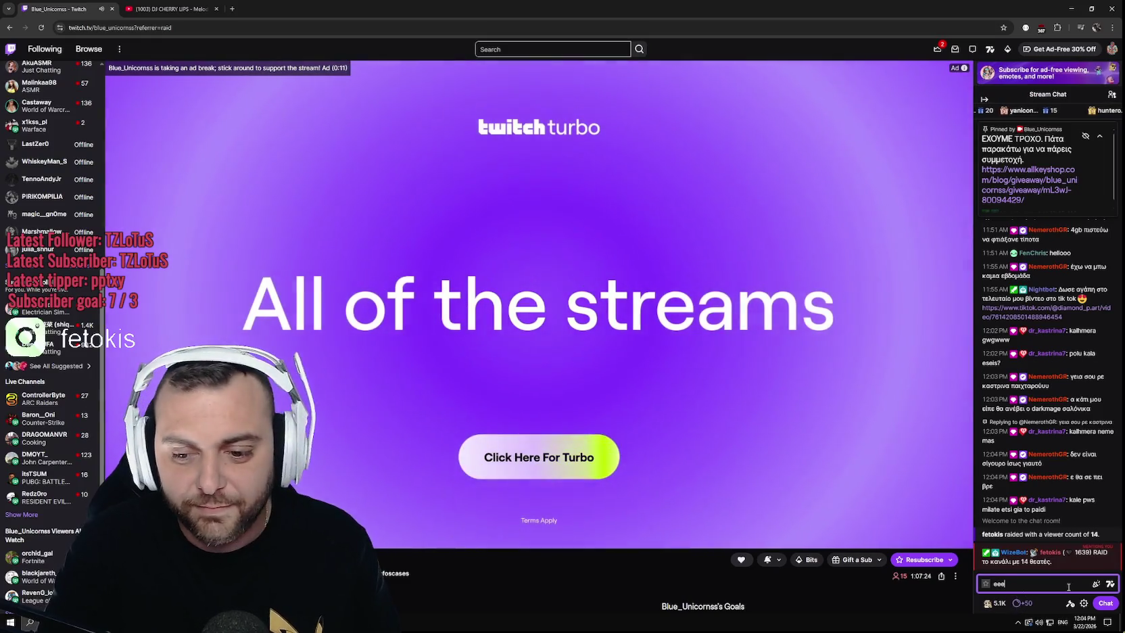
text(εε οχι δεν το θ)
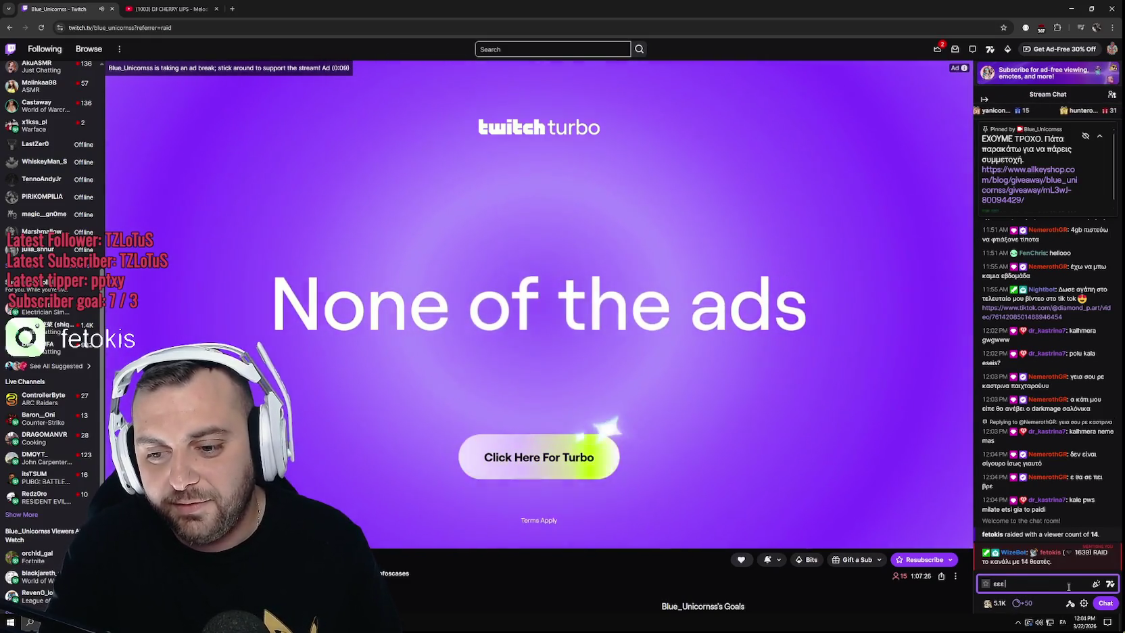
text(εχομαι)
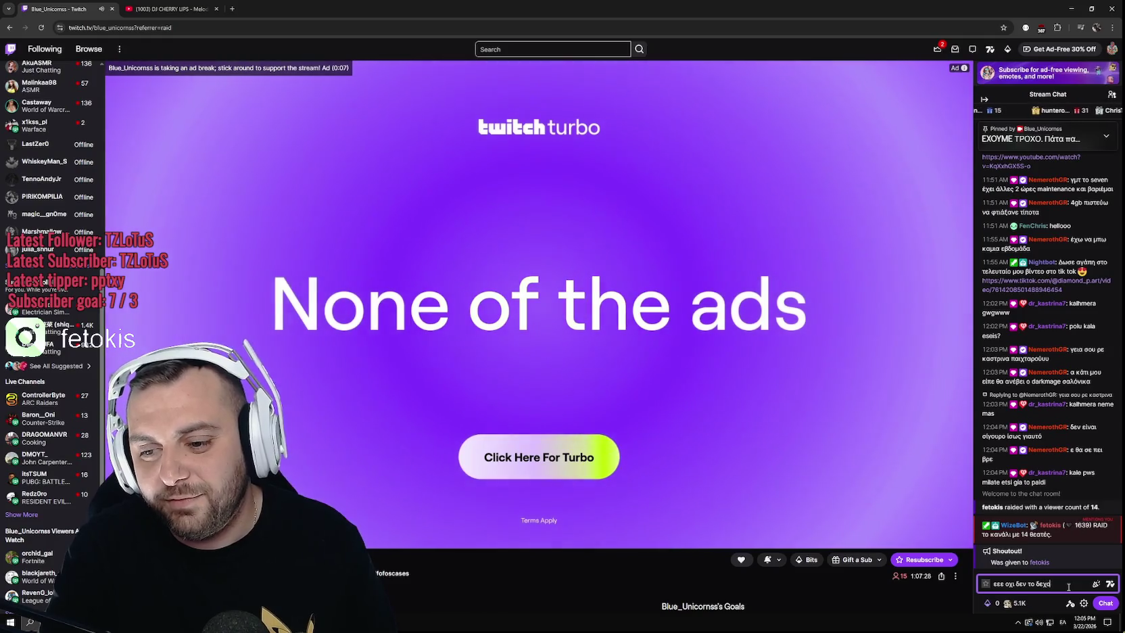